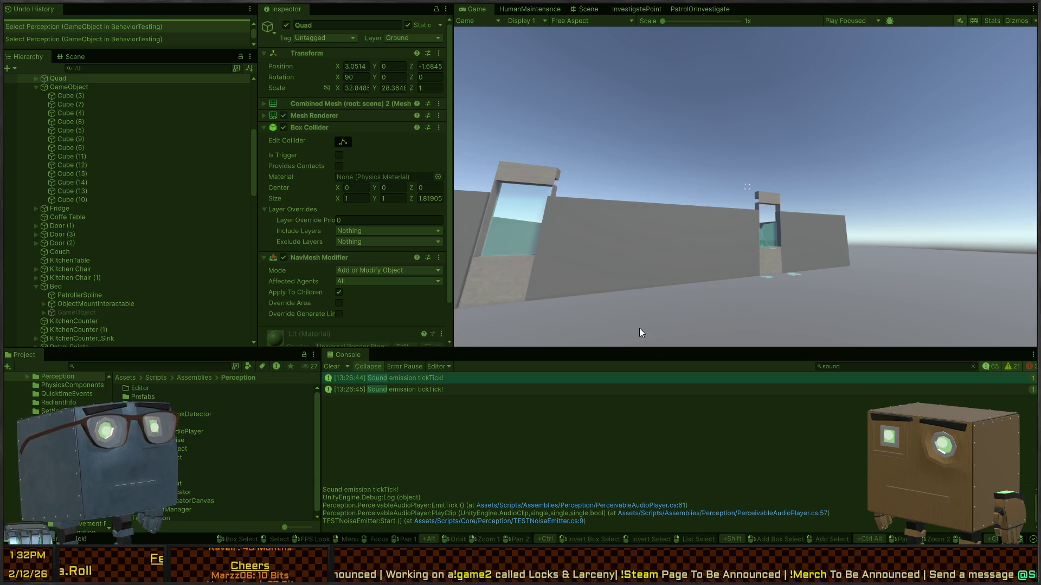
Walk the character toward the doorway in the running game, then switch to the Scene view
{"action": "left_click", "coordinate": [699, 182]}
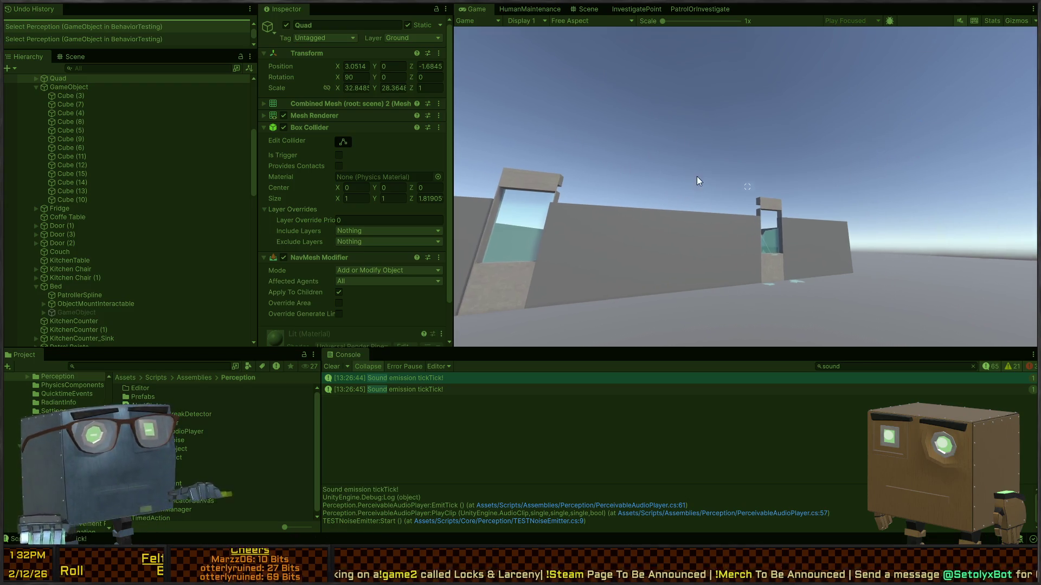
{"action": "key", "text": "w"}
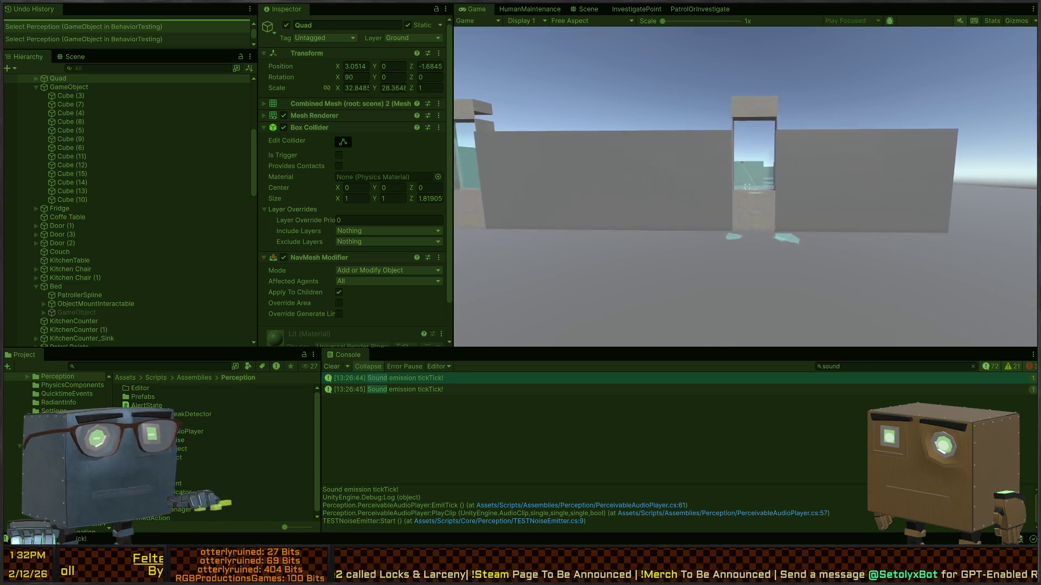
{"action": "key", "text": "Escape"}
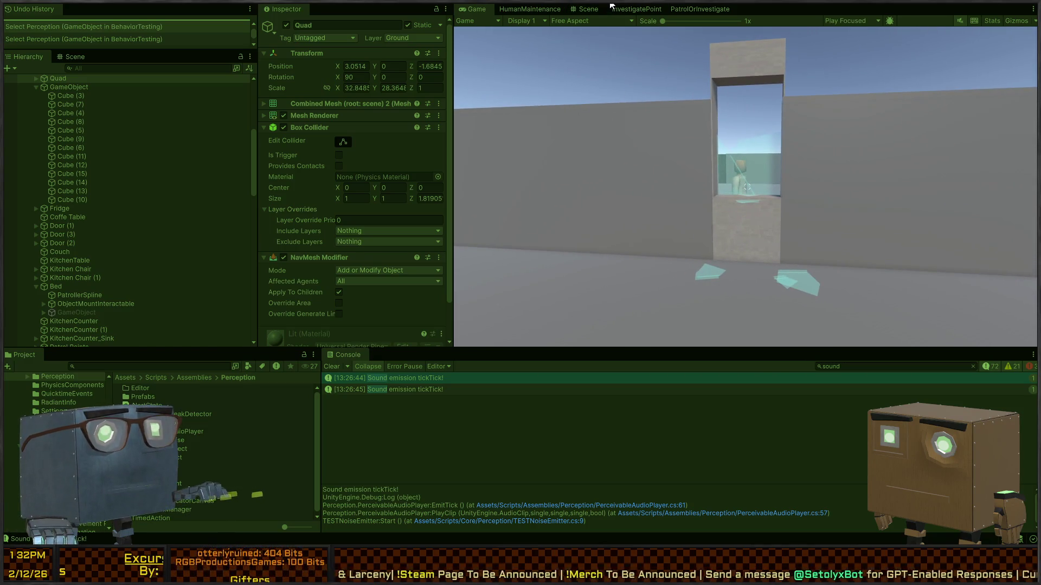
{"action": "left_click", "coordinate": [585, 9]}
Exit Play mode, fly over the room in the Scene view, then bring up PerceivableAudioPlayer.cs
{"action": "key", "text": "w"}
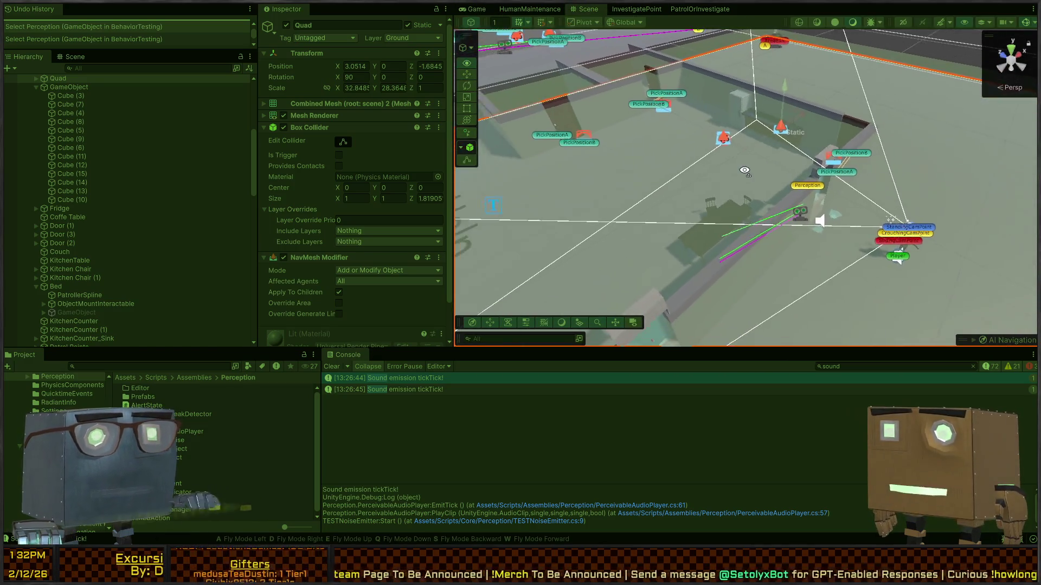
{"action": "key", "text": "ctrl+p"}
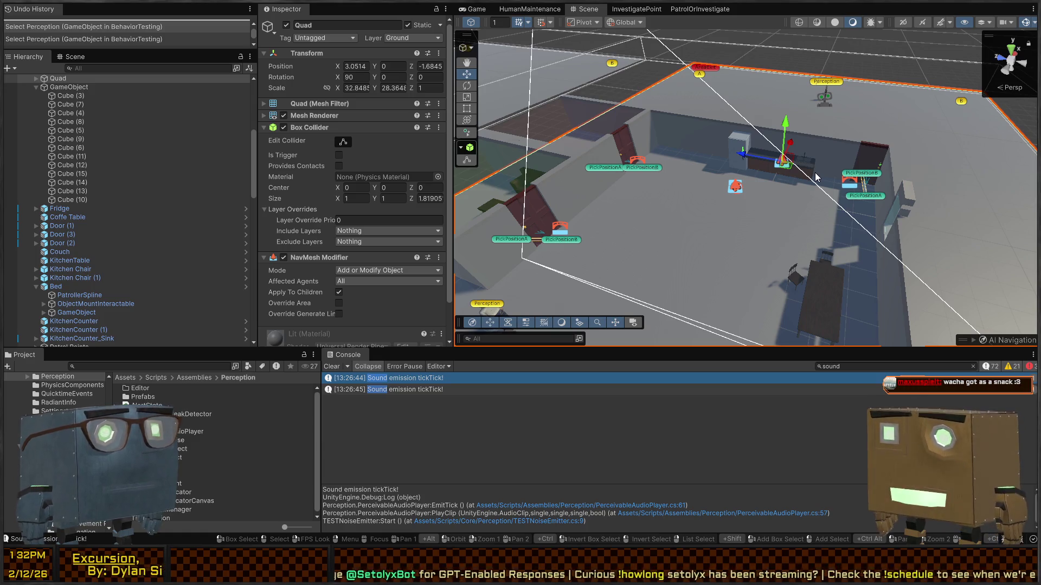
{"action": "right_click", "coordinate": [786, 161]}
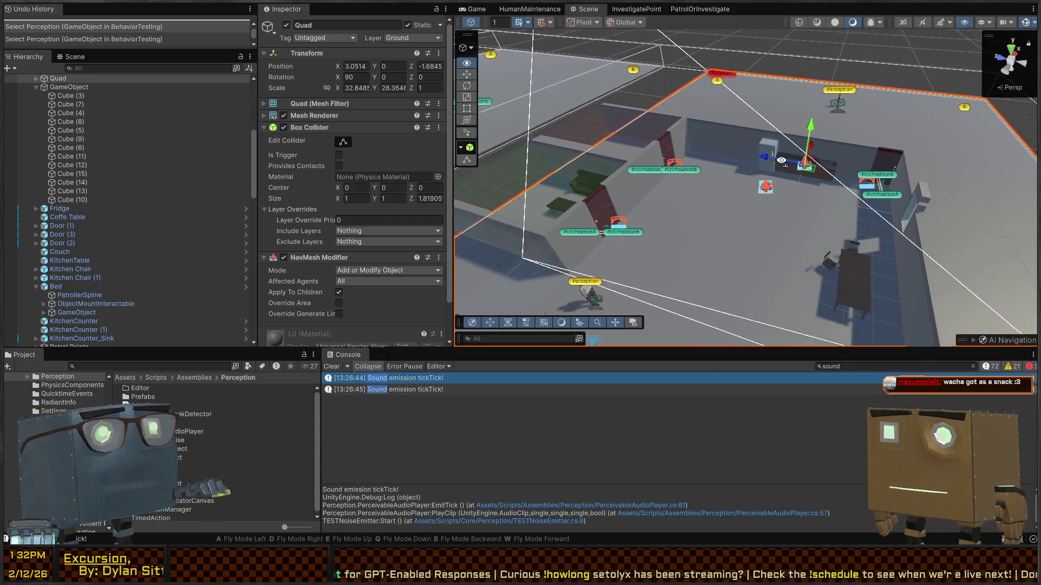
{"action": "key", "text": "w"}
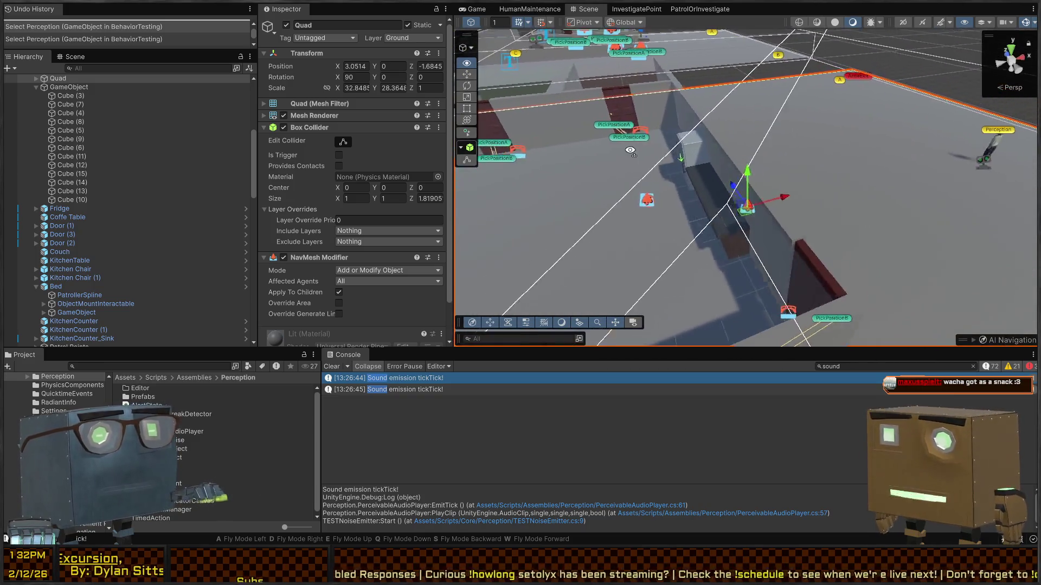
{"action": "key", "text": "s"}
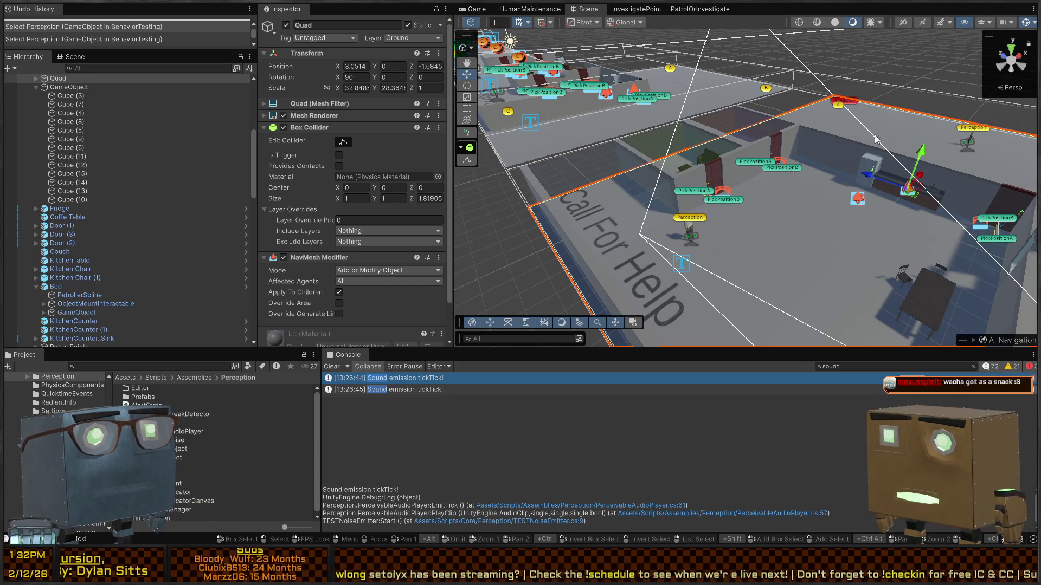
{"action": "scroll", "coordinate": [754, 163], "scroll_direction": "up", "scroll_amount": 3}
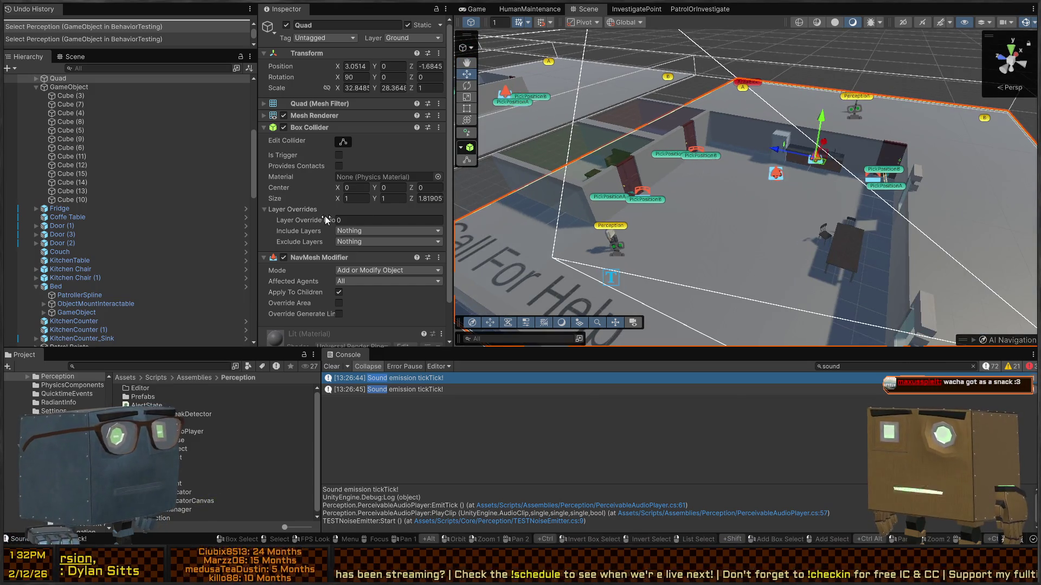
{"action": "scroll", "coordinate": [327, 221], "scroll_direction": "down", "scroll_amount": 2}
{"action": "scroll", "coordinate": [154, 227], "scroll_direction": "down", "scroll_amount": 5}
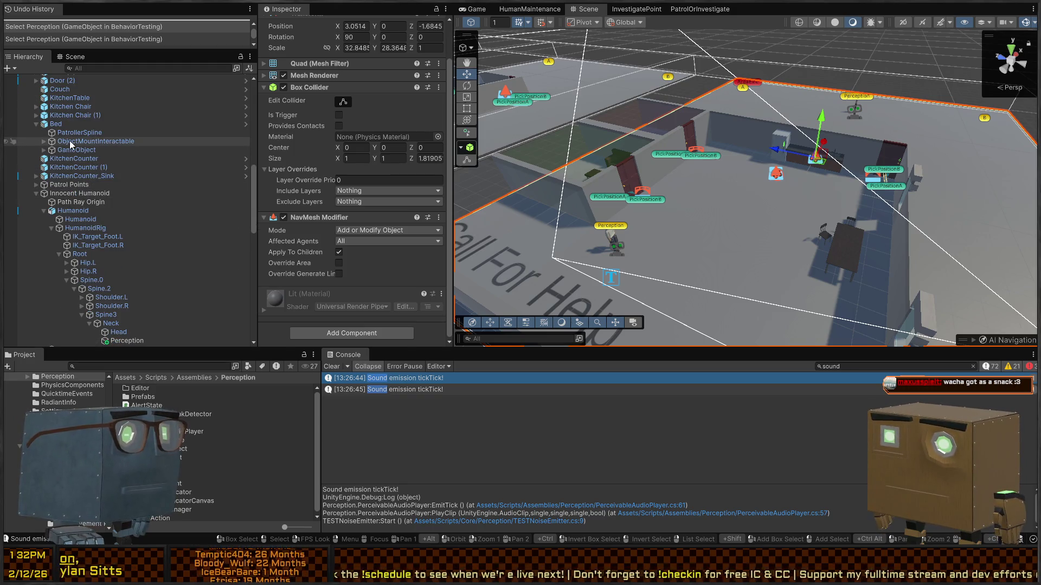
{"action": "scroll", "coordinate": [759, 179], "scroll_direction": "up", "scroll_amount": 5}
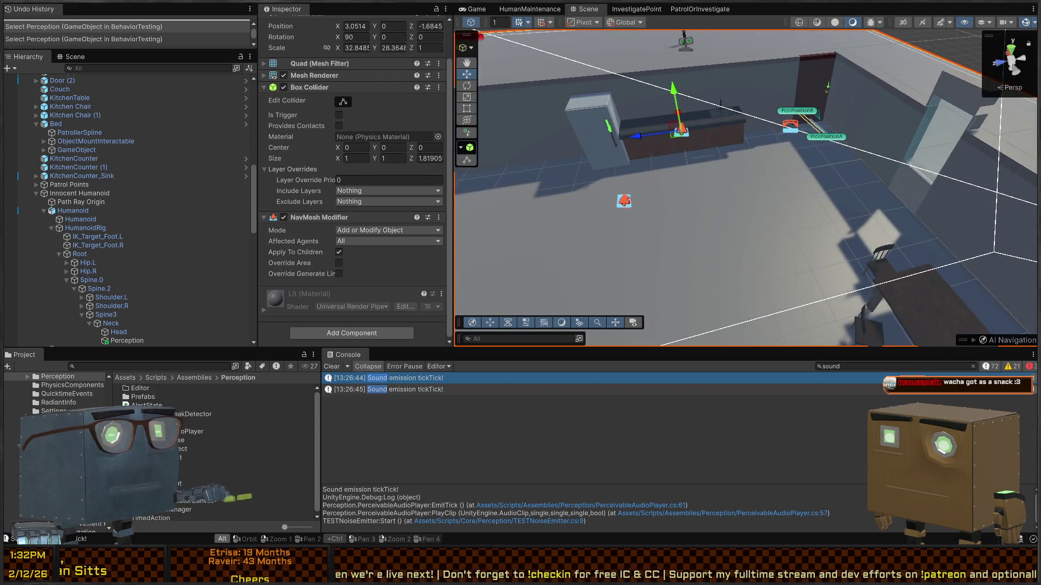
{"action": "key", "text": "alt+Tab"}
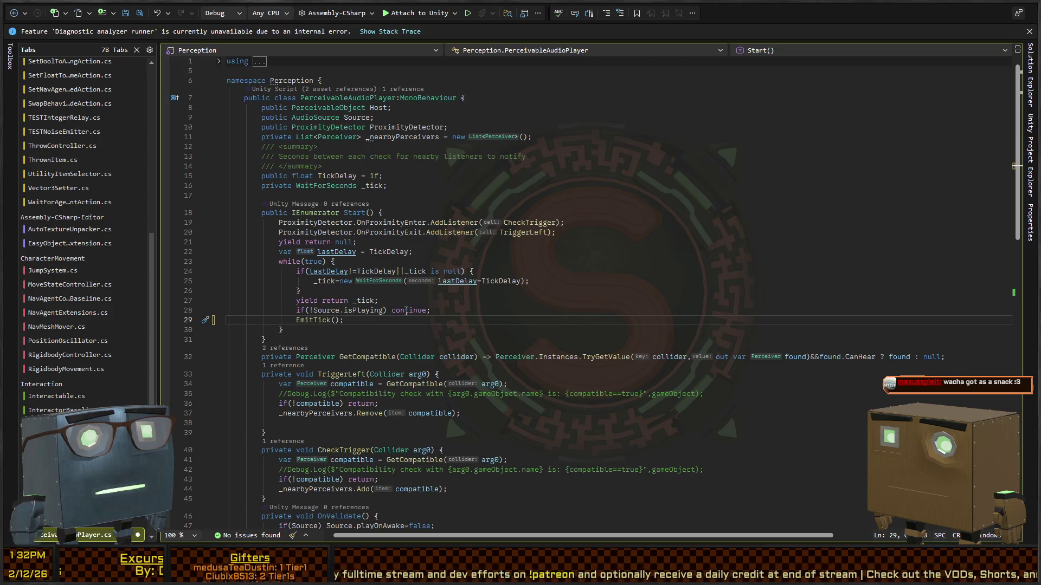
{"action": "scroll", "coordinate": [331, 241], "scroll_direction": "down", "scroll_amount": 3}
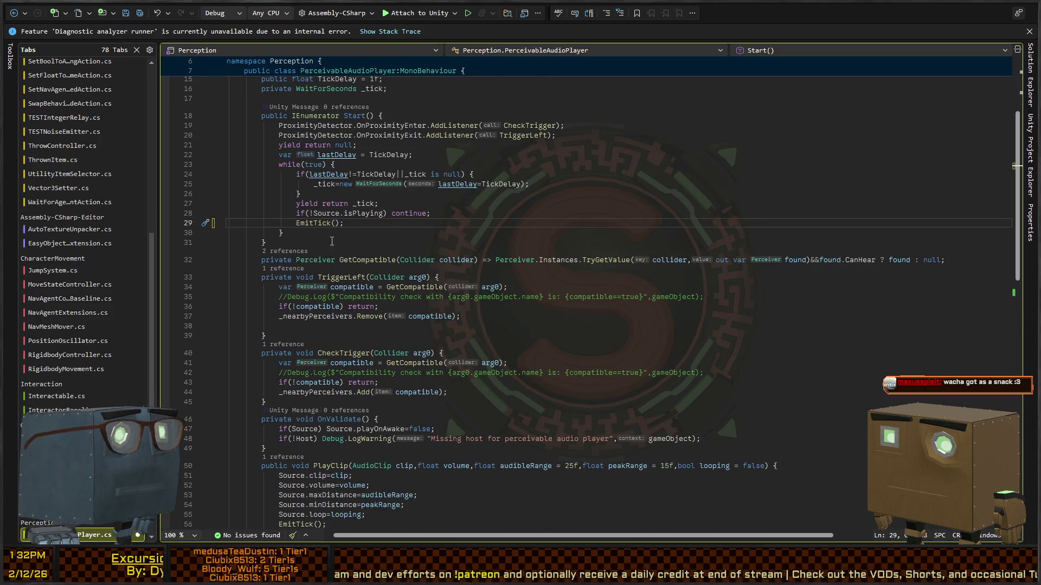
{"action": "scroll", "coordinate": [331, 241], "scroll_direction": "down", "scroll_amount": 6}
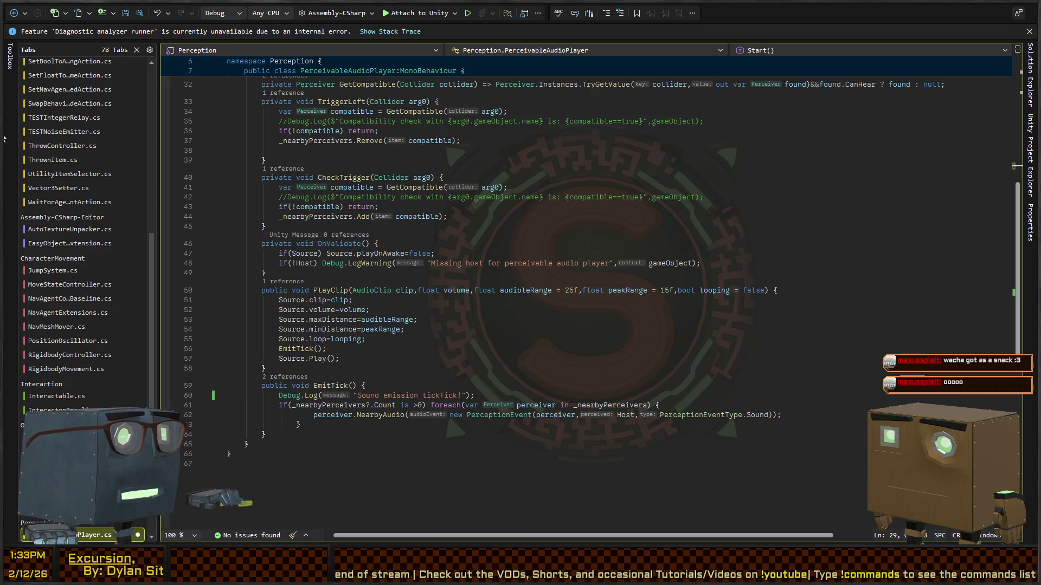
{"action": "scroll", "coordinate": [366, 195], "scroll_direction": "up", "scroll_amount": 2}
{"action": "scroll", "coordinate": [366, 194], "scroll_direction": "up", "scroll_amount": 4}
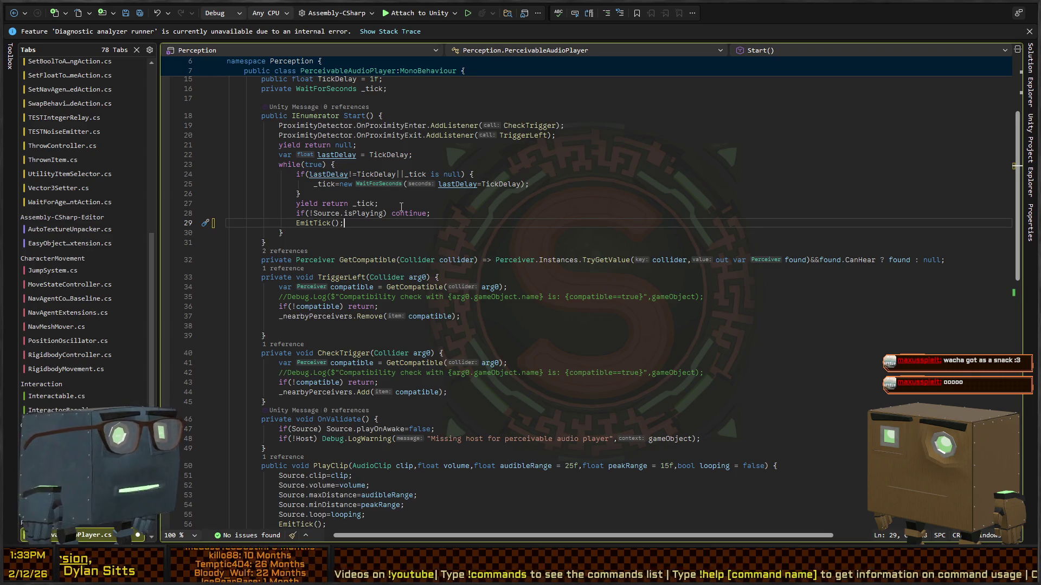
{"action": "scroll", "coordinate": [343, 195], "scroll_direction": "down", "scroll_amount": 4}
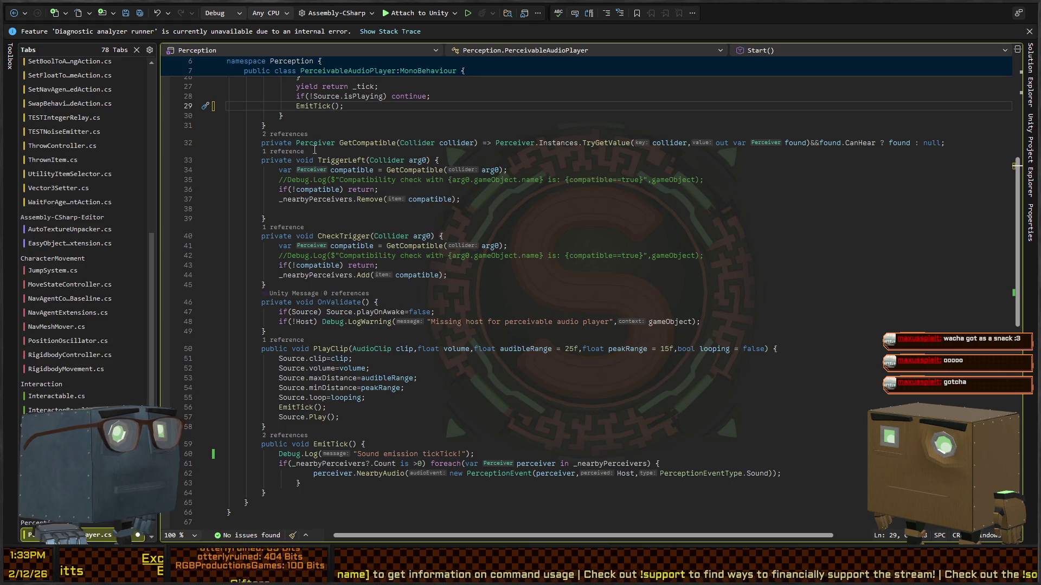
{"action": "left_click", "coordinate": [440, 160]}
{"action": "left_click", "coordinate": [326, 219]}
{"action": "scroll", "coordinate": [326, 190], "scroll_direction": "down", "scroll_amount": 2}
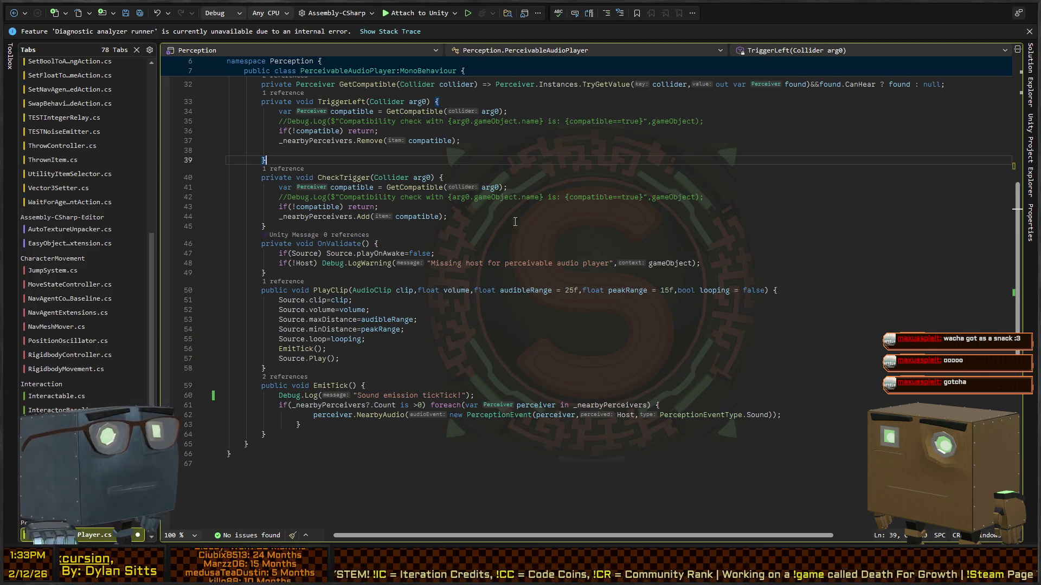
{"action": "scroll", "coordinate": [441, 241], "scroll_direction": "up", "scroll_amount": 6}
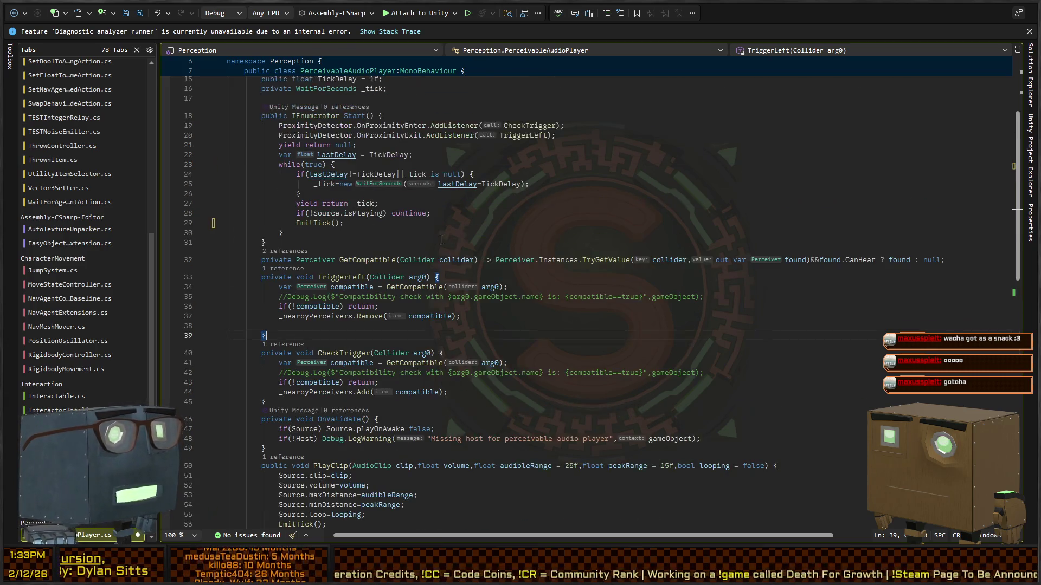
{"action": "scroll", "coordinate": [517, 194], "scroll_direction": "up", "scroll_amount": 4}
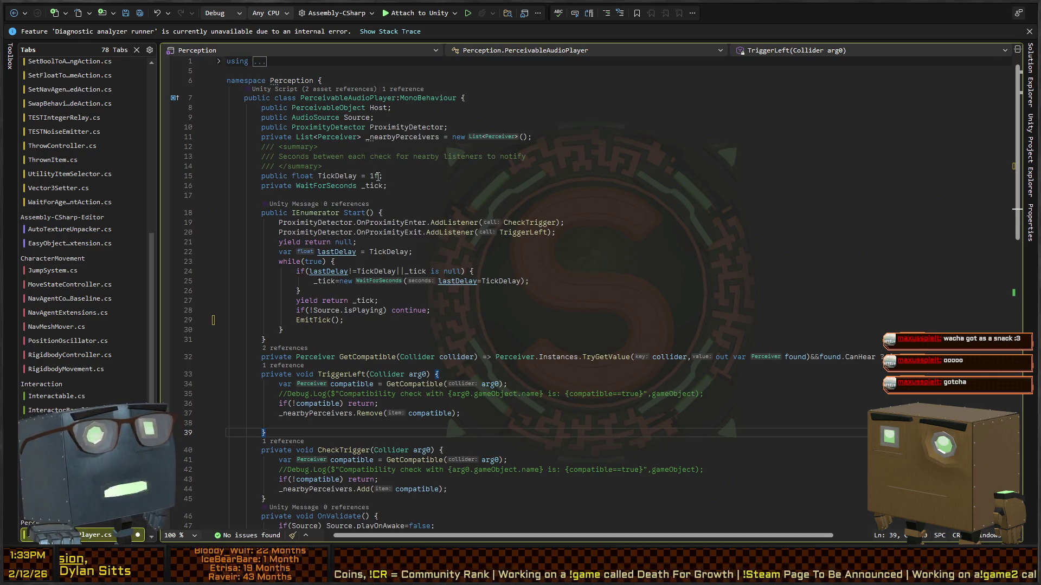
{"action": "scroll", "coordinate": [378, 176], "scroll_direction": "down", "scroll_amount": 5}
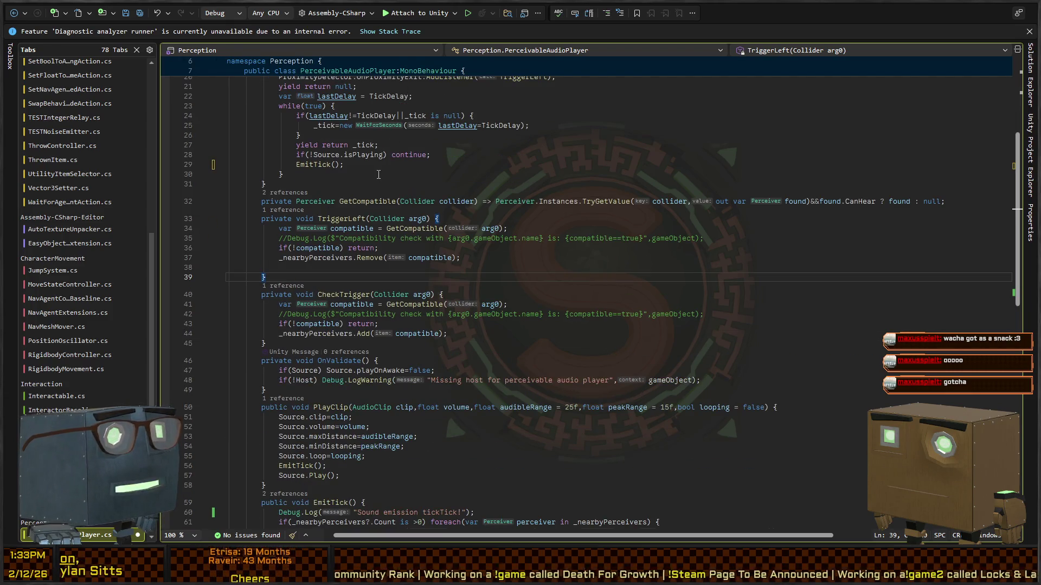
In BehaviorGraphOrchestrator.cs, select the _knownPerceivables field and place the caret after the Detected signature
{"action": "key", "text": "ctrl+Tab"}
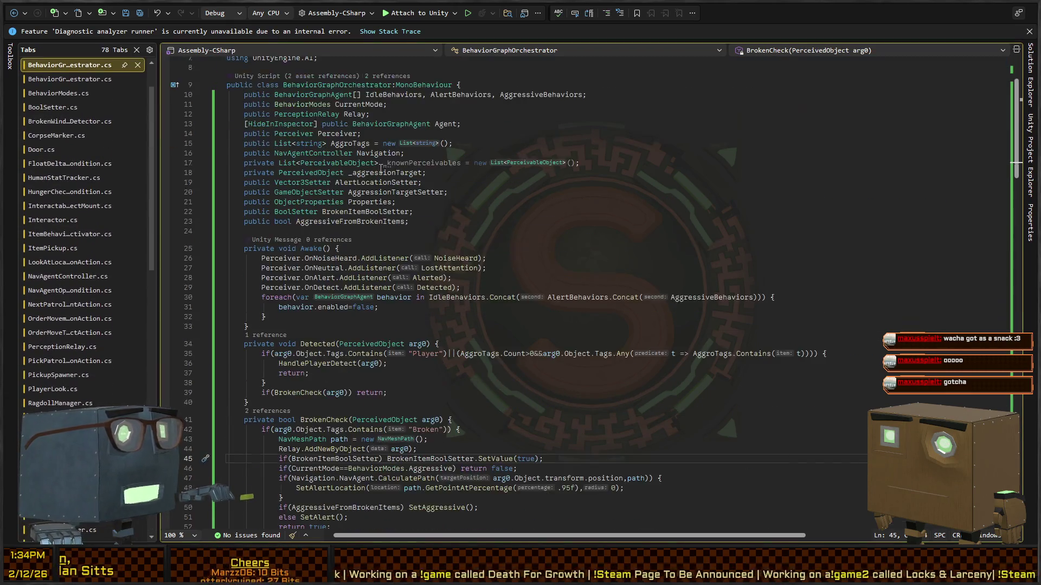
{"action": "scroll", "coordinate": [381, 167], "scroll_direction": "up", "scroll_amount": 2}
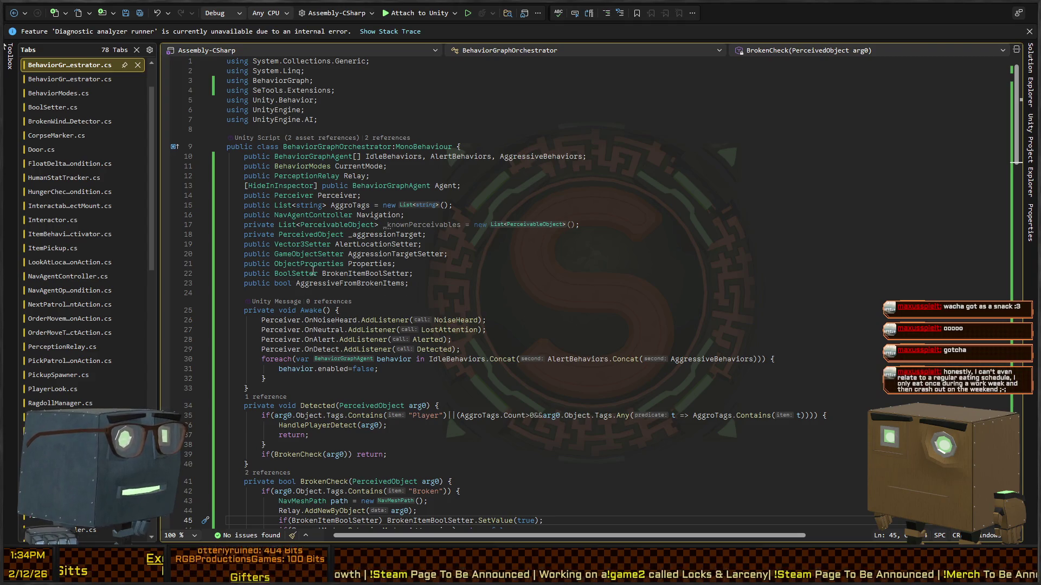
{"action": "left_click", "coordinate": [425, 228]}
{"action": "double_click", "coordinate": [425, 228]}
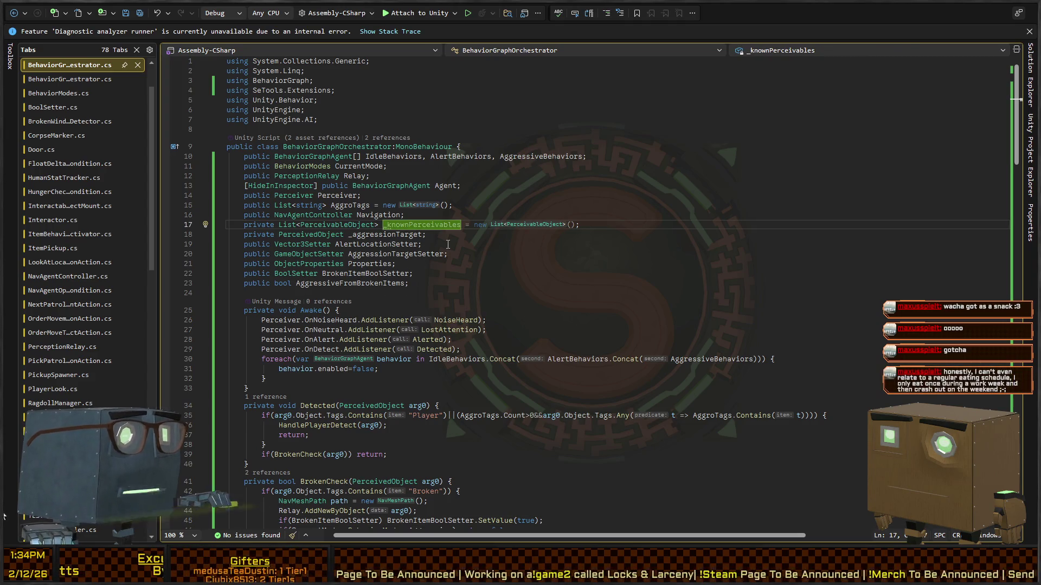
{"action": "scroll", "coordinate": [475, 246], "scroll_direction": "down", "scroll_amount": 6}
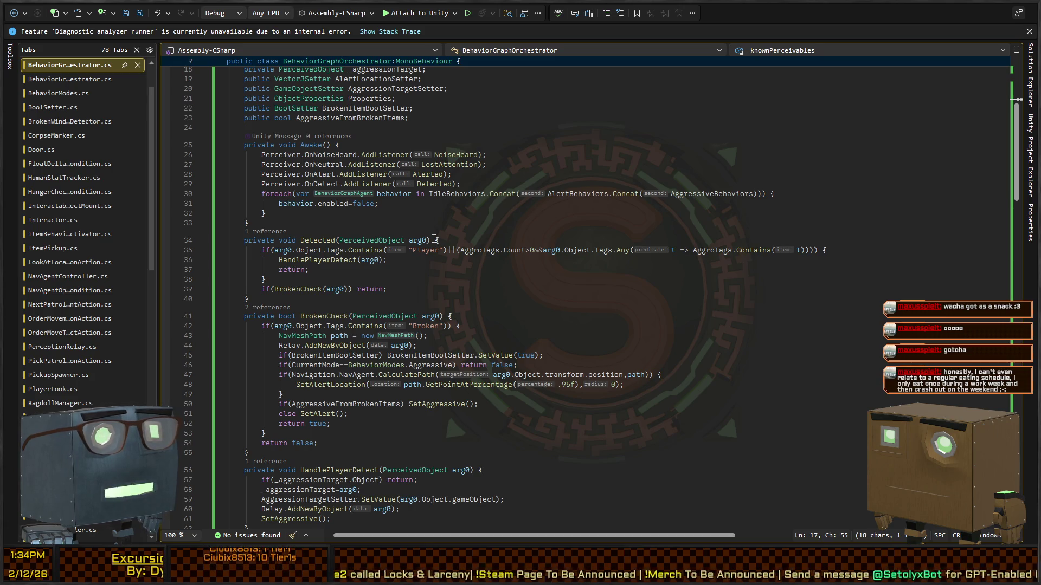
{"action": "left_click", "coordinate": [453, 238]}
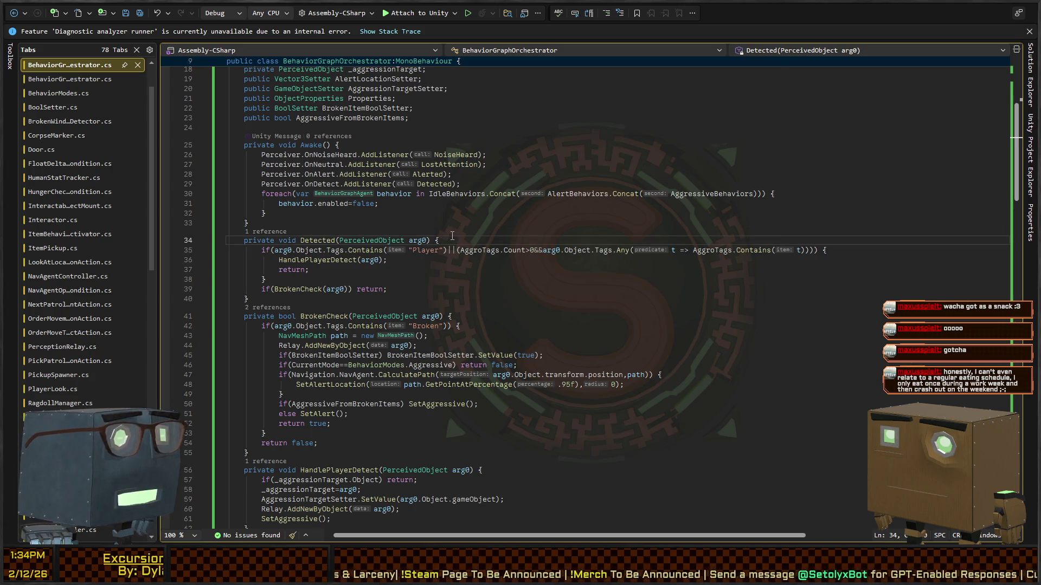
Write _knownPerceivables.Add(arg0.Object) at the top of Detected, then cut that line out
{"action": "key", "text": "Return"}
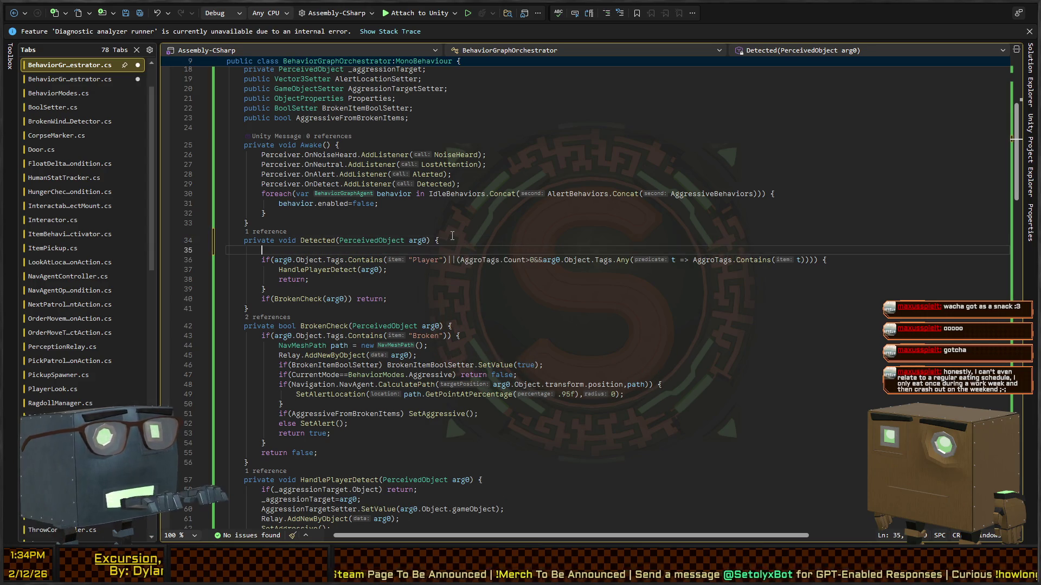
{"action": "type", "text": "_know"}
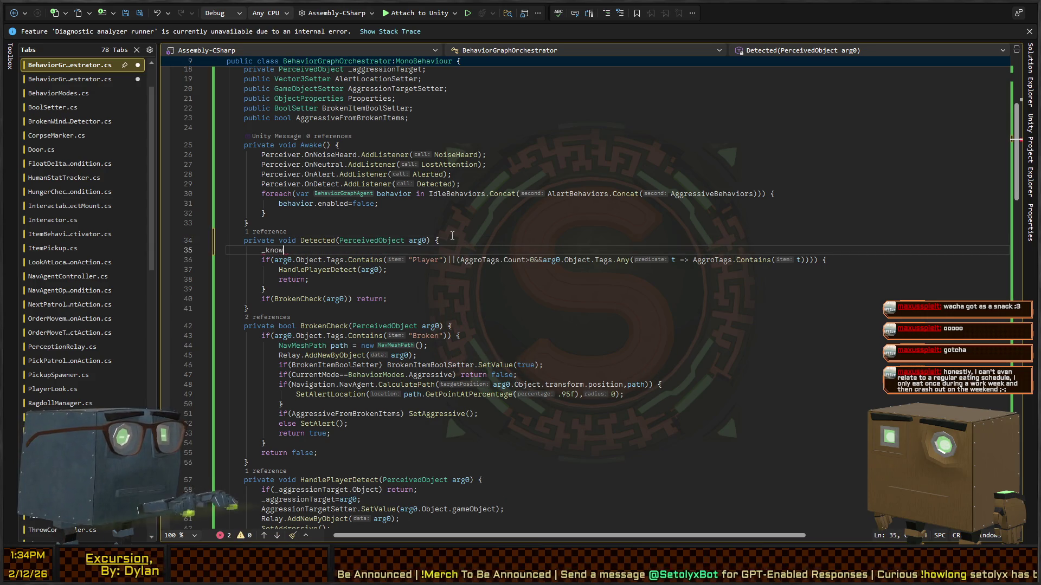
{"action": "type", "text": "nPerceivables.Add("}
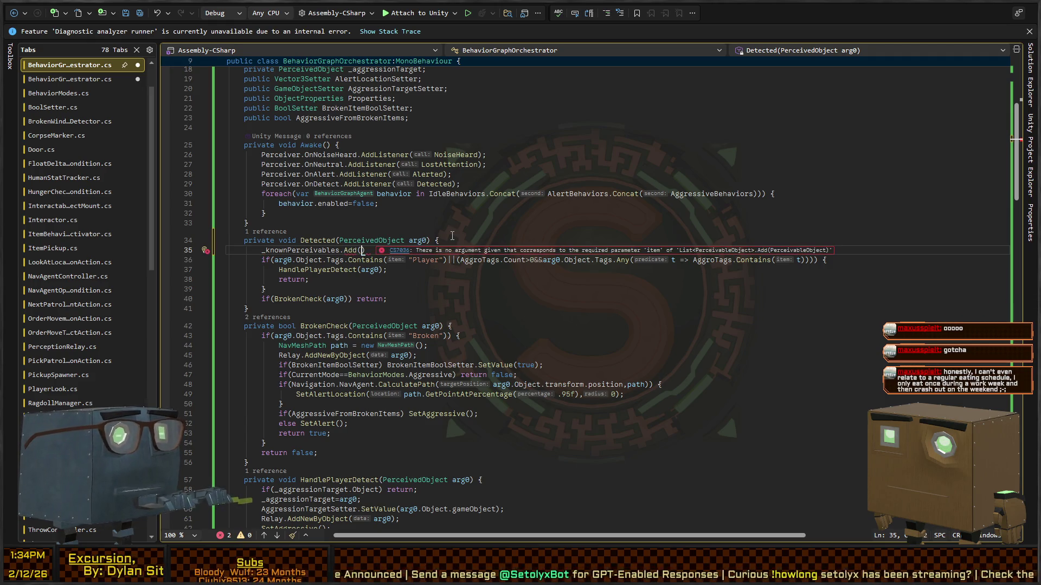
{"action": "type", "text": ")"}
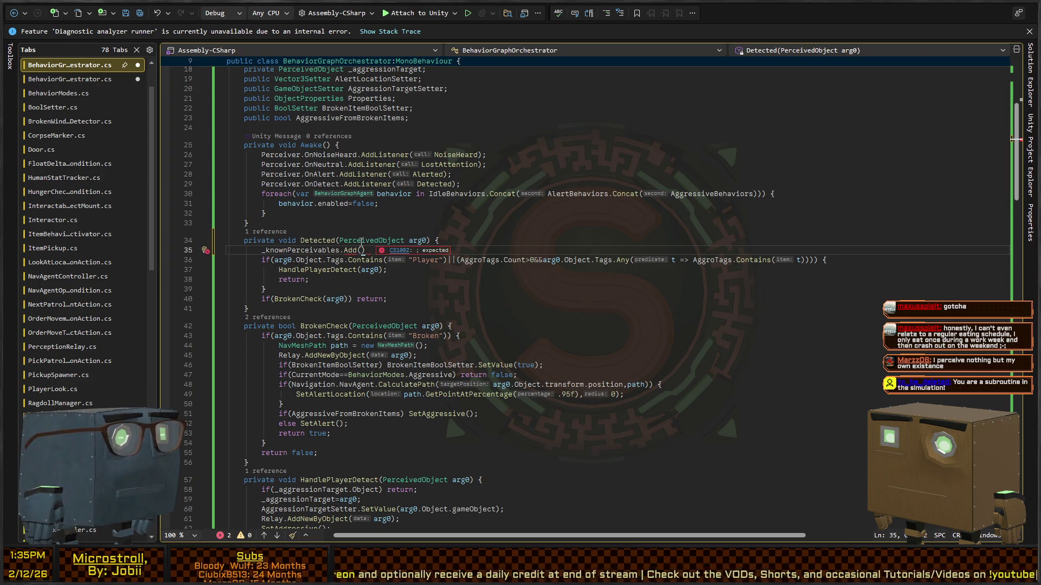
{"action": "type", "text": "arg0"}
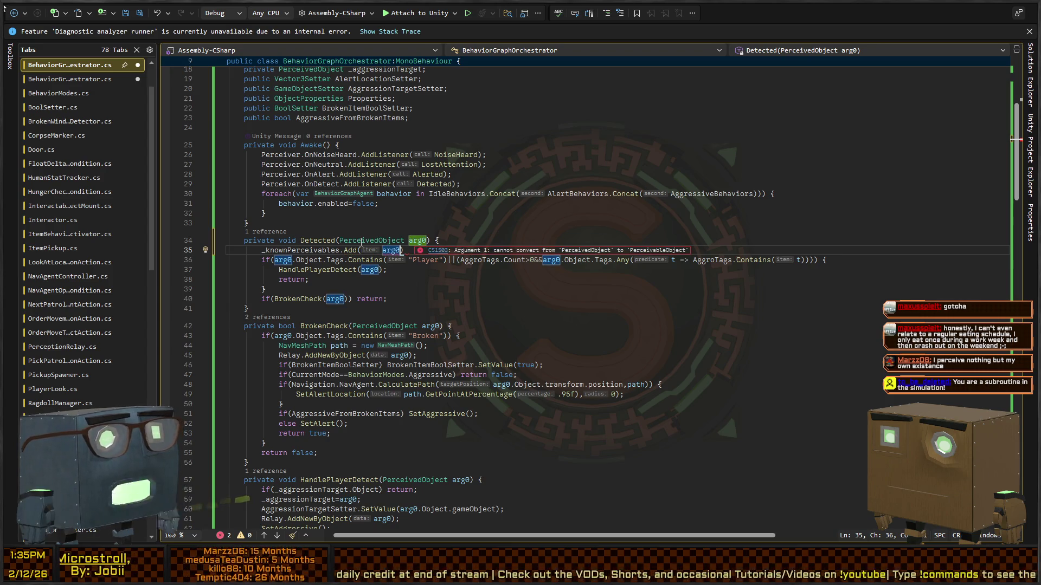
{"action": "type", "text": ".Object"}
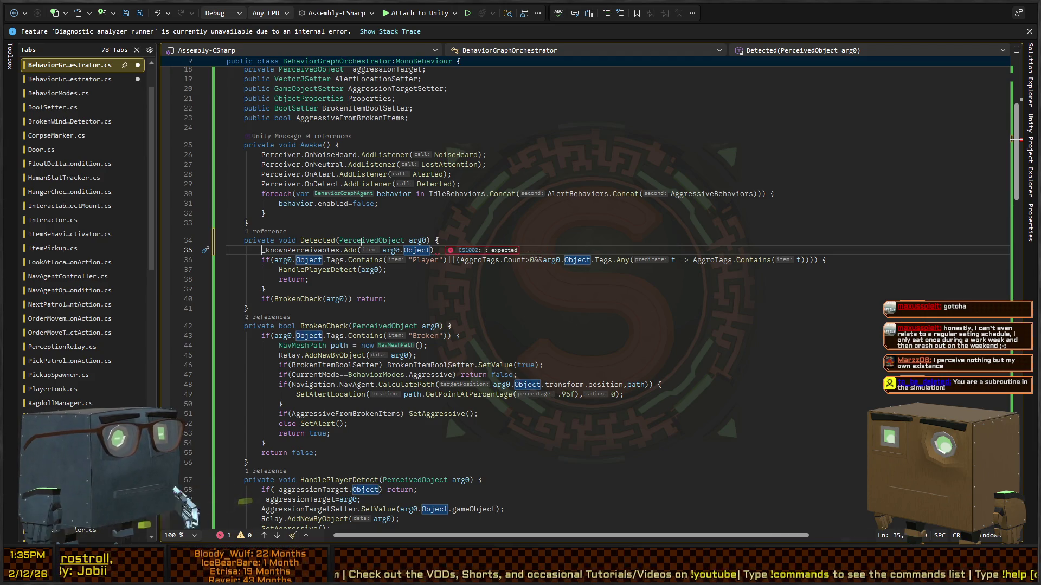
{"action": "key", "text": "shift+End"}
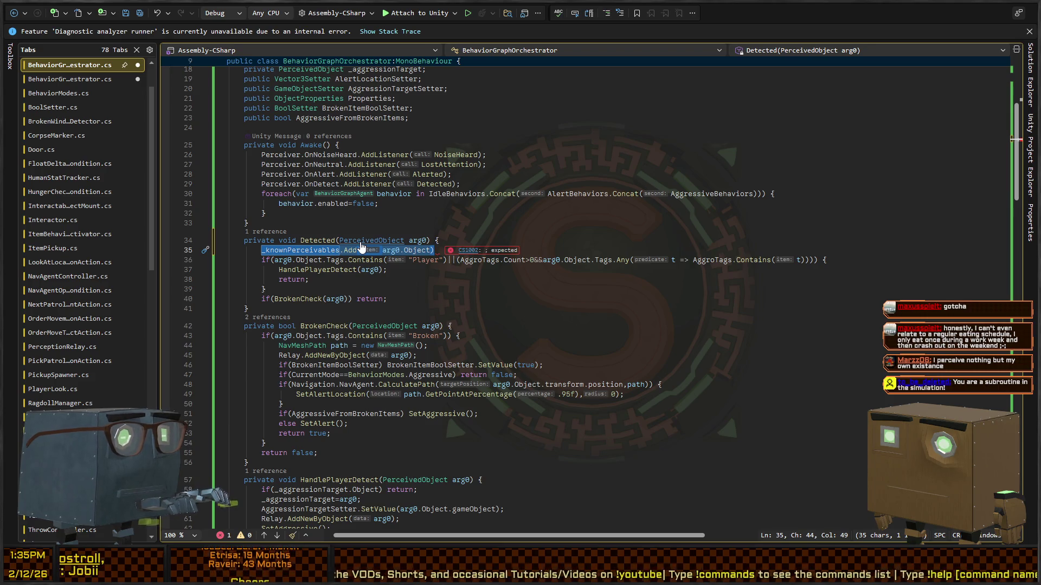
{"action": "key", "text": "ctrl+x"}
{"action": "key", "text": "Down"}
{"action": "key", "text": "ctrl+Right"}
{"action": "key", "text": "ctrl+Right"}
{"action": "key", "text": "ctrl+Right"}
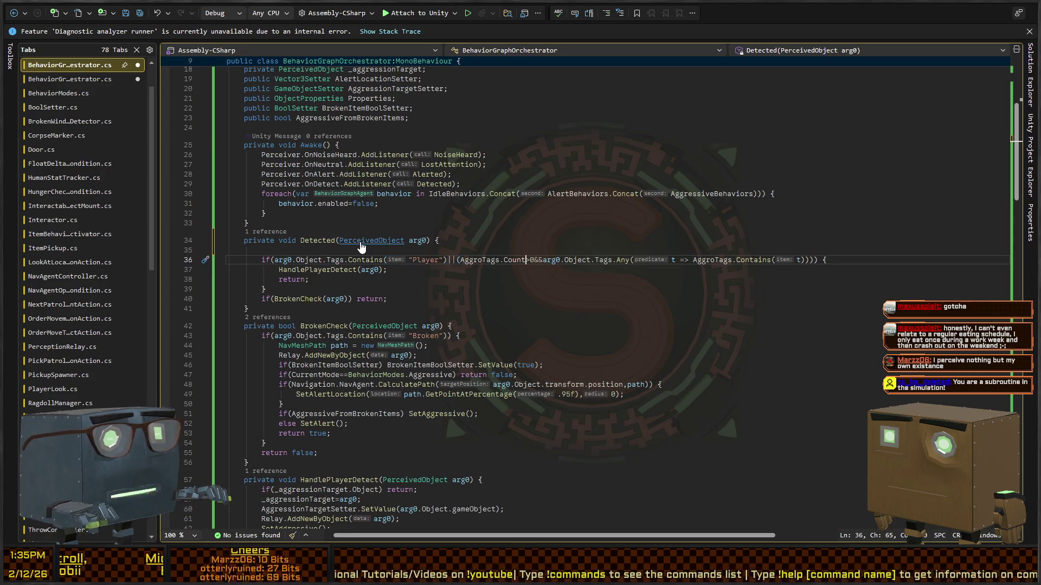
Review the player-check condition and remove the leftover blank line in Detected
{"action": "key", "text": "ctrl+Right"}
{"action": "key", "text": "ctrl+Right"}
{"action": "key", "text": "ctrl+Right"}
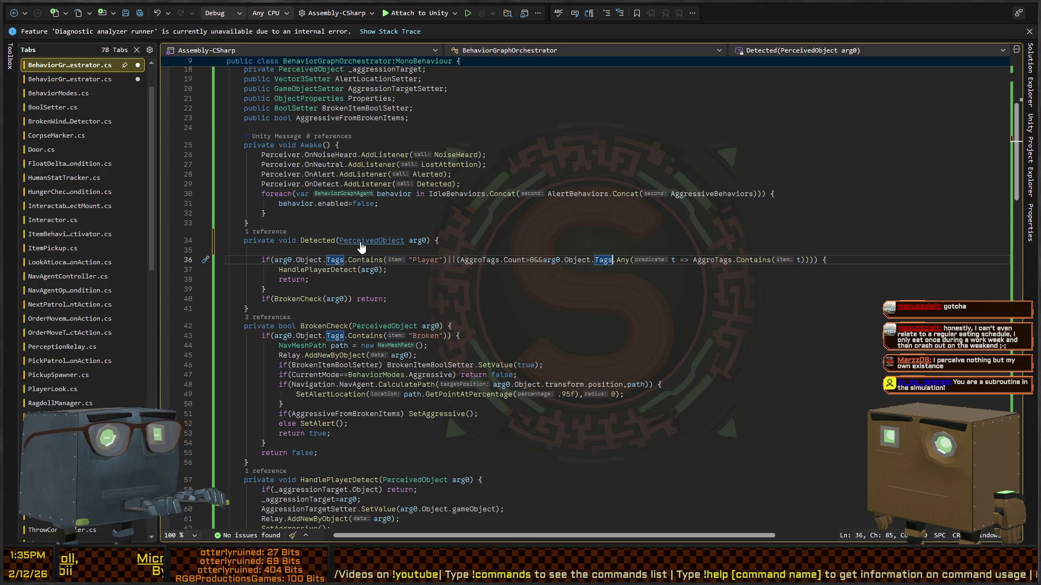
{"action": "key", "text": "ctrl+Right"}
{"action": "key", "text": "ctrl+Right"}
{"action": "key", "text": "ctrl+Right"}
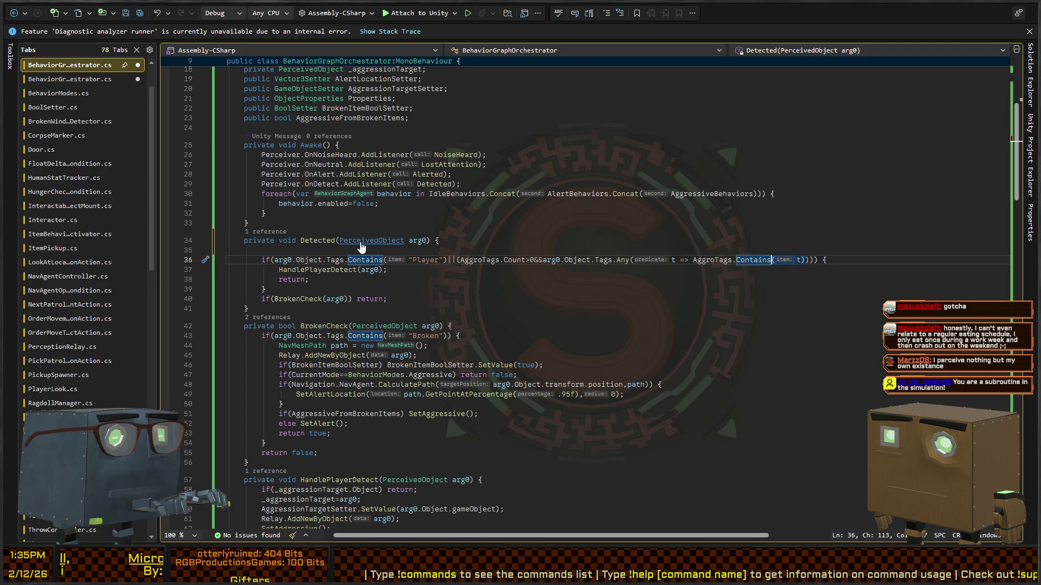
{"action": "key", "text": "ctrl+Left"}
{"action": "key", "text": "ctrl+Left"}
{"action": "key", "text": "ctrl+Left"}
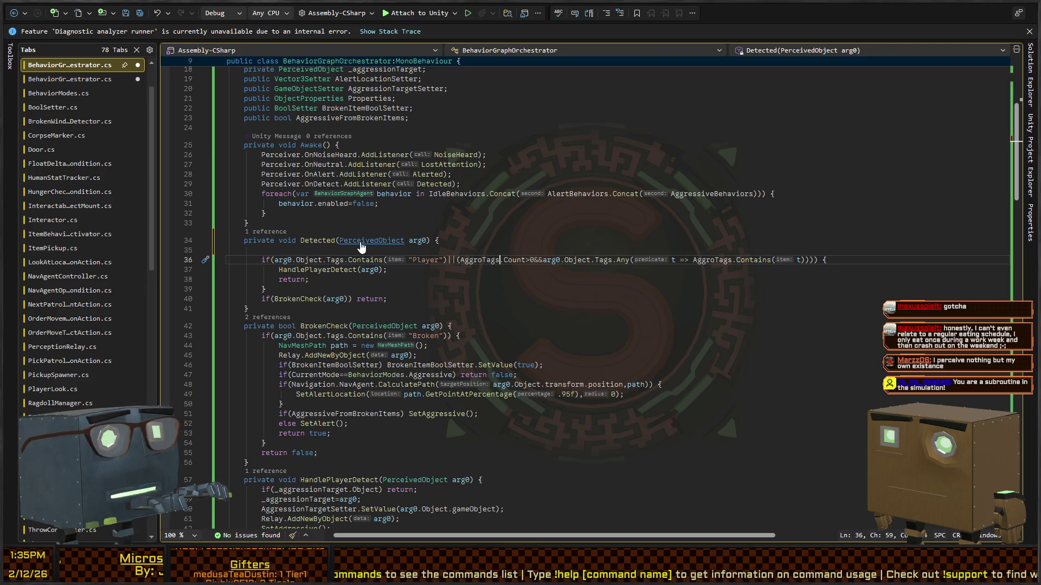
{"action": "key", "text": "ctrl+Left"}
{"action": "key", "text": "ctrl+Left"}
{"action": "key", "text": "Up"}
{"action": "key", "text": "Delete"}
{"action": "key", "text": "Down"}
{"action": "key", "text": "End"}
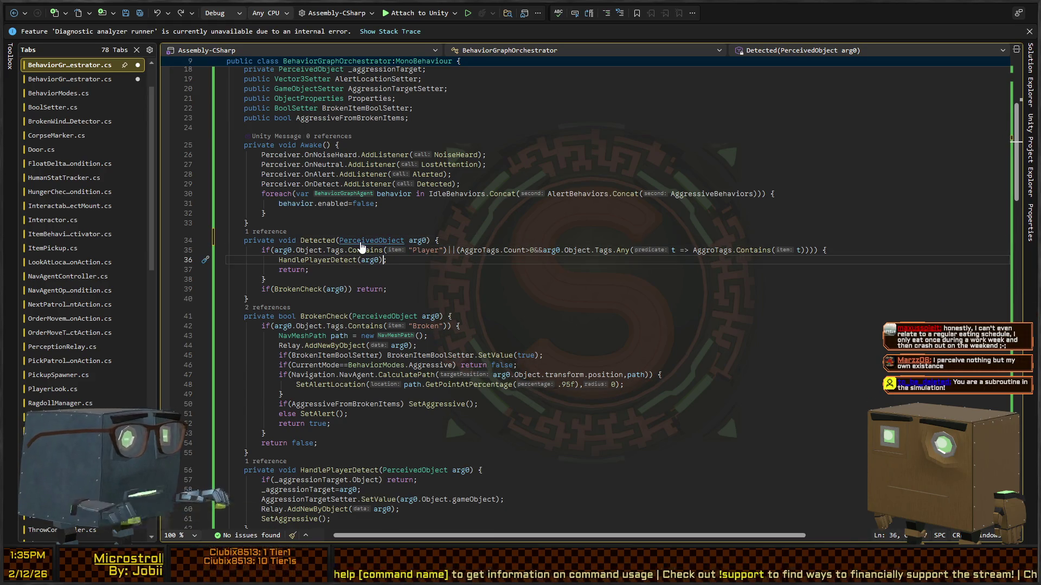
After the player block, add _knownPerceivables.Add(arg0.Object) guarded by if(!_knownPerceivables.Contains(arg0.Object))
{"action": "key", "text": "Down"}
{"action": "key", "text": "Down"}
{"action": "key", "text": "End"}
{"action": "key", "text": "Return"}
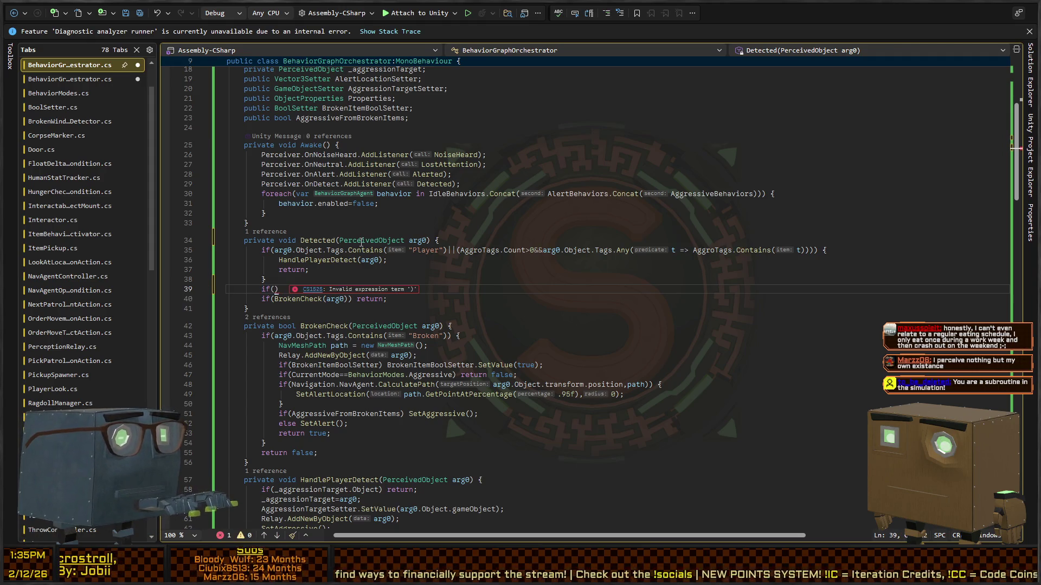
{"action": "type", "text": "_knownPerceivables.Add(arg0.Object)"}
{"action": "key", "text": "Home"}
{"action": "type", "text": "if(_known"}
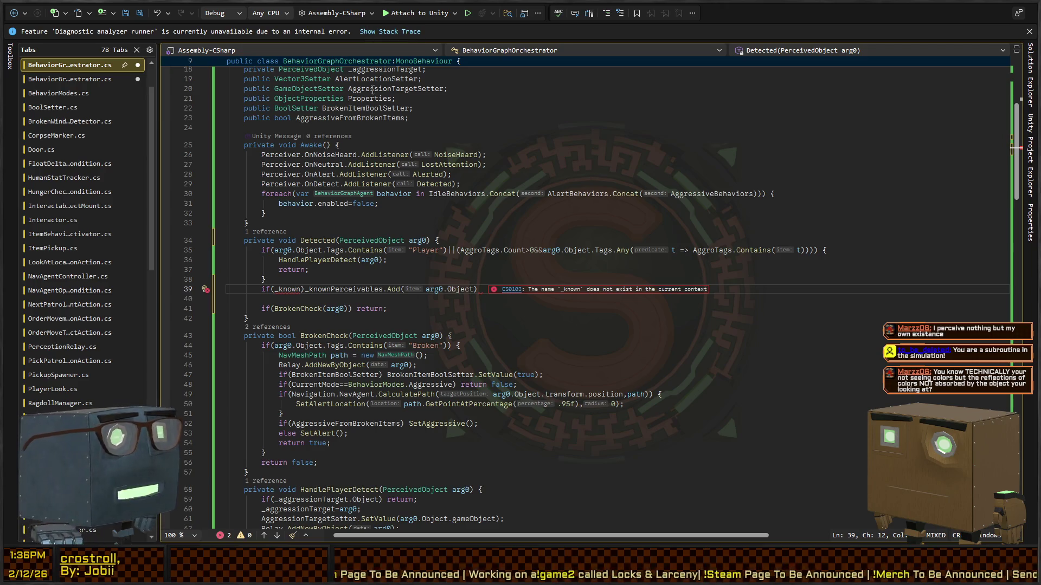
{"action": "type", "text": "Perceivables"}
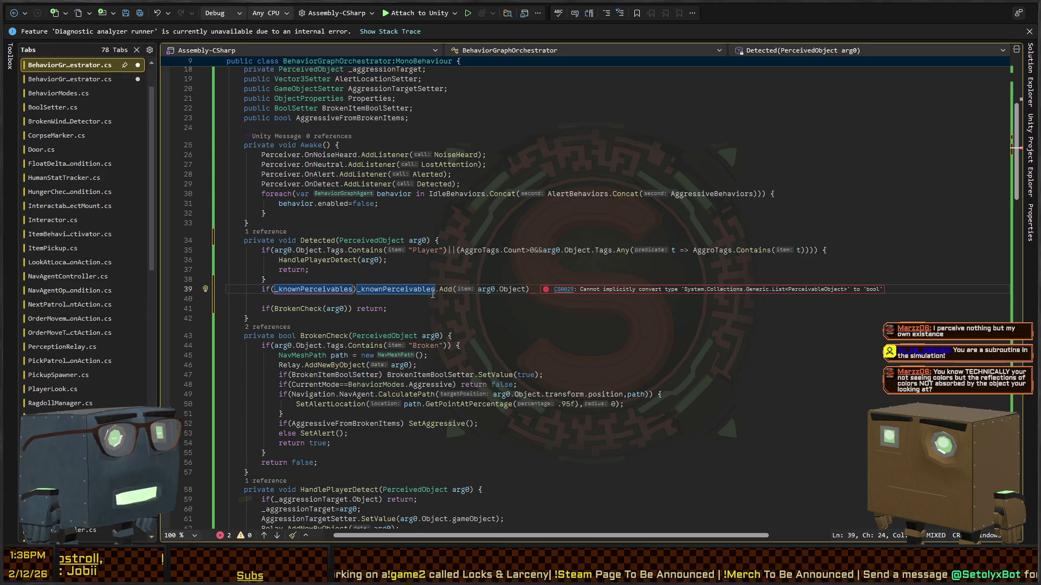
{"action": "type", "text": ".Contains("}
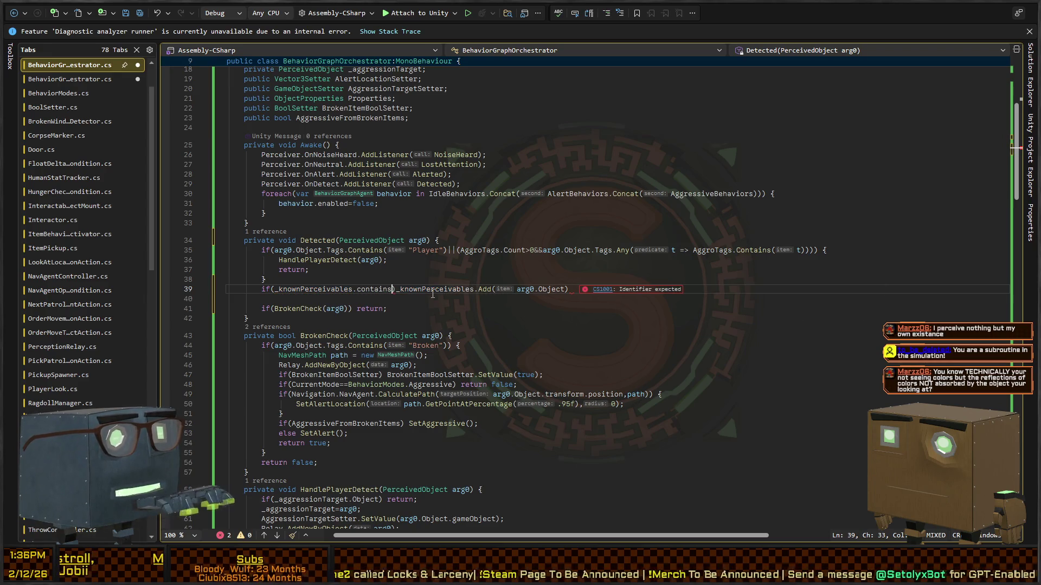
{"action": "type", "text": "arg0.objec"}
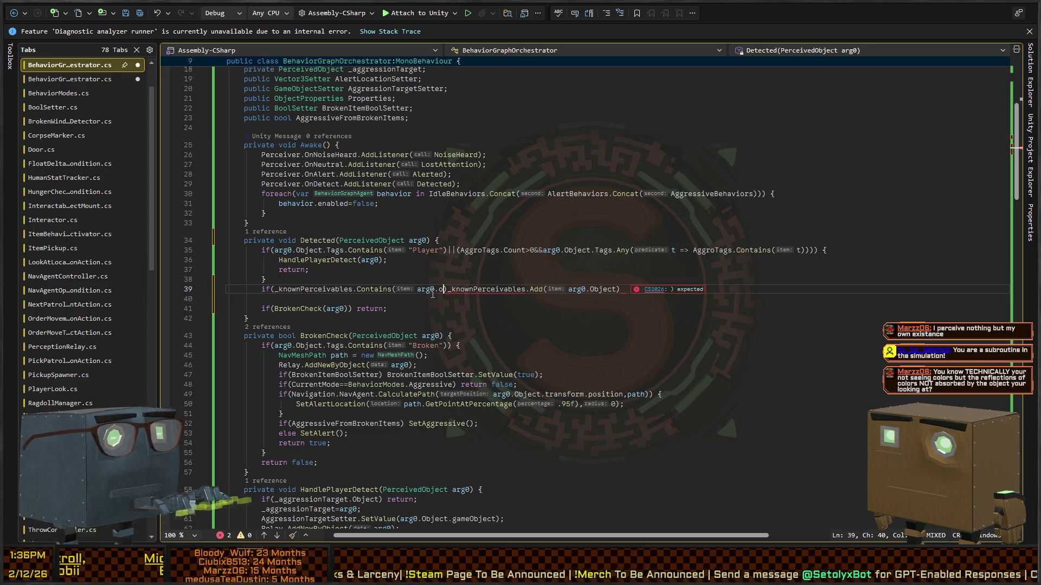
{"action": "type", "text": "))"}
{"action": "key", "text": "Home"}
{"action": "key", "text": "Right"}
{"action": "key", "text": "Right"}
{"action": "key", "text": "Right"}
{"action": "type", "text": "!"}
{"action": "key", "text": "End"}
{"action": "type", "text": ";"}
Add an else return; branch above the BrokenCheck call
{"action": "key", "text": "Return"}
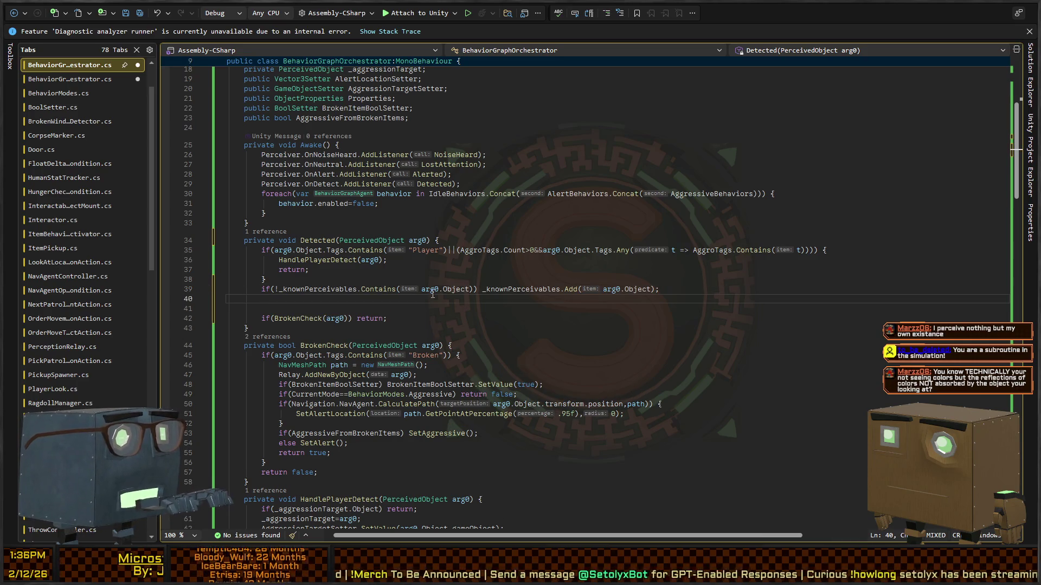
{"action": "type", "text": "return;"}
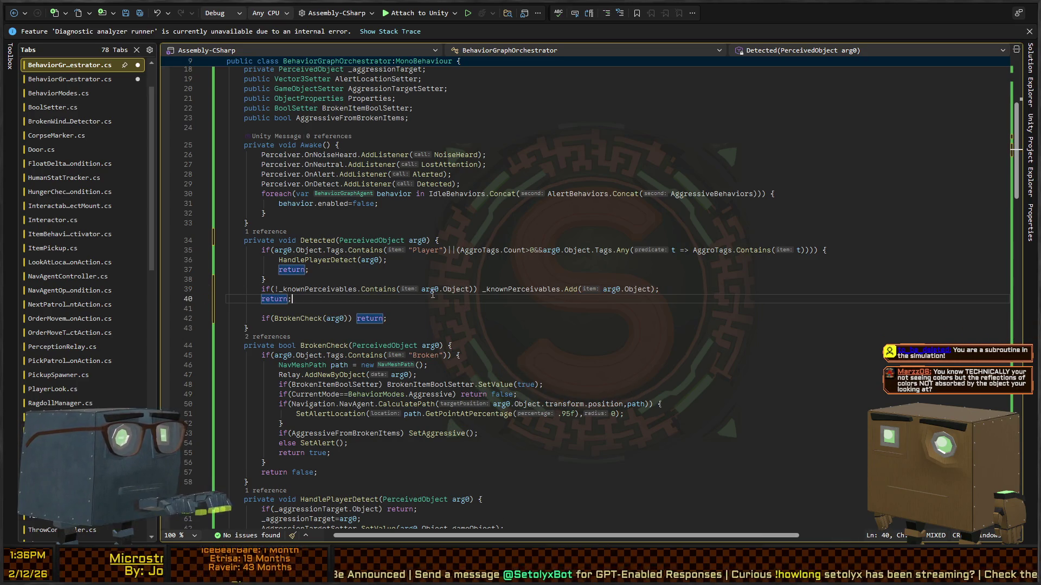
{"action": "key", "text": "Delete"}
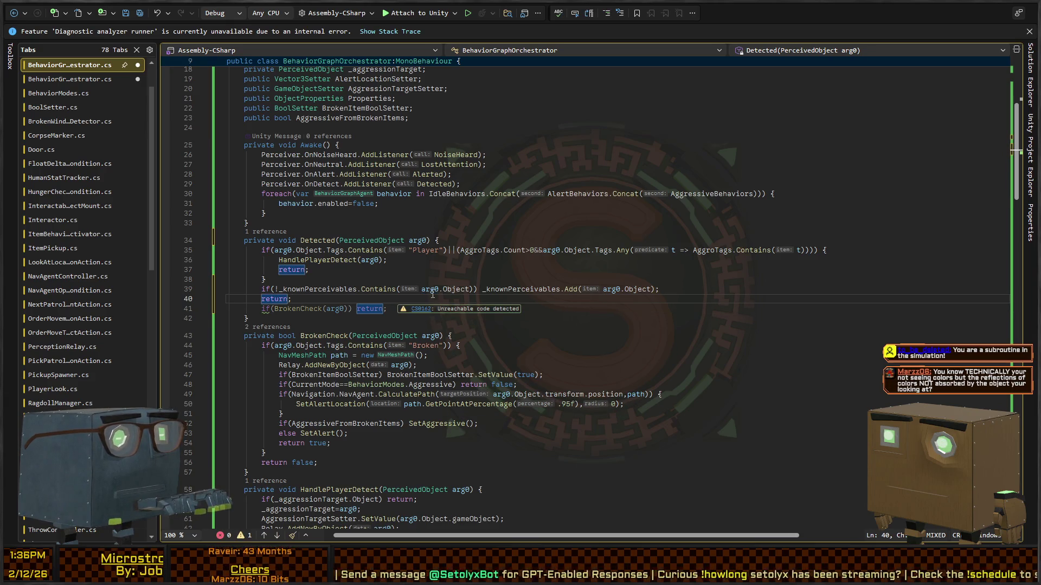
{"action": "type", "text": "else"}
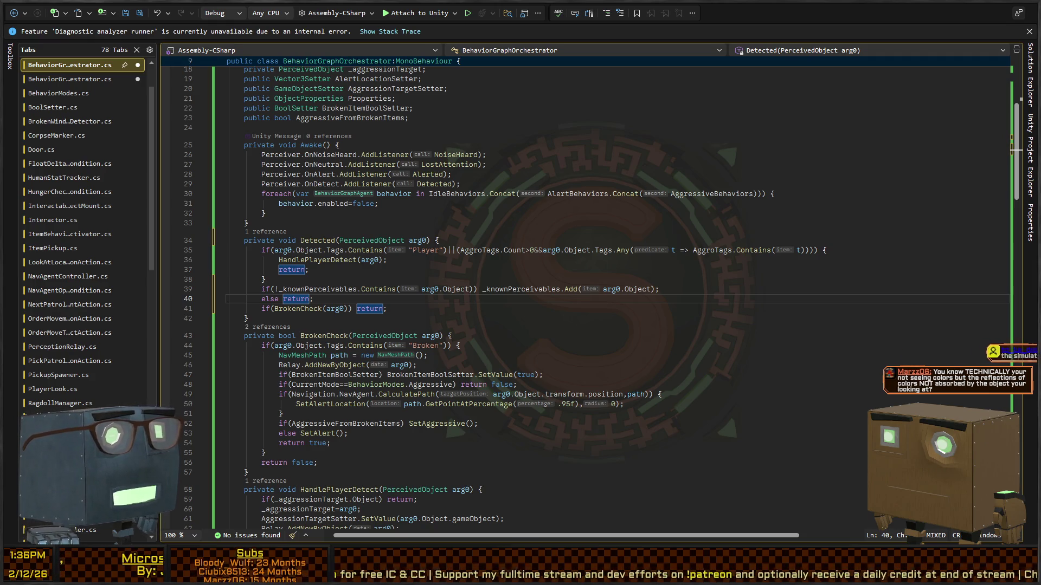
Check the end of the player block and BrokenCheck's final return, then go back to Unity
{"action": "left_click", "coordinate": [355, 280]}
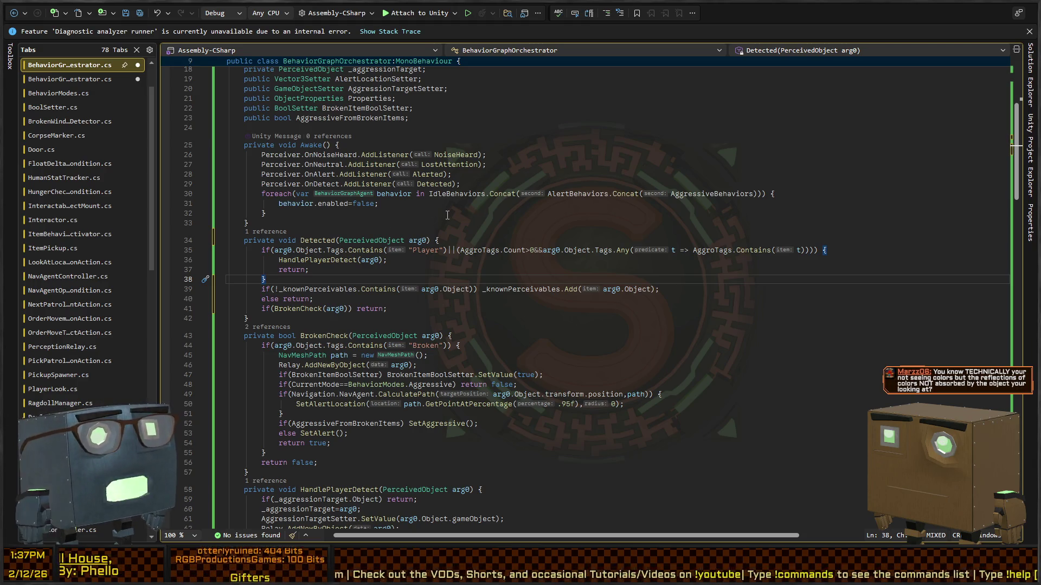
{"action": "scroll", "coordinate": [344, 305], "scroll_direction": "down", "scroll_amount": 4}
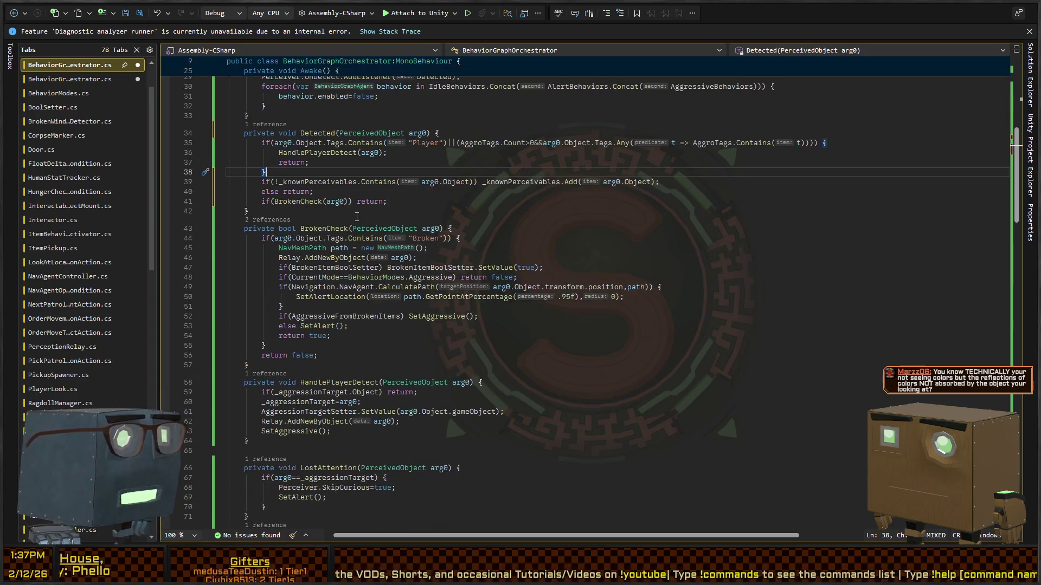
{"action": "key", "text": "Down"}
{"action": "key", "text": "Down"}
{"action": "key", "text": "Down"}
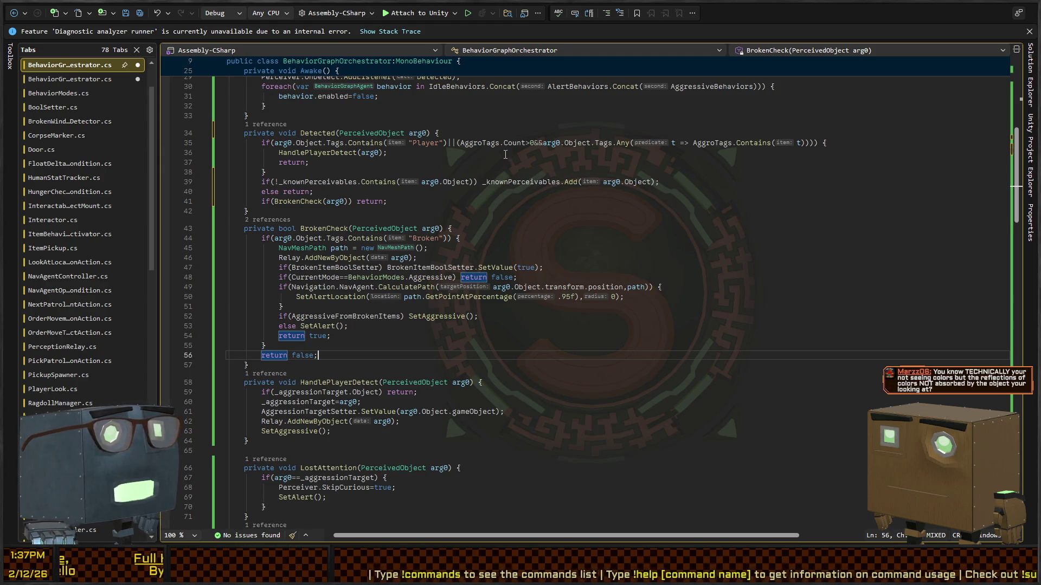
{"action": "key", "text": "alt+Tab"}
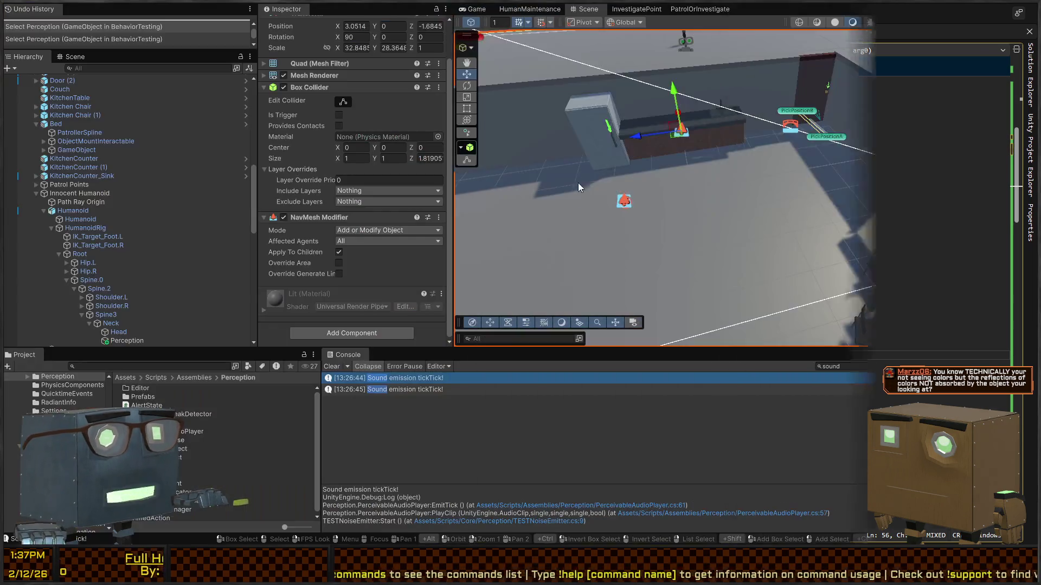
Fly the Scene camera close to the humanoid and select Innocent Humanoid in the Hierarchy
{"action": "key", "text": "w"}
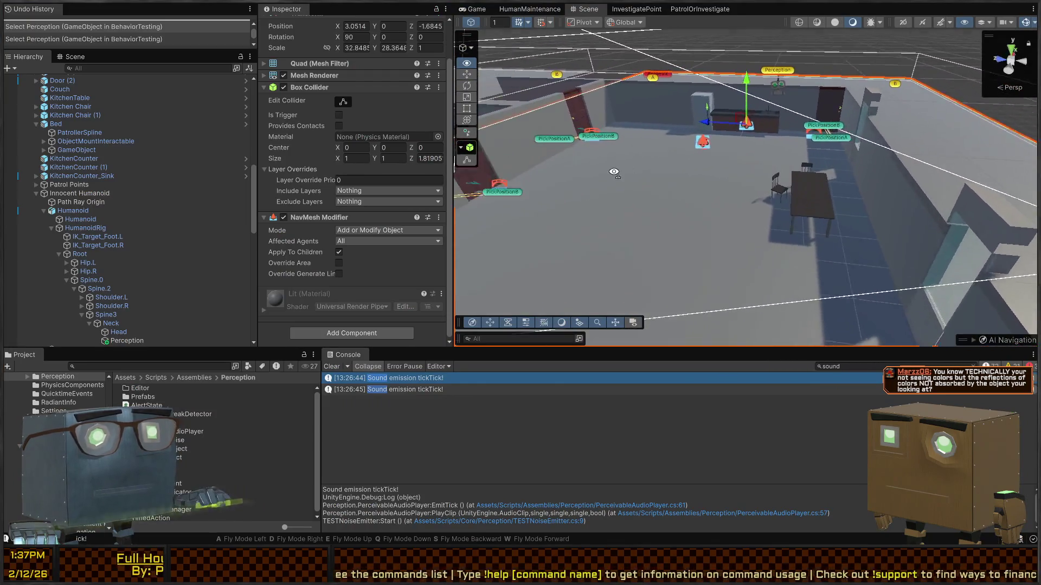
{"action": "key", "text": "s"}
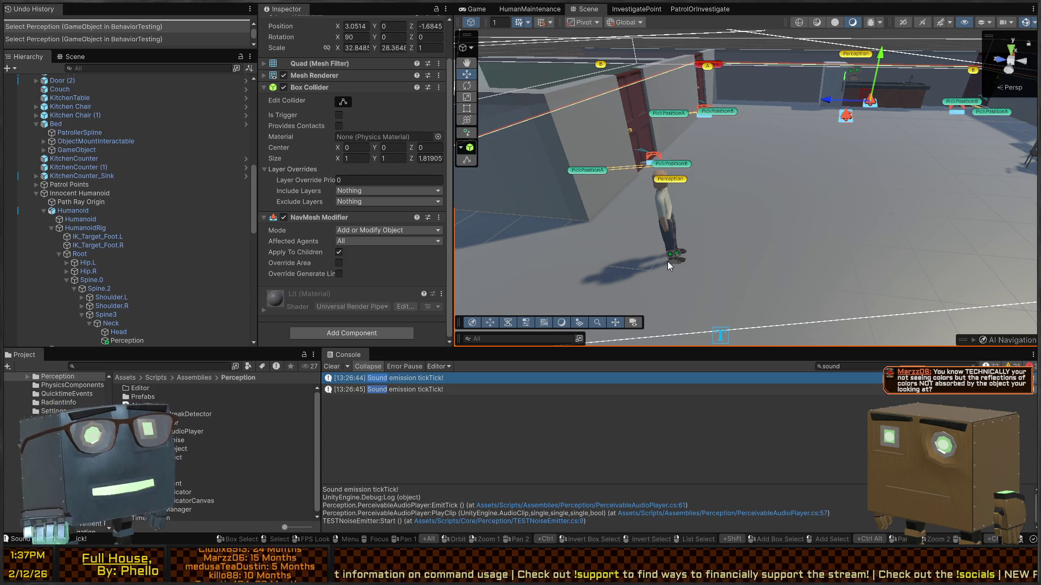
{"action": "left_click_drag", "start_coordinate": [681, 174], "coordinate": [628, 213]}
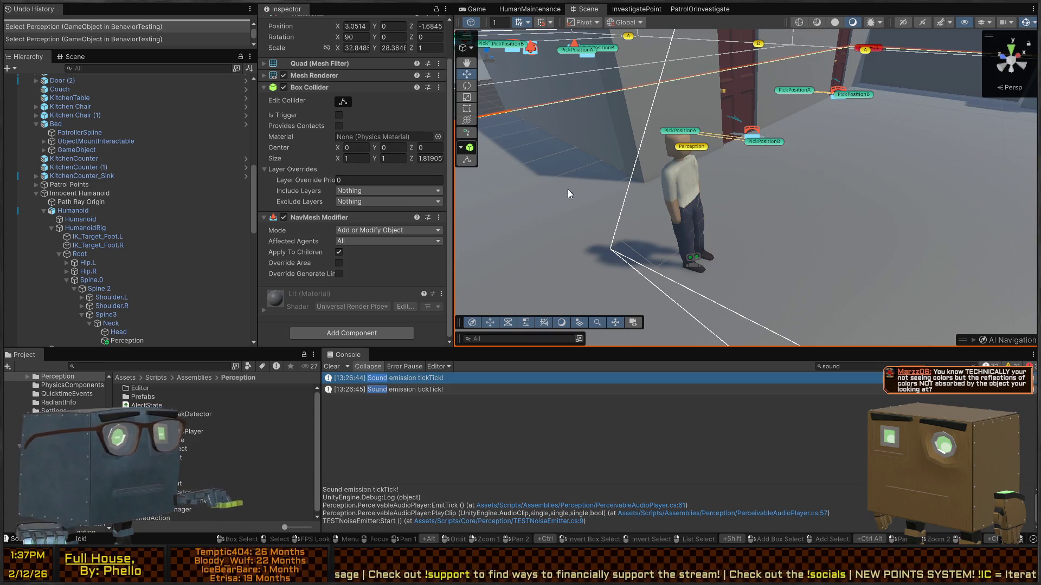
{"action": "left_click", "coordinate": [79, 193]}
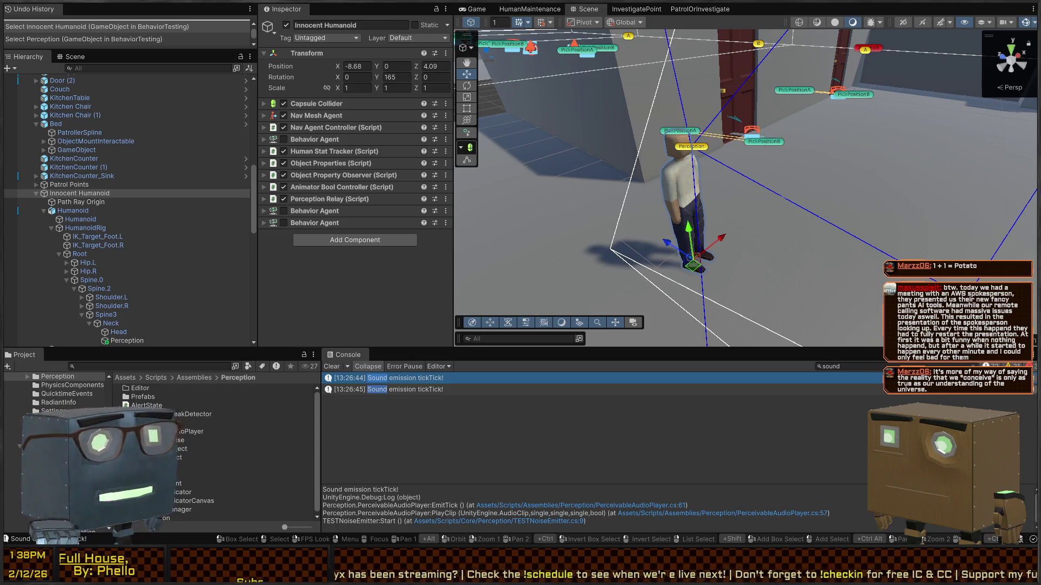
Fly the Scene camera back, sideways and forward to look over the whole room
{"action": "right_click", "coordinate": [795, 112]}
{"action": "key", "text": "s"}
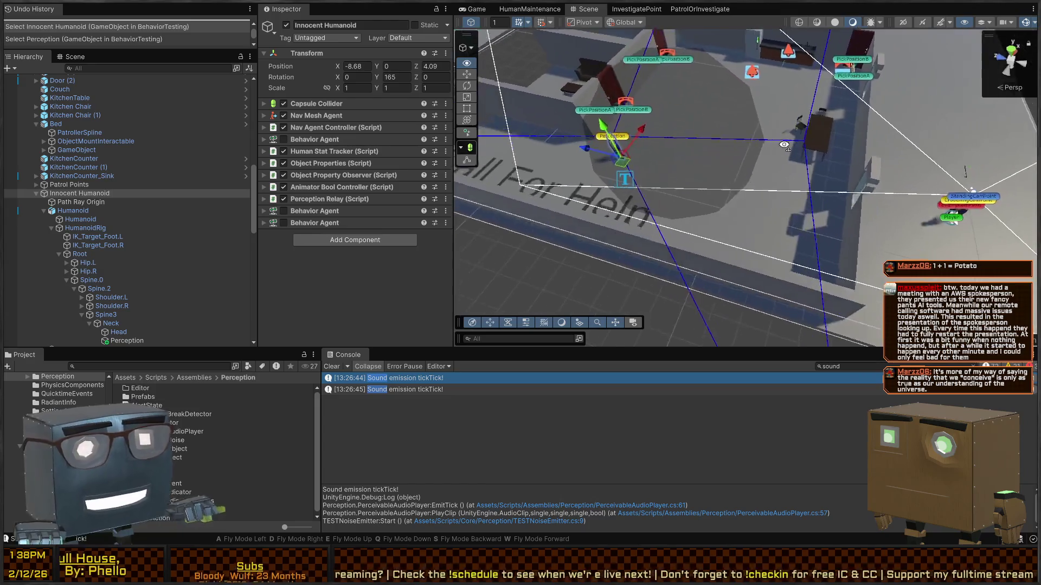
{"action": "key", "text": "w"}
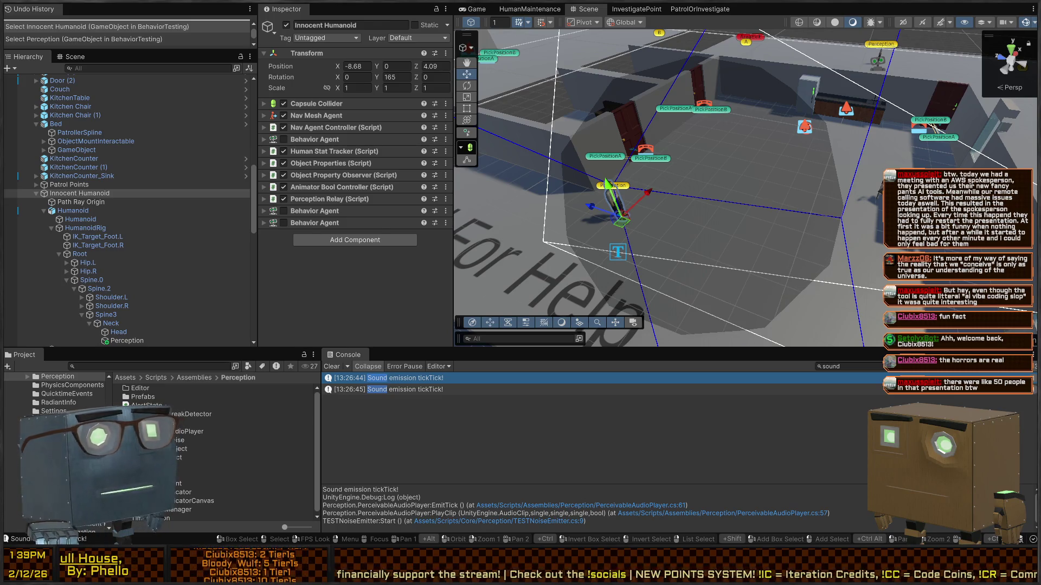
{"action": "key", "text": "a"}
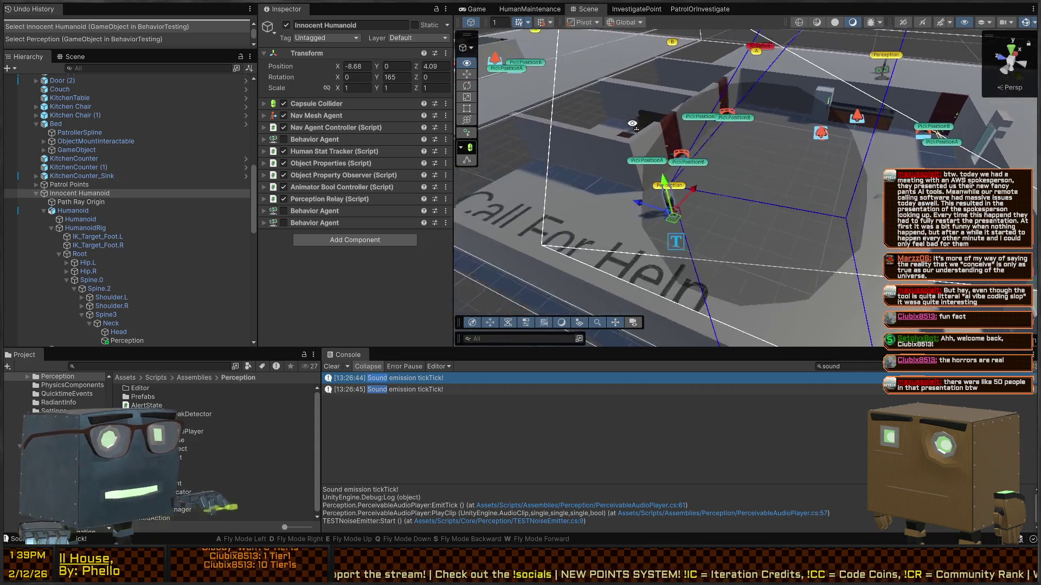
{"action": "key", "text": "d"}
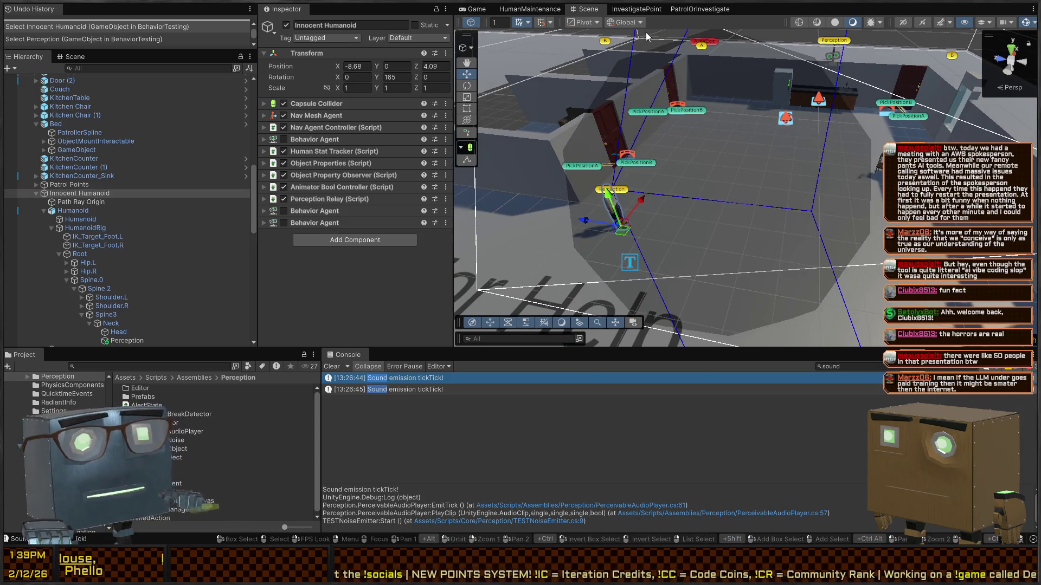
{"action": "key", "text": "w"}
{"action": "key", "text": "w"}
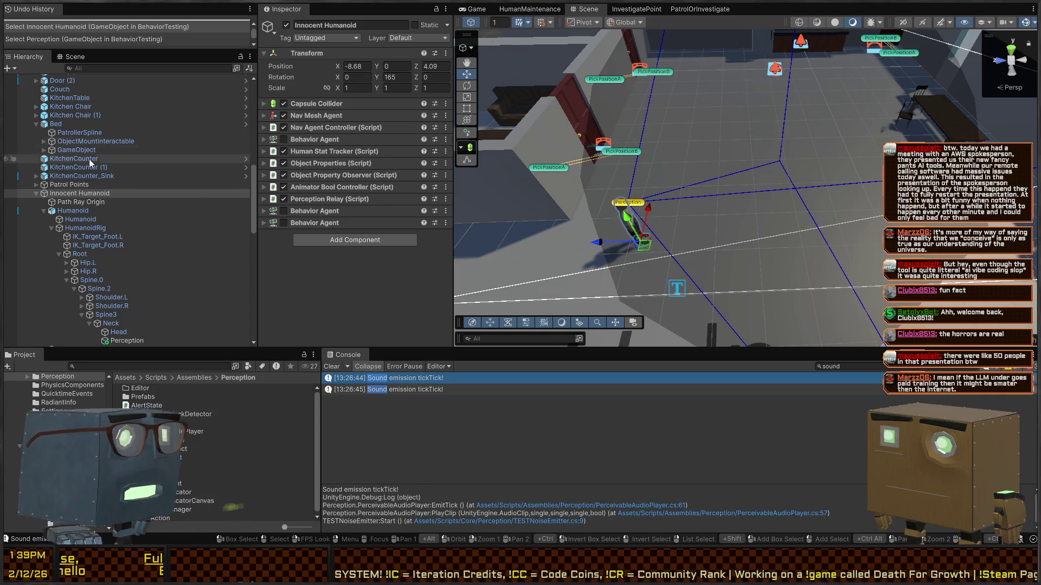
Collapse Innocent Humanoid in the Hierarchy and select the Guard to inspect its components
{"action": "left_click", "coordinate": [36, 193]}
{"action": "left_click", "coordinate": [36, 202]}
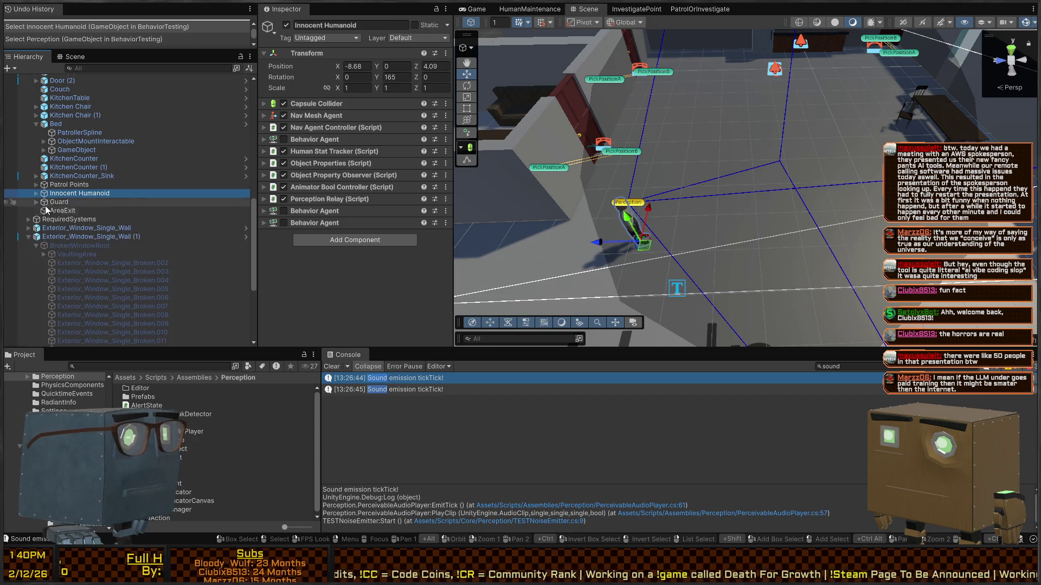
{"action": "left_click_drag", "start_coordinate": [59, 211], "coordinate": [58, 205]}
{"action": "left_click", "coordinate": [58, 203]}
{"action": "scroll", "coordinate": [320, 223], "scroll_direction": "down", "scroll_amount": 2}
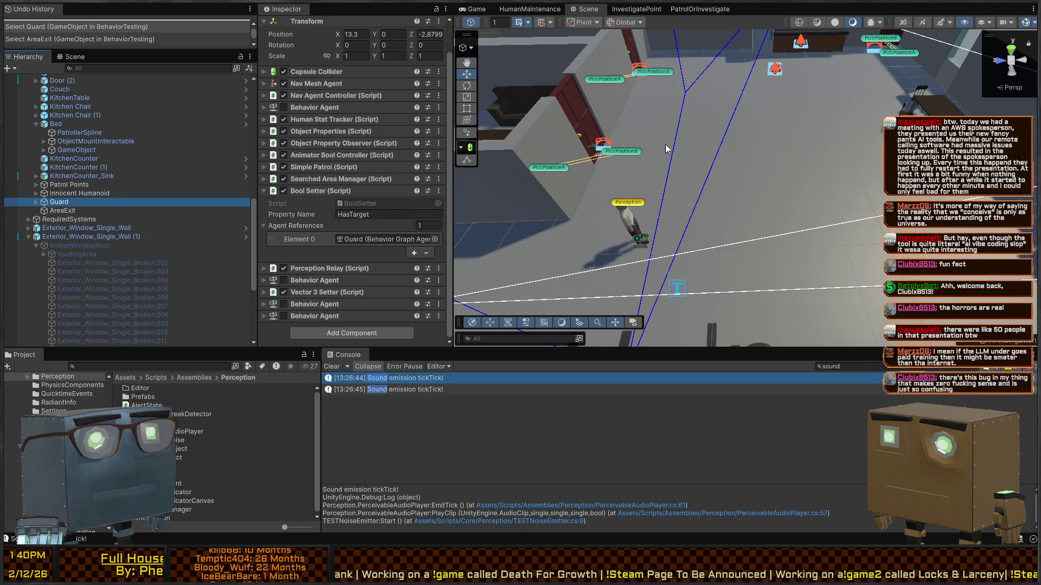
Orbit the view over the Call For Help floor and enter Play mode
{"action": "mouse_move", "coordinate": [722, 161]}
{"action": "left_mouse_down"}
{"action": "mouse_move", "coordinate": [795, 175]}
{"action": "mouse_move", "coordinate": [701, 54]}
{"action": "left_mouse_up"}
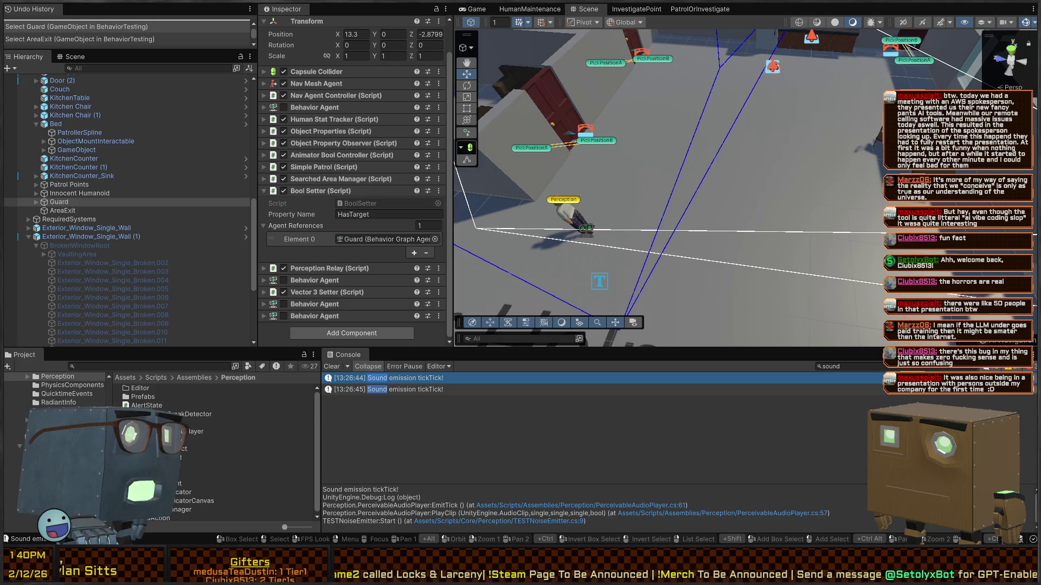
{"action": "left_click_drag", "start_coordinate": [542, 163], "coordinate": [610, 96]}
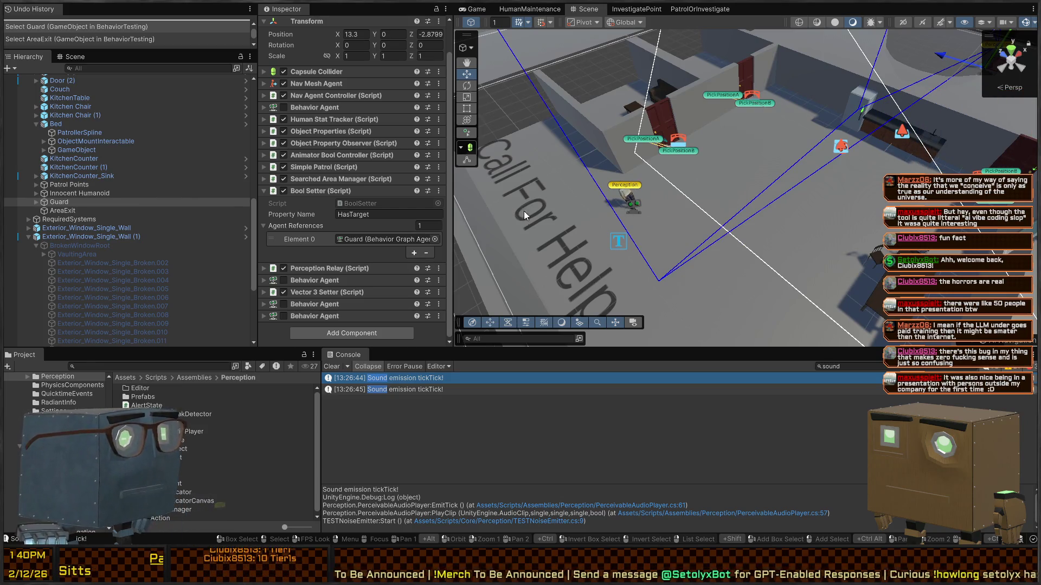
{"action": "key", "text": "ctrl+p"}
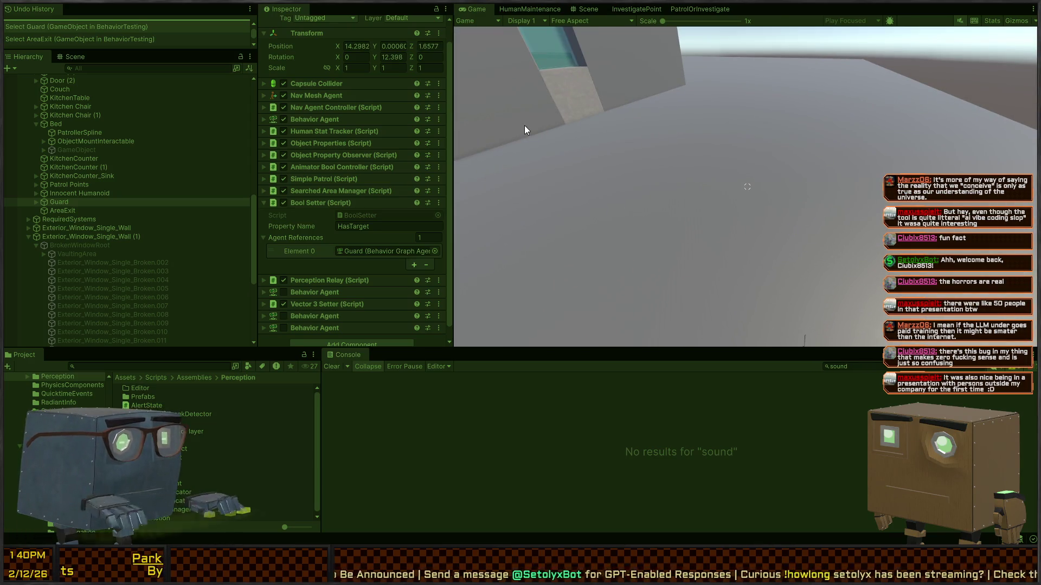
Stop Play mode, close and reopen BehaviorGraphOrchestrator.cs in Visual Studio, then return to Unity
{"action": "key", "text": "alt+Tab"}
{"action": "key", "text": "alt+Tab"}
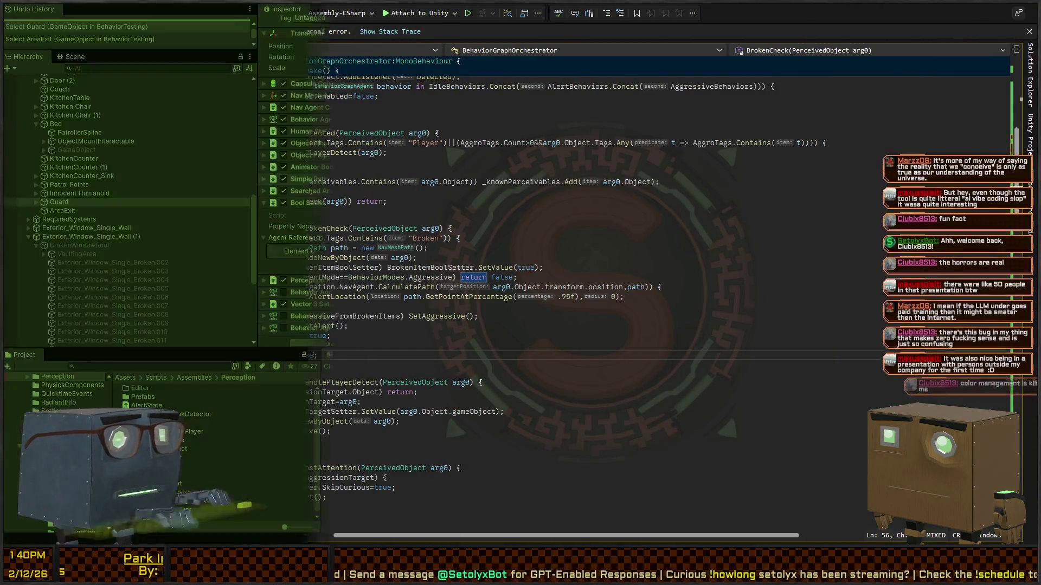
{"action": "key", "text": "ctrl+p"}
{"action": "key", "text": "alt+Tab"}
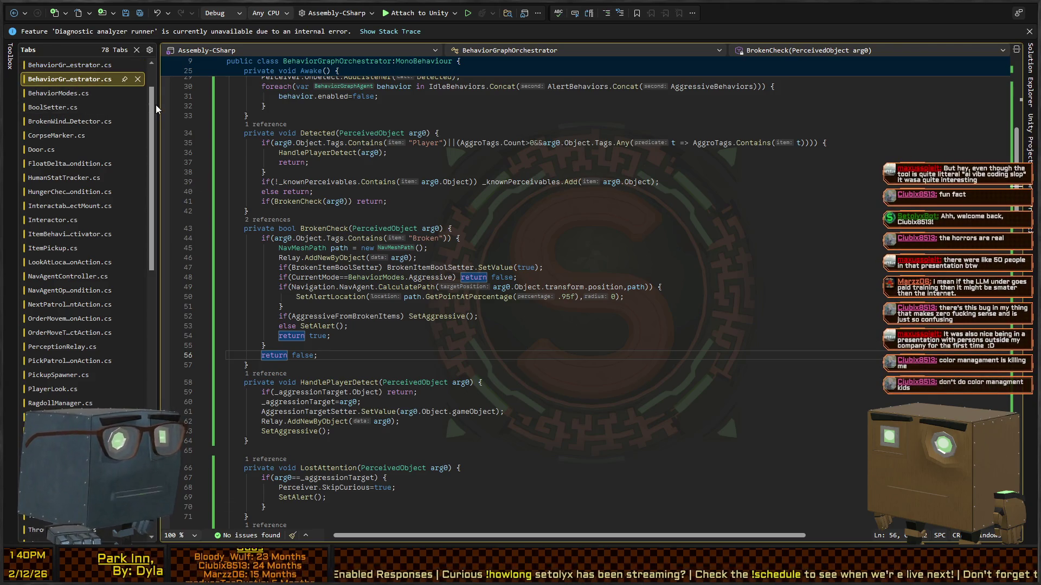
{"action": "scroll", "coordinate": [206, 161], "scroll_direction": "up", "scroll_amount": 10}
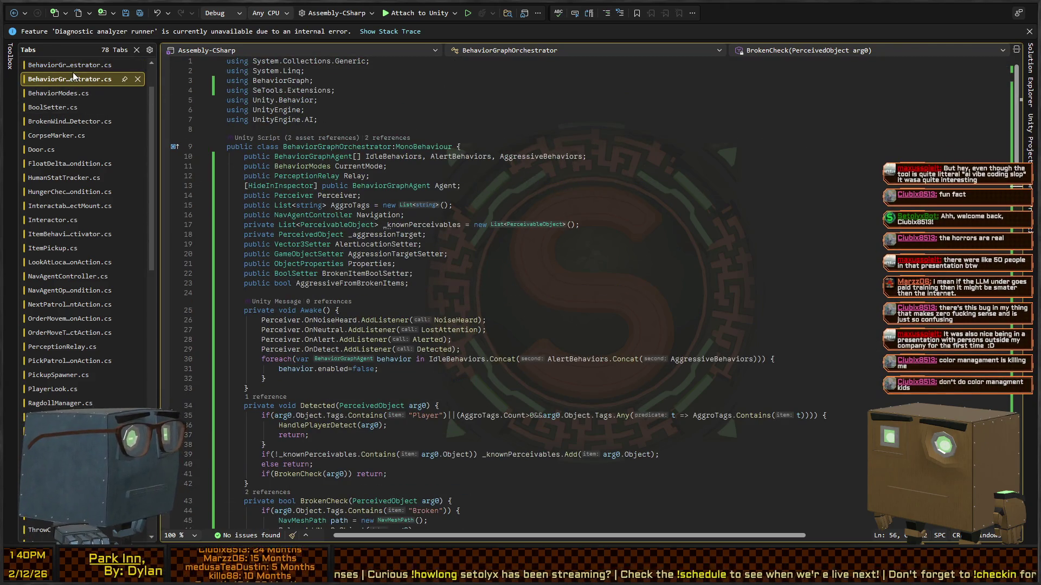
{"action": "left_click", "coordinate": [138, 64]}
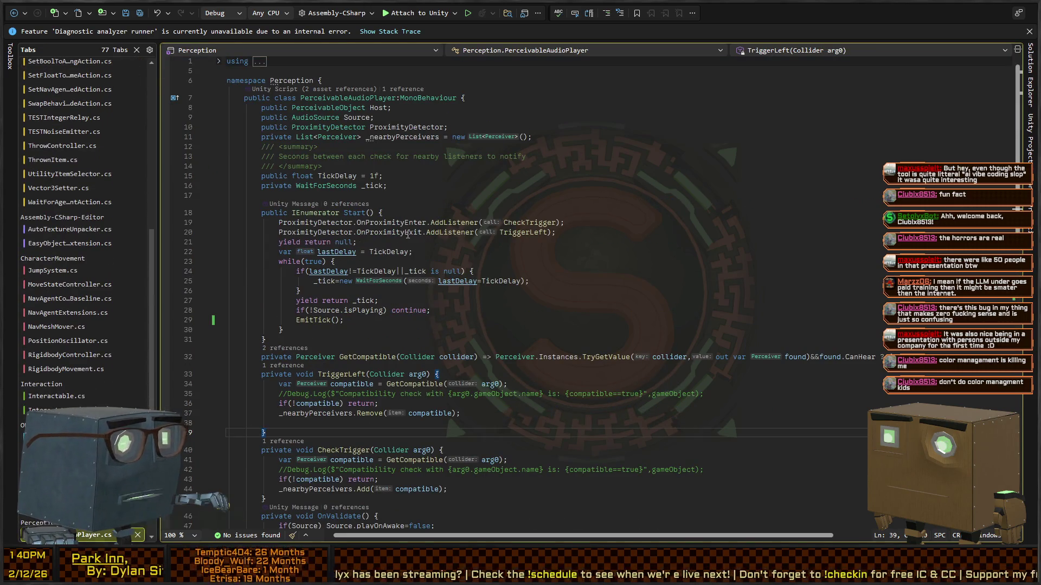
{"action": "key", "text": "ctrl+shift+t"}
{"action": "scroll", "coordinate": [393, 254], "scroll_direction": "up", "scroll_amount": 5}
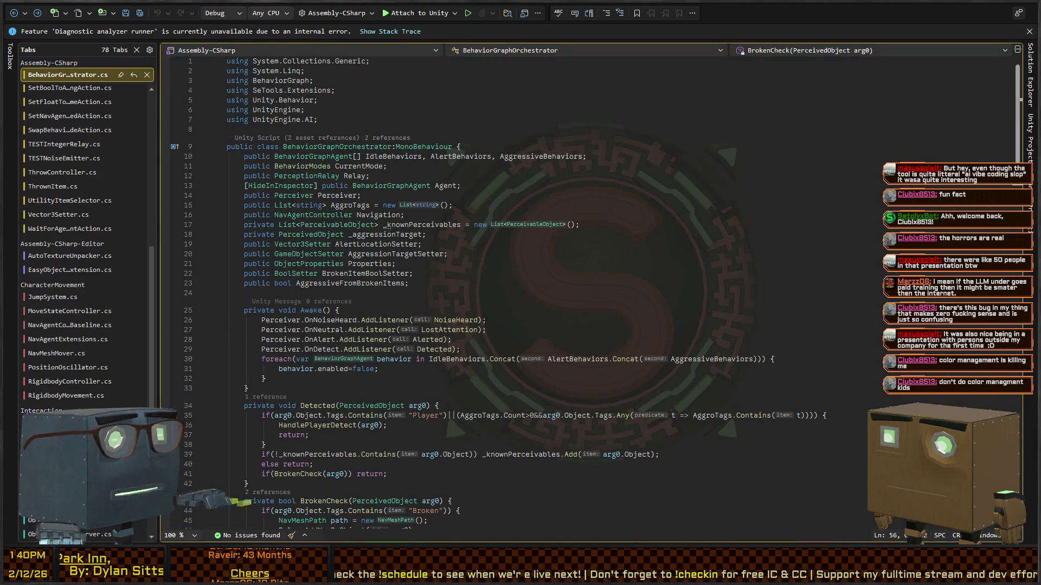
{"action": "key", "text": "alt+Tab"}
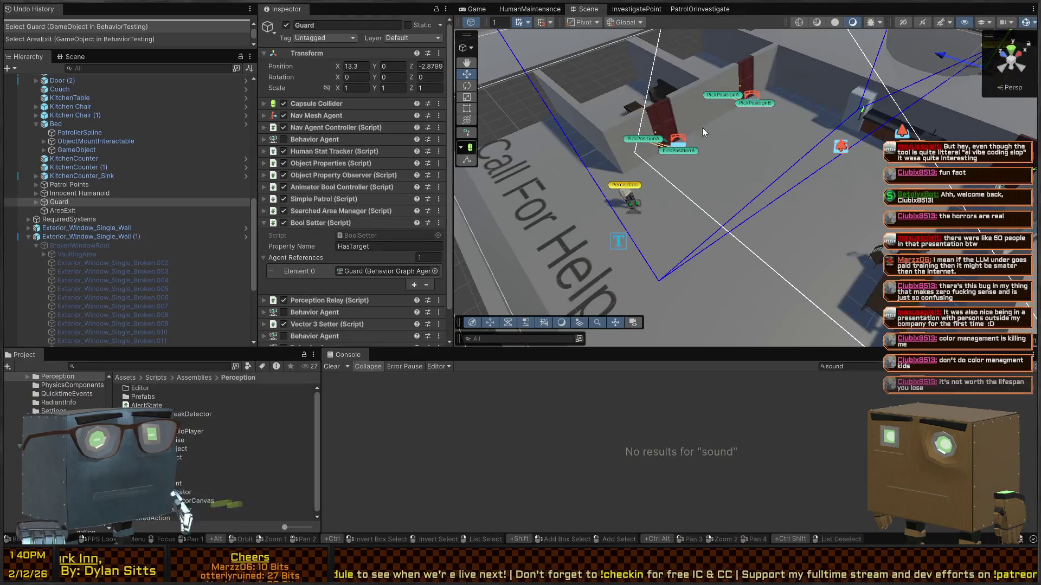
Run a short play test, clear the 'sound' Console filter, and open the NullReferenceException's code
{"action": "key", "text": "ctrl+p"}
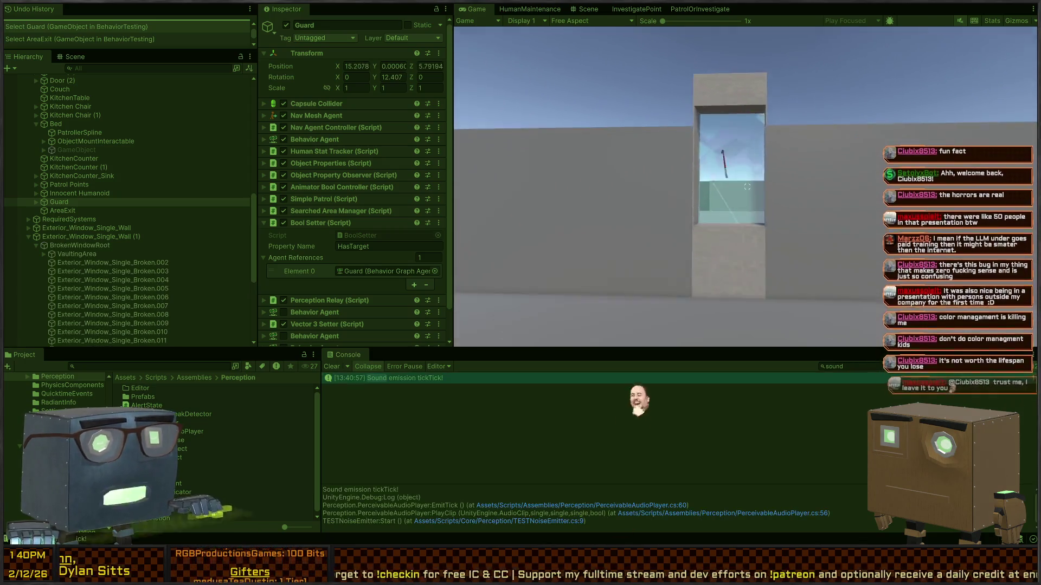
{"action": "key", "text": "ctrl+p"}
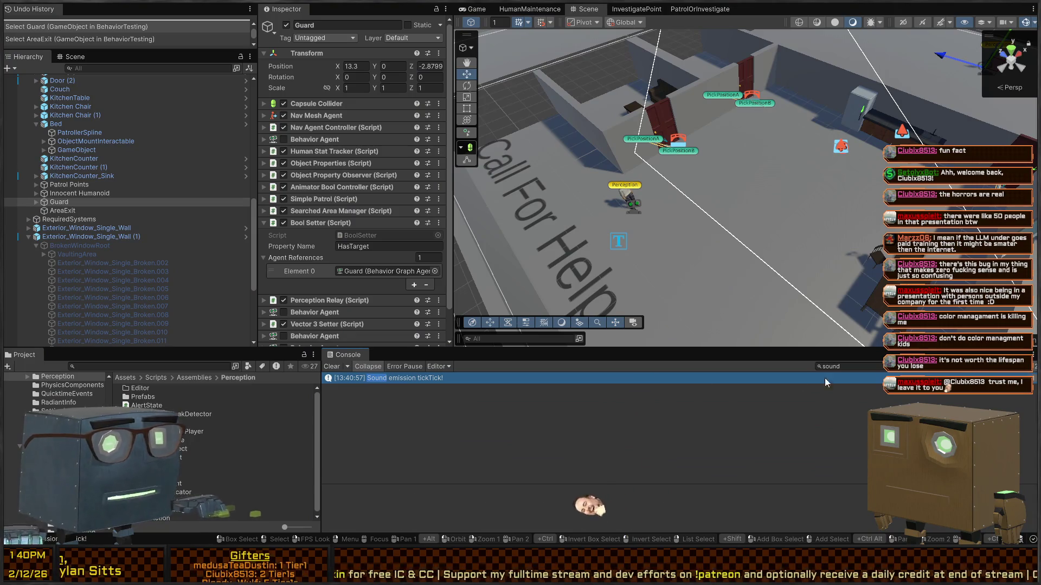
{"action": "double_click", "coordinate": [830, 366]}
{"action": "key", "text": "BackSpace"}
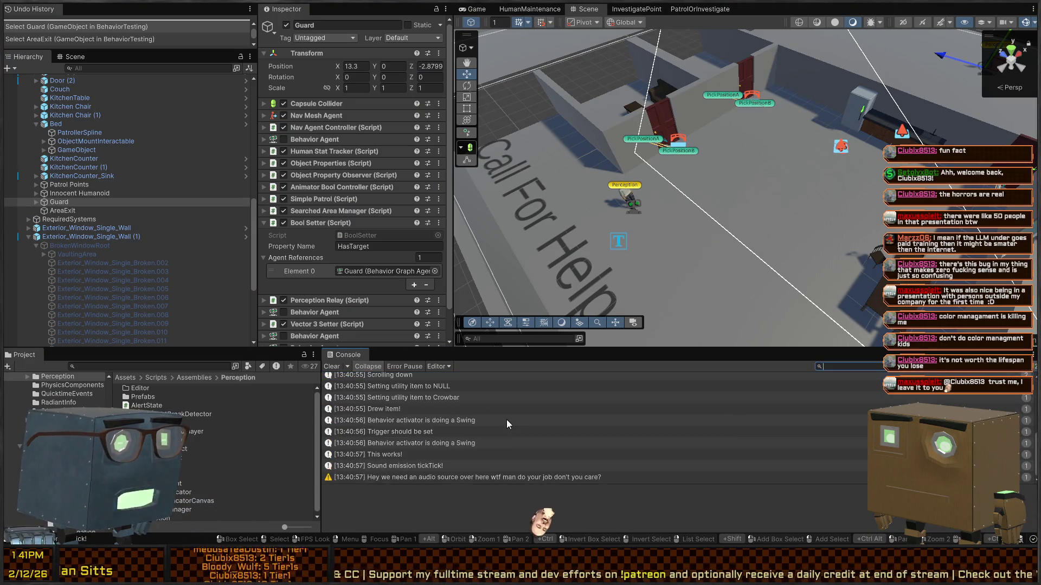
{"action": "scroll", "coordinate": [476, 421], "scroll_direction": "up", "scroll_amount": 5}
{"action": "scroll", "coordinate": [417, 426], "scroll_direction": "down", "scroll_amount": 3}
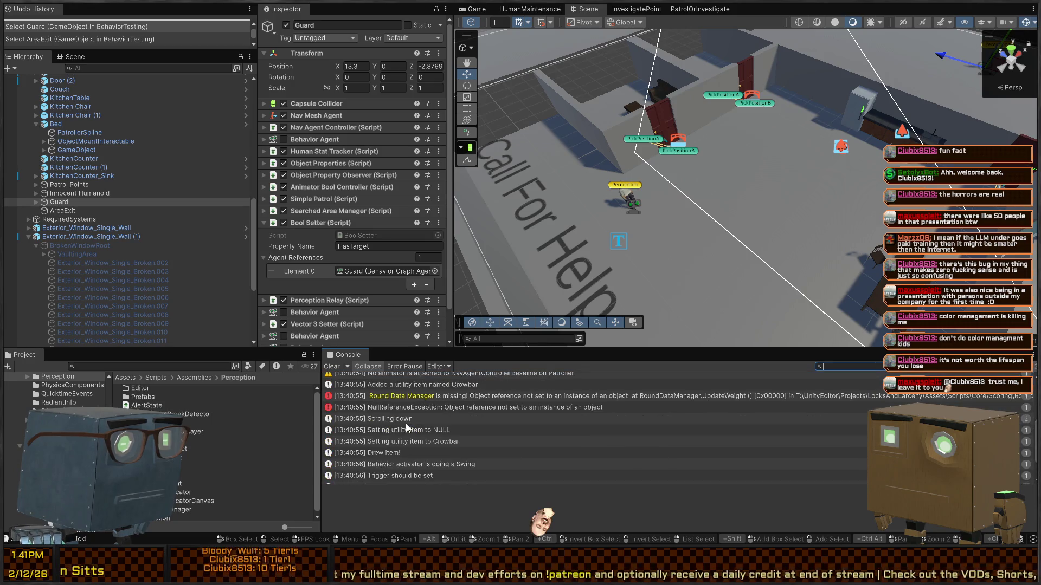
{"action": "double_click", "coordinate": [486, 408]}
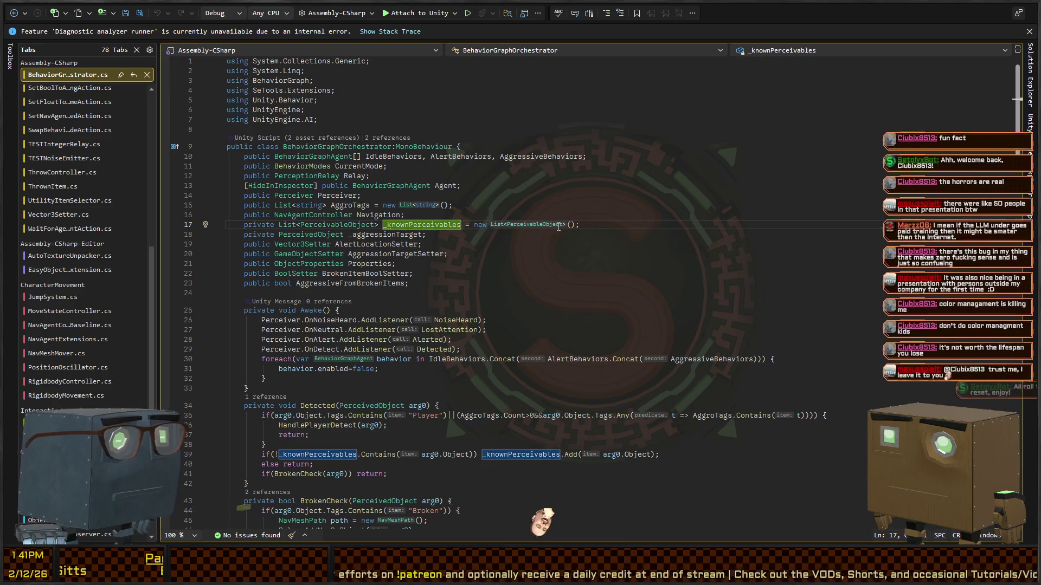
Bring Unity back in front, its Console tracing the NullReferenceException to ItemPickup.cs line 31
{"action": "key", "text": "alt+Tab"}
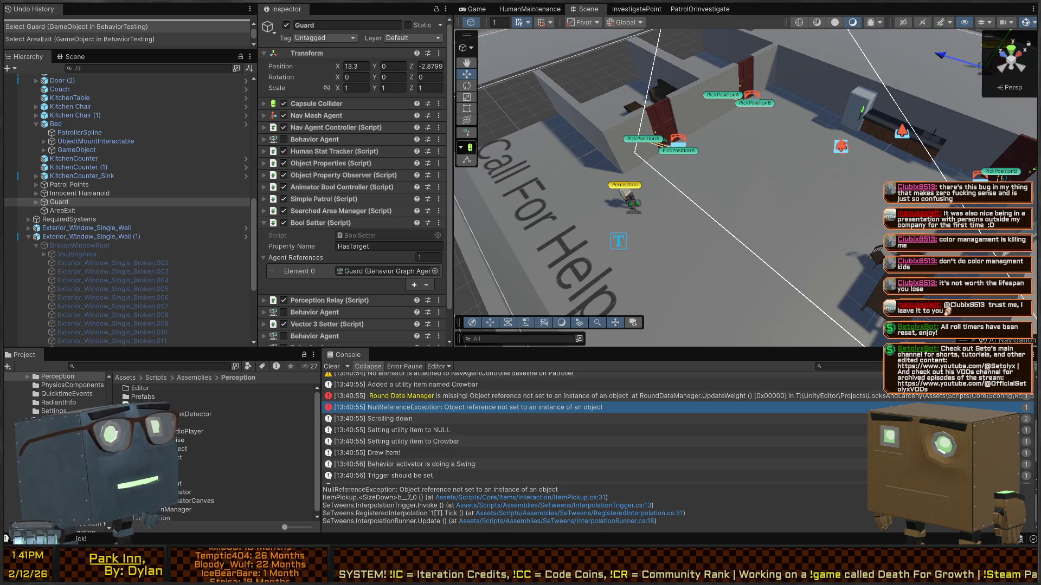
{"action": "mouse_move", "coordinate": [663, 145]}
{"action": "left_mouse_down"}
{"action": "mouse_move", "coordinate": [623, 118]}
{"action": "mouse_move", "coordinate": [772, 185]}
{"action": "mouse_move", "coordinate": [831, 172]}
{"action": "mouse_move", "coordinate": [712, 213]}
{"action": "left_mouse_up"}
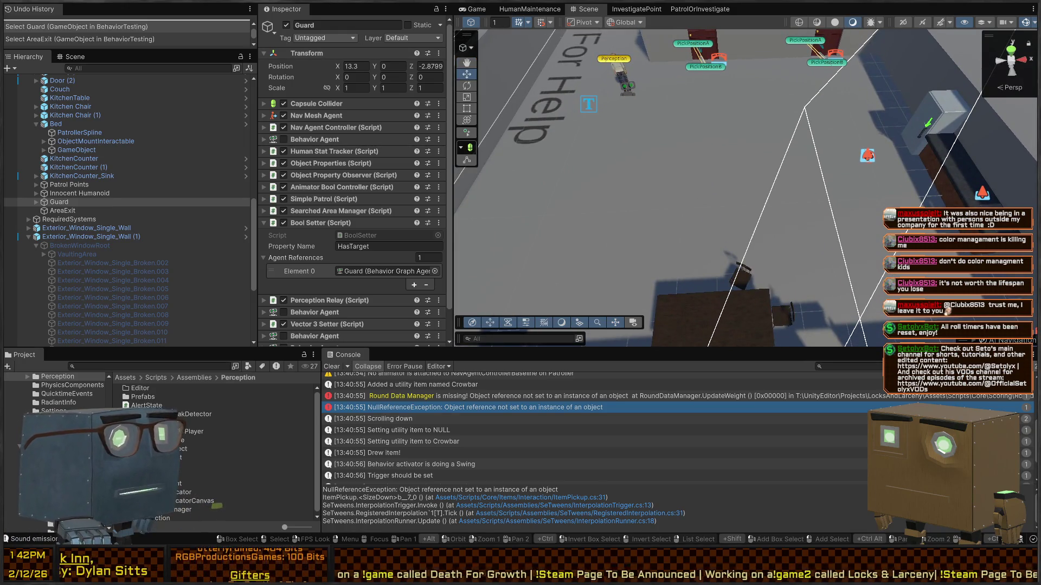
{"action": "mouse_move", "coordinate": [651, 139]}
{"action": "left_mouse_down"}
{"action": "mouse_move", "coordinate": [924, 152]}
{"action": "mouse_move", "coordinate": [718, 143]}
{"action": "mouse_move", "coordinate": [736, 135]}
{"action": "left_mouse_up"}
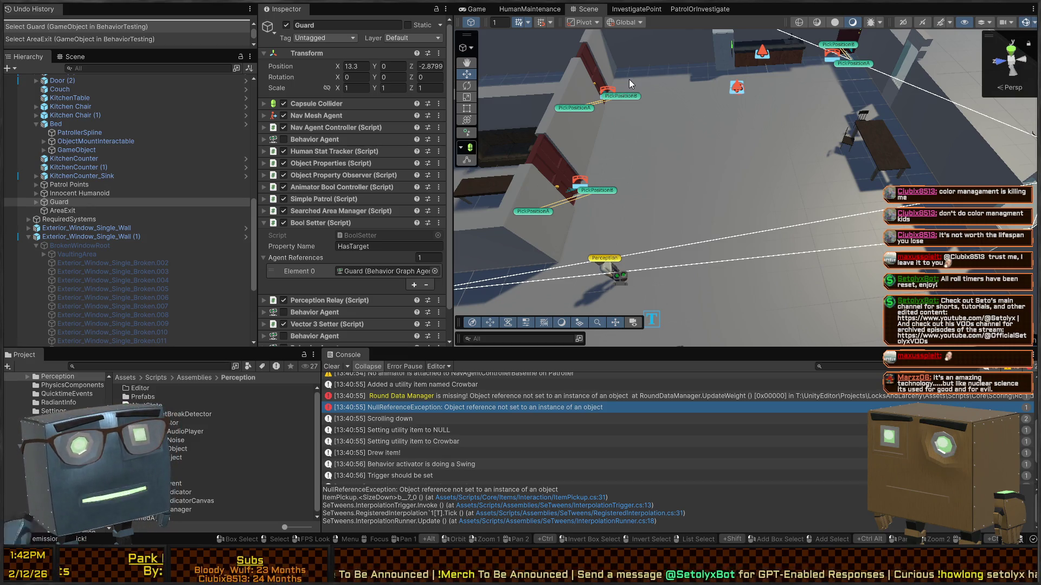
Tilt the Scene view toward the floor text, then start another play test controlling the player
{"action": "mouse_move", "coordinate": [698, 143]}
{"action": "left_mouse_down"}
{"action": "mouse_move", "coordinate": [656, 147]}
{"action": "mouse_move", "coordinate": [668, 157]}
{"action": "left_mouse_up"}
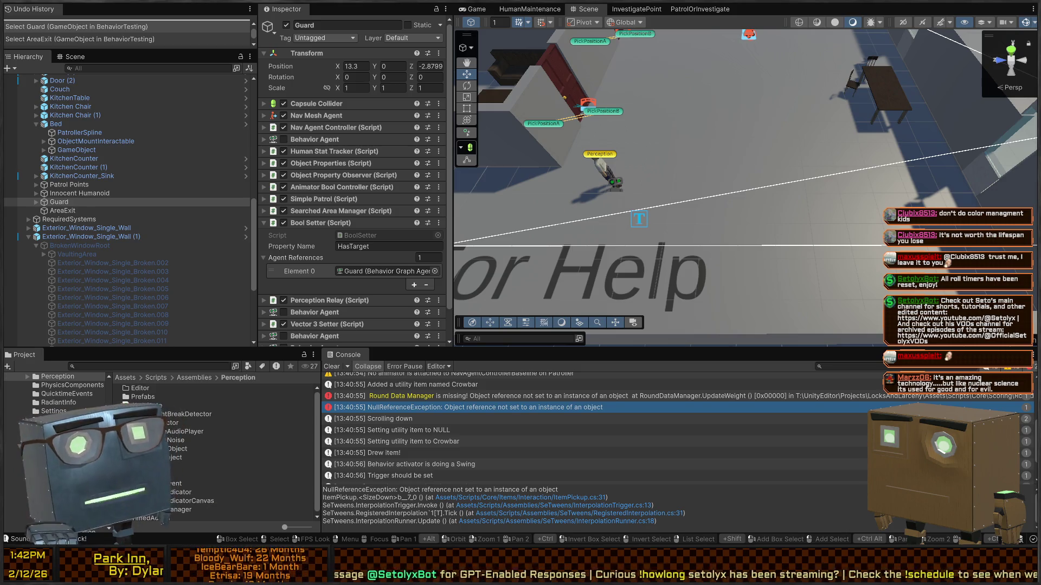
{"action": "scroll", "coordinate": [745, 187], "scroll_direction": "down", "scroll_amount": 3}
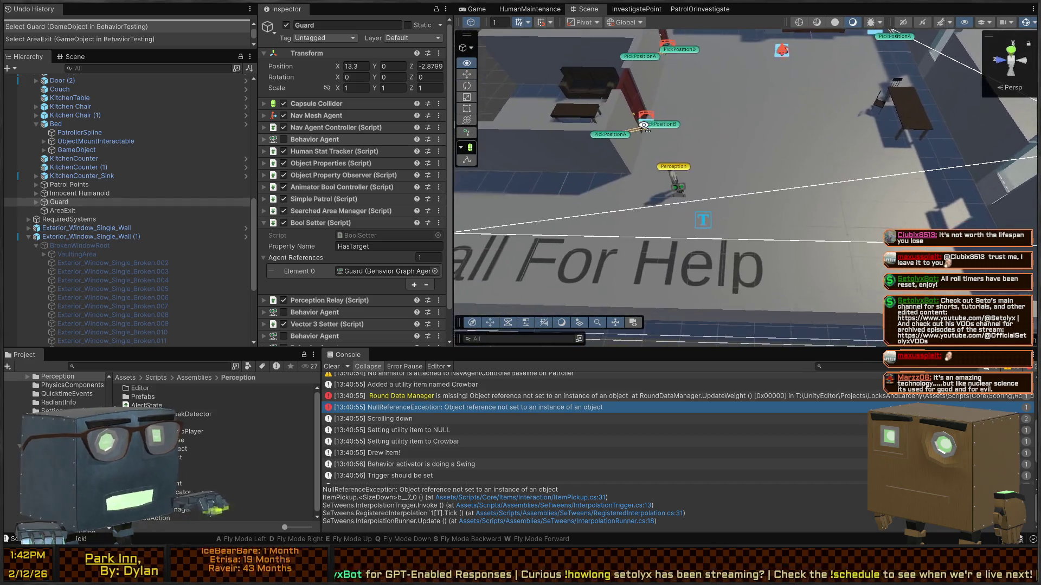
{"action": "key", "text": "ctrl+p"}
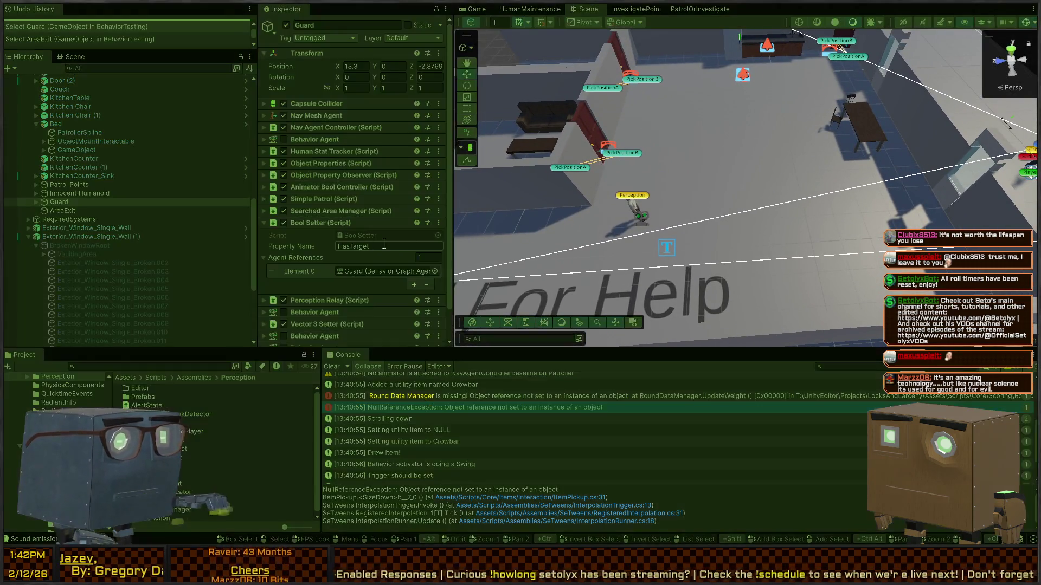
{"action": "left_click", "coordinate": [642, 158]}
Walk to the crowbar, pick it up, and smash the window glass with it
{"action": "key", "text": "w"}
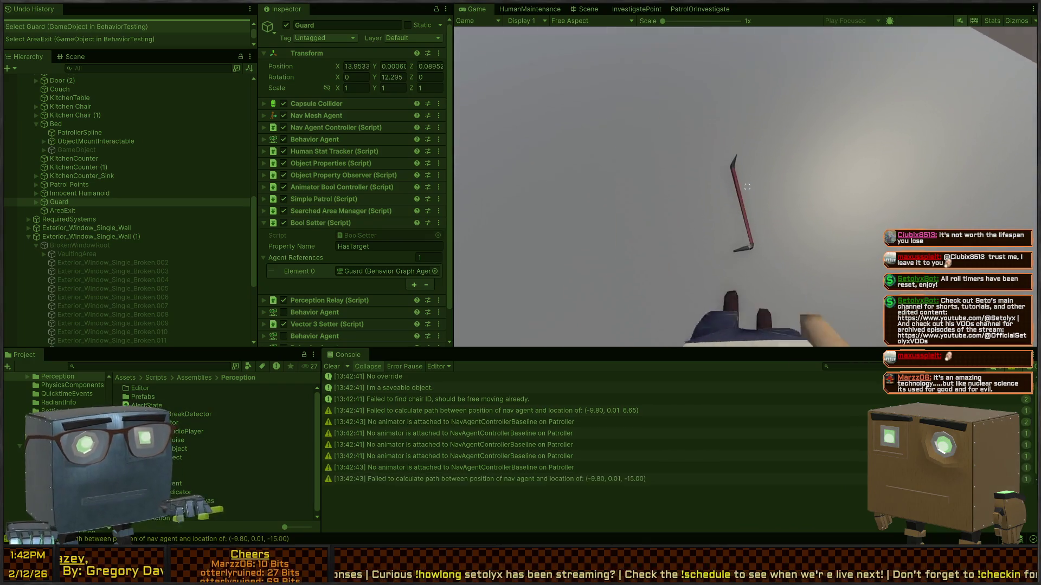
{"action": "key", "text": "w"}
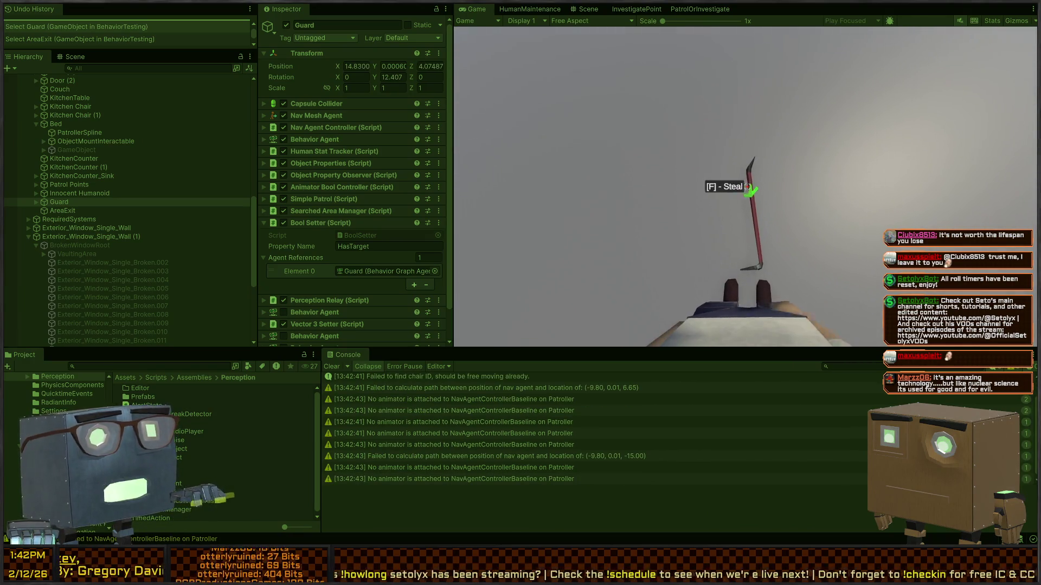
{"action": "key", "text": "e"}
{"action": "scroll", "coordinate": [747, 187], "scroll_direction": "down", "scroll_amount": 1}
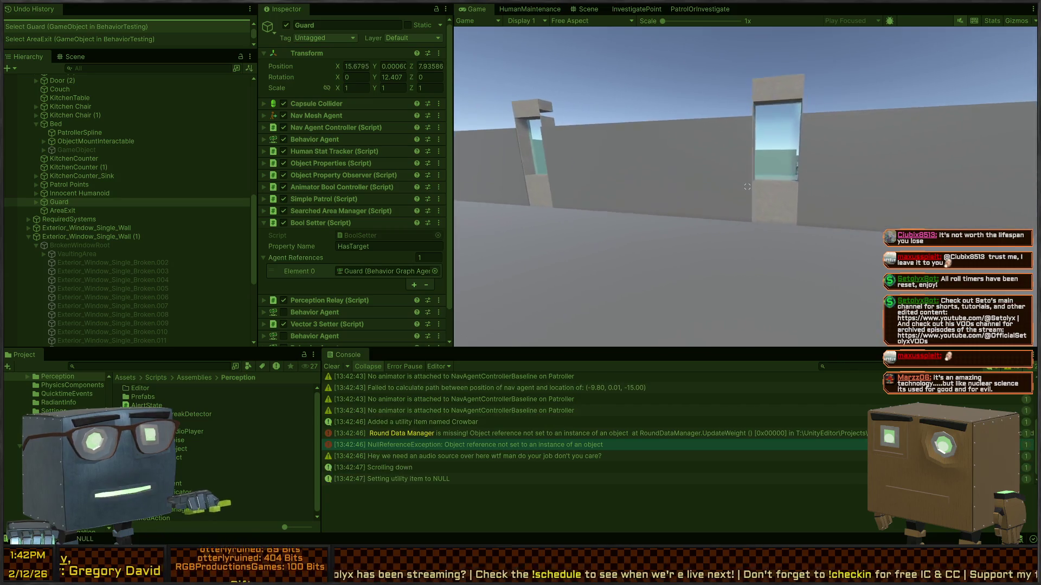
{"action": "scroll", "coordinate": [747, 187], "scroll_direction": "down", "scroll_amount": 1}
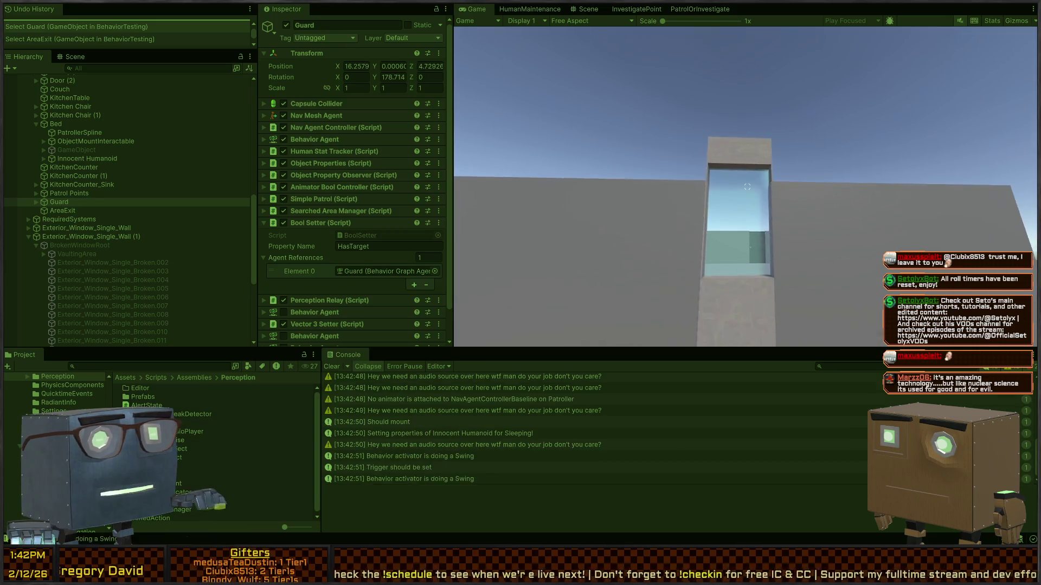
{"action": "left_click", "coordinate": [747, 186]}
Circle the broken-window wall, approaching and backing off to watch the guard and both window frames
{"action": "key", "text": "s"}
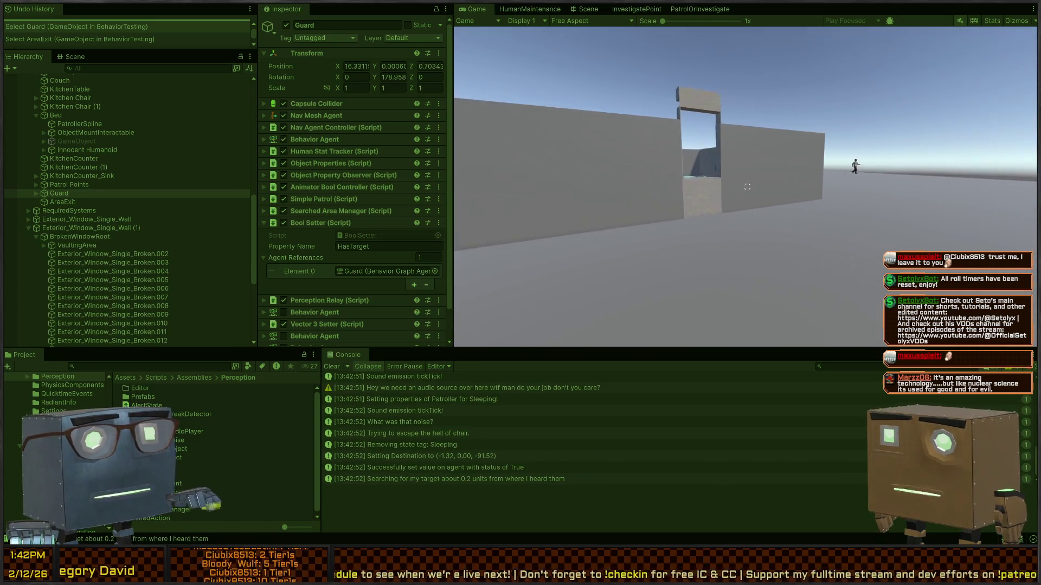
{"action": "key", "text": "a"}
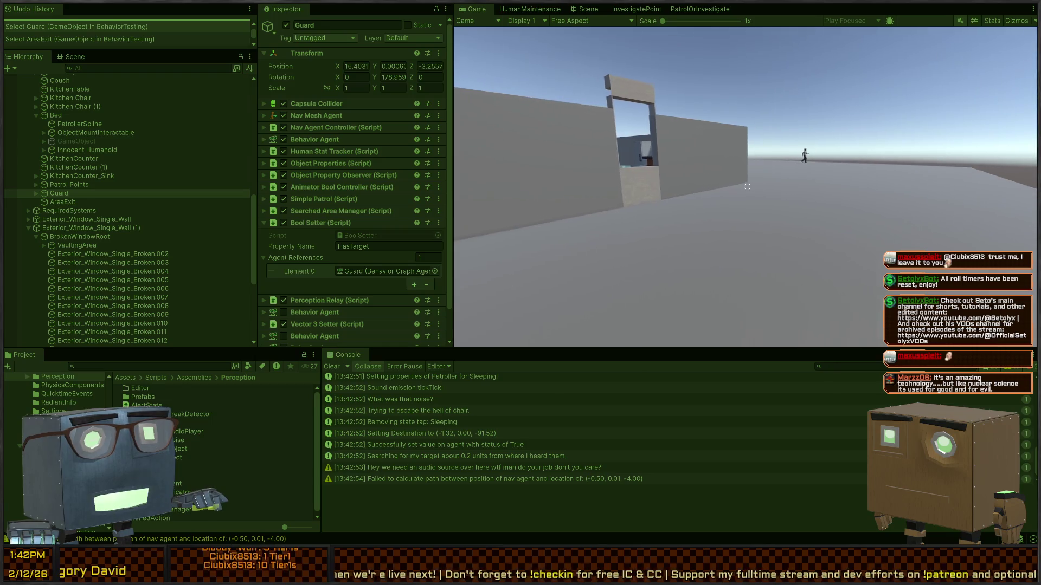
{"action": "key", "text": "a"}
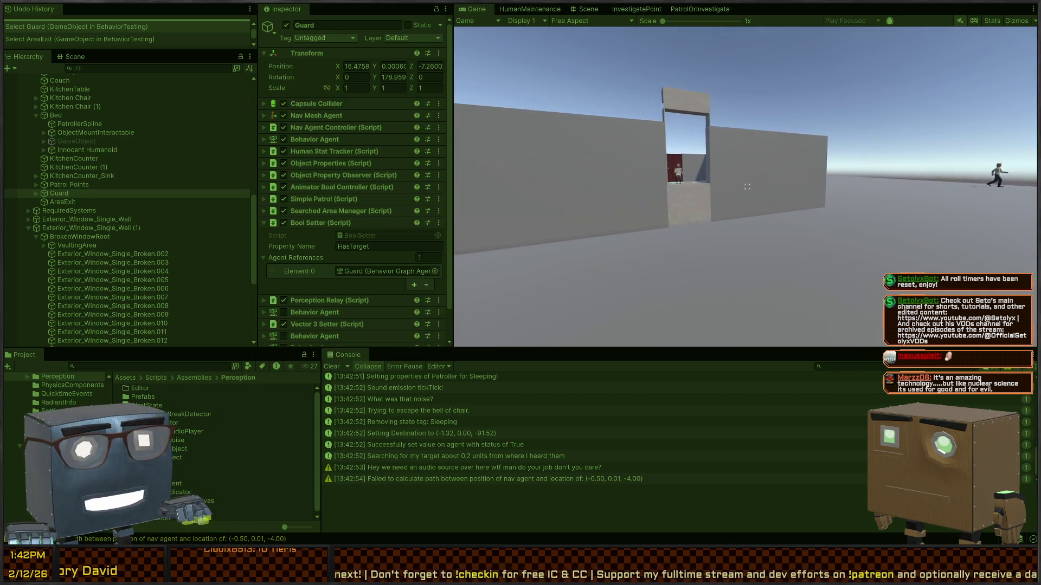
{"action": "key", "text": "w"}
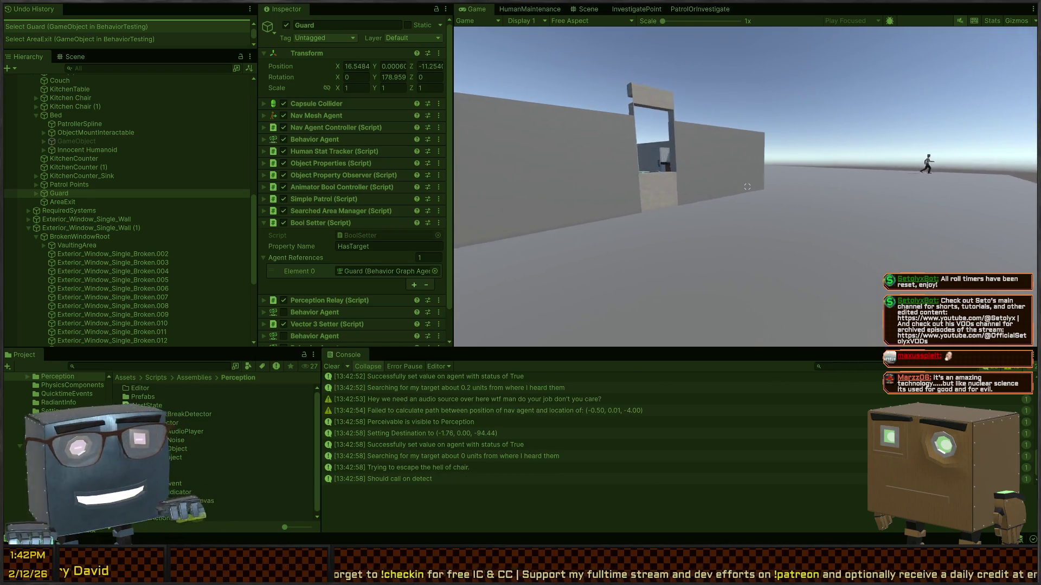
{"action": "key", "text": "s"}
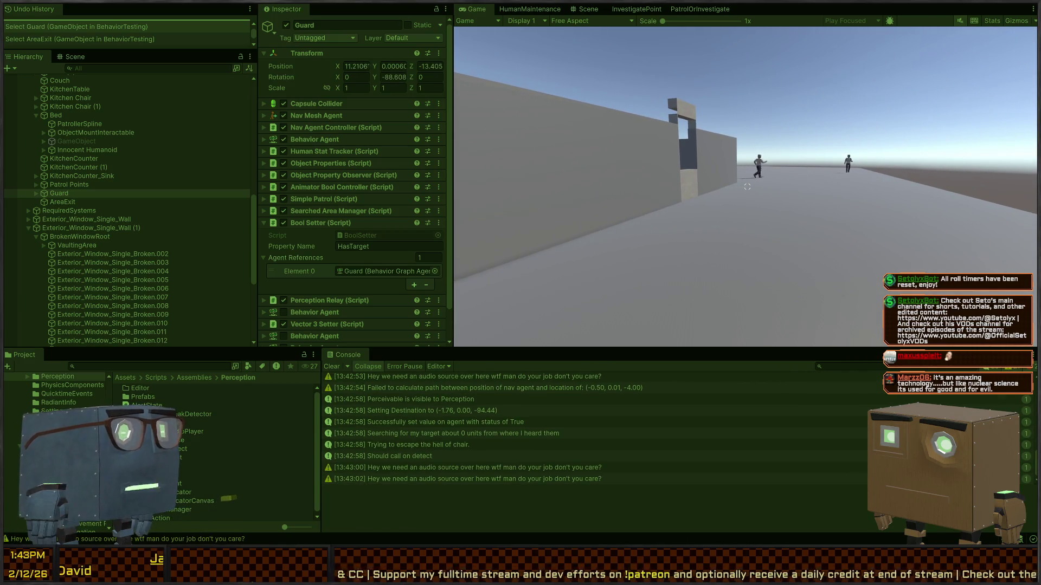
{"action": "key", "text": "w"}
{"action": "key", "text": "d"}
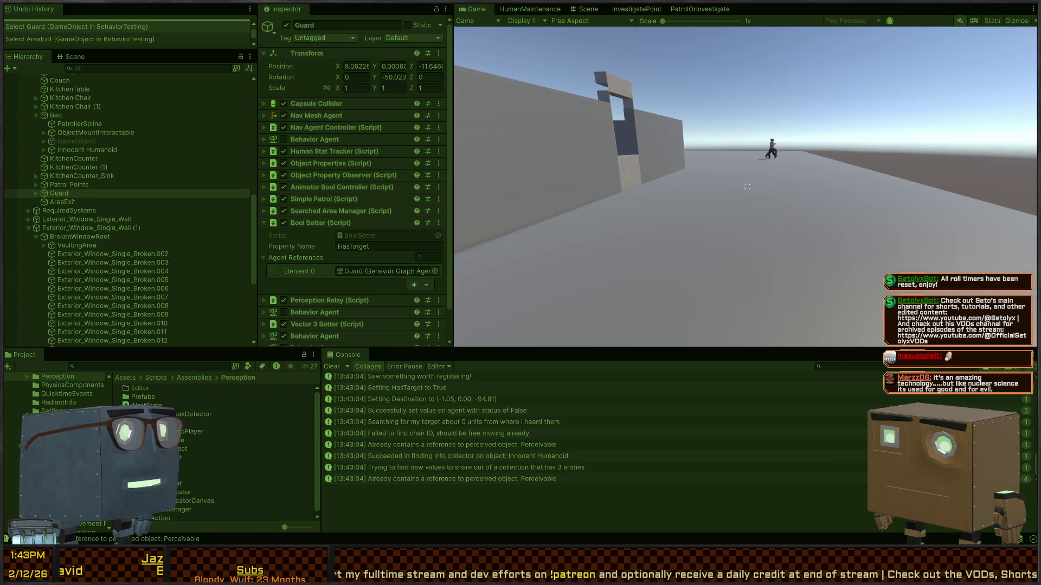
{"action": "key", "text": "w"}
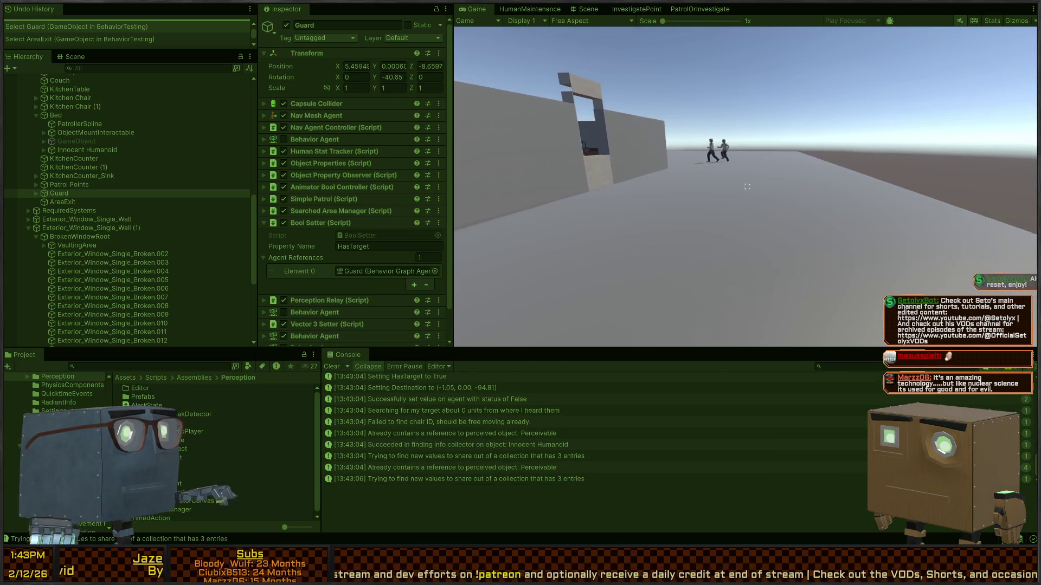
{"action": "key", "text": "a"}
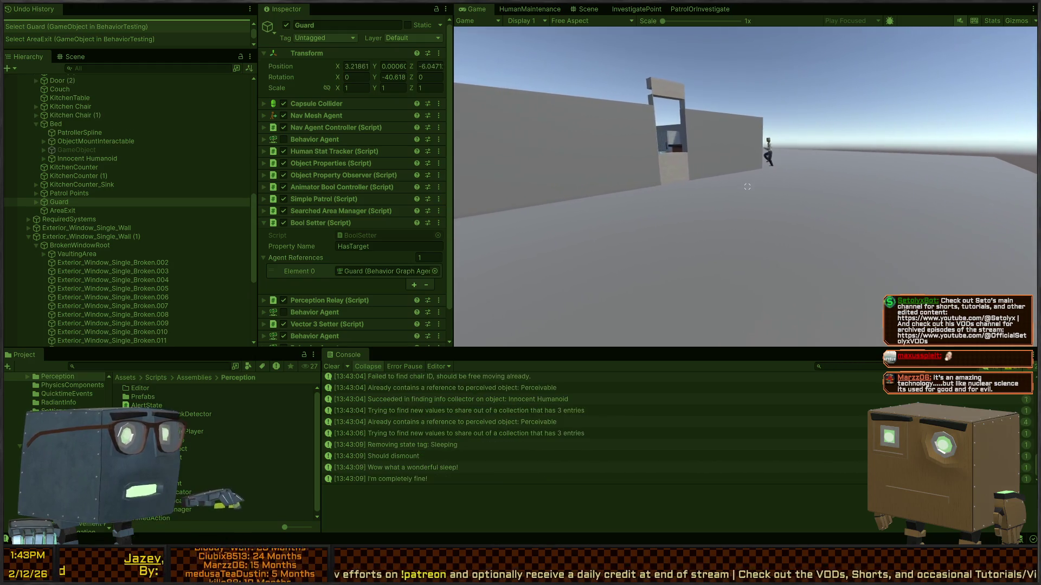
{"action": "key", "text": "w"}
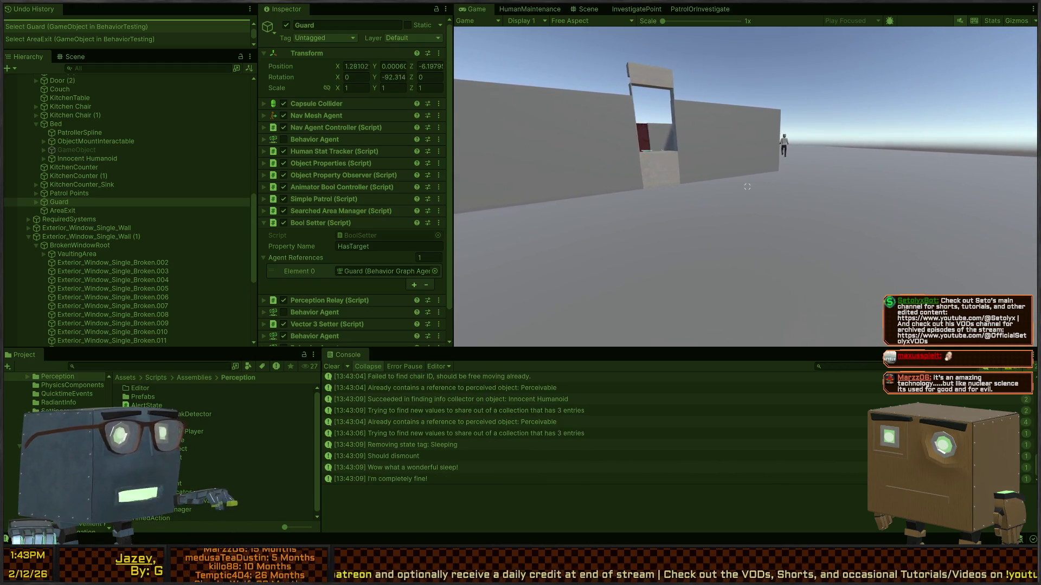
{"action": "key", "text": "s"}
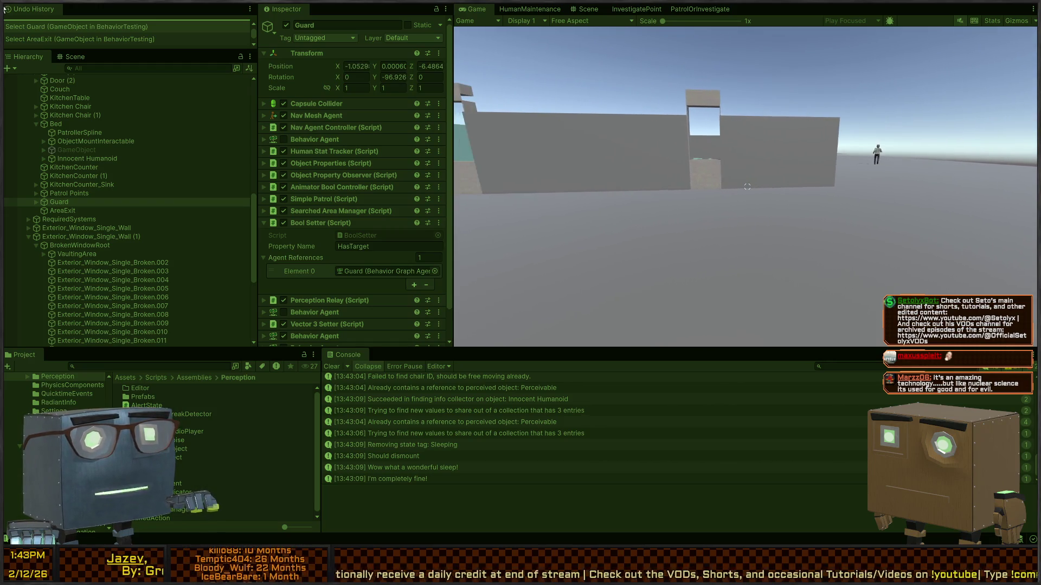
{"action": "key", "text": "a"}
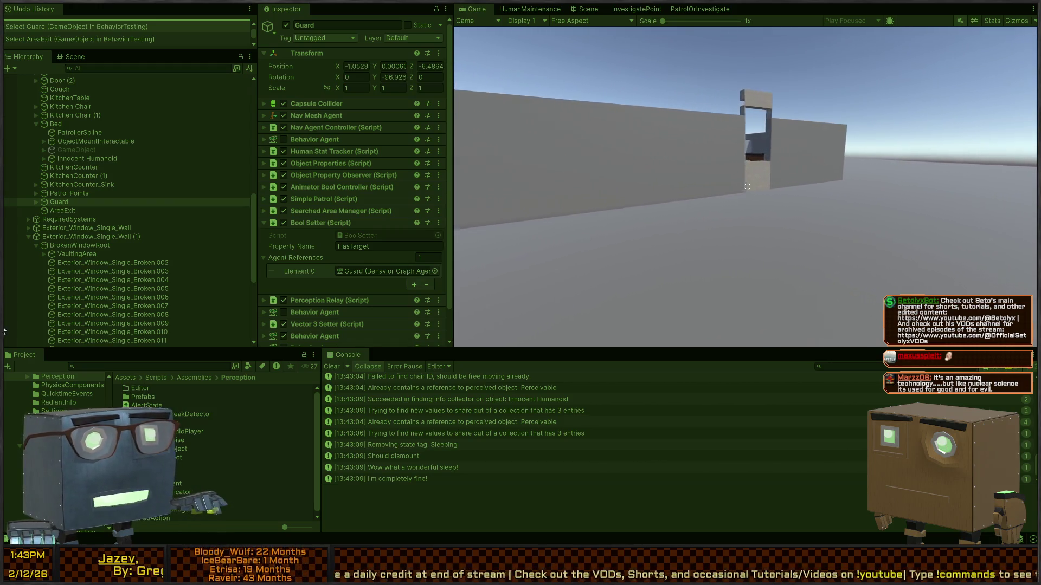
{"action": "key", "text": "w"}
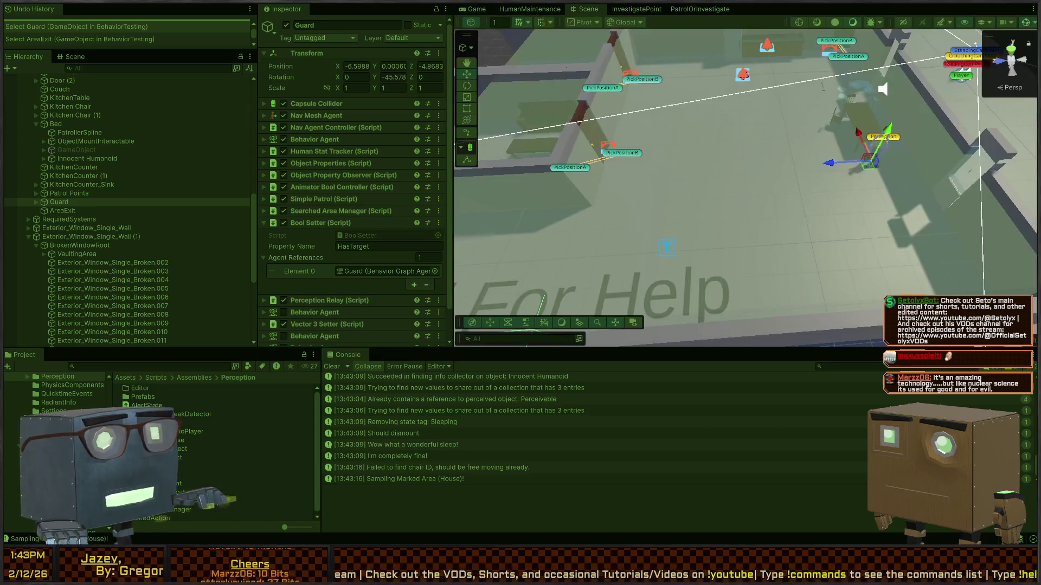
Fly the Scene camera over the house rooms toward the guard, briefly checking the player's Game view
{"action": "left_click", "coordinate": [591, 9]}
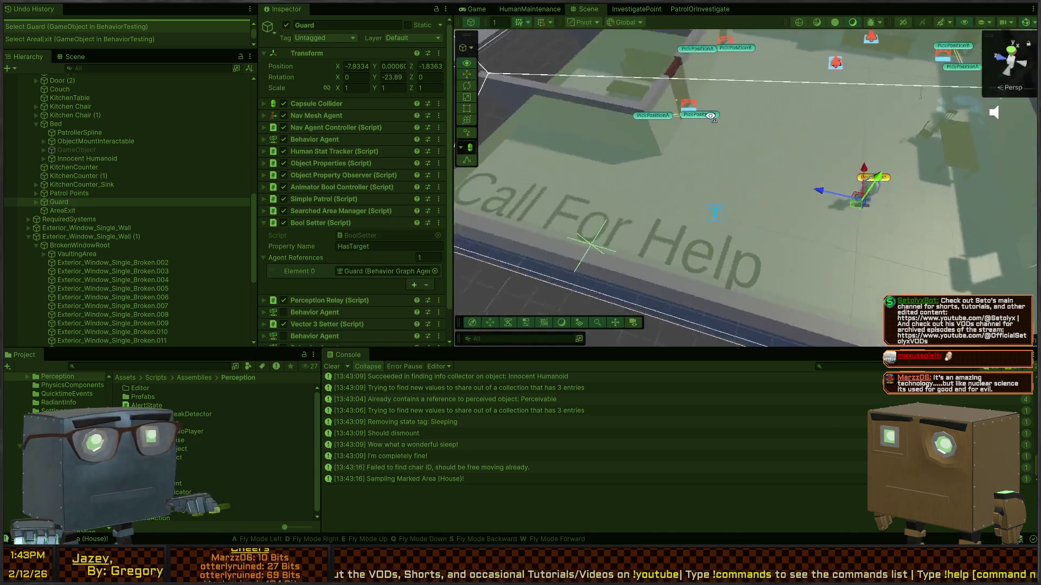
{"action": "left_click_drag", "start_coordinate": [847, 102], "coordinate": [733, 90]}
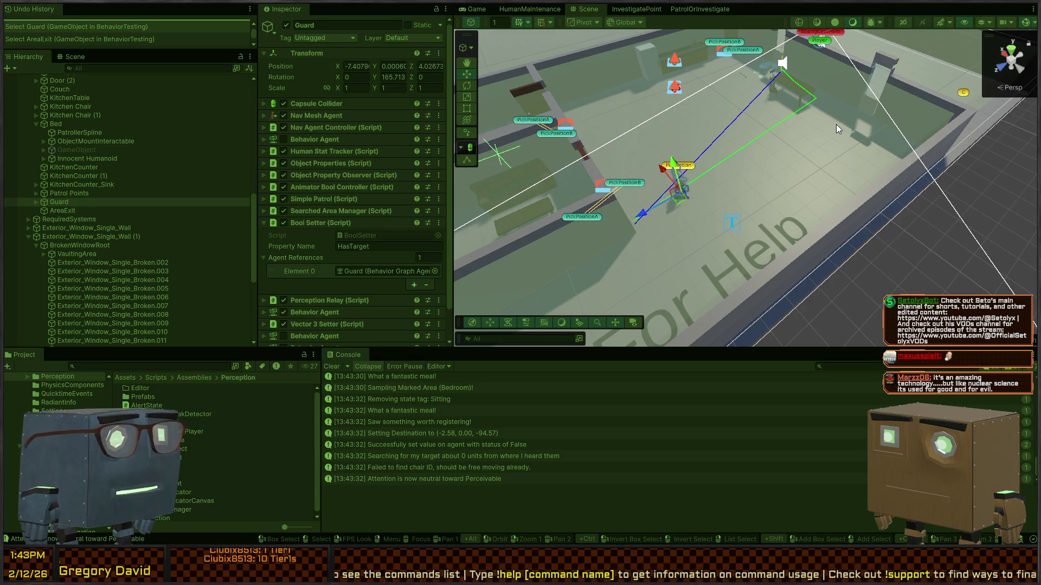
{"action": "left_click_drag", "start_coordinate": [690, 61], "coordinate": [782, 67]}
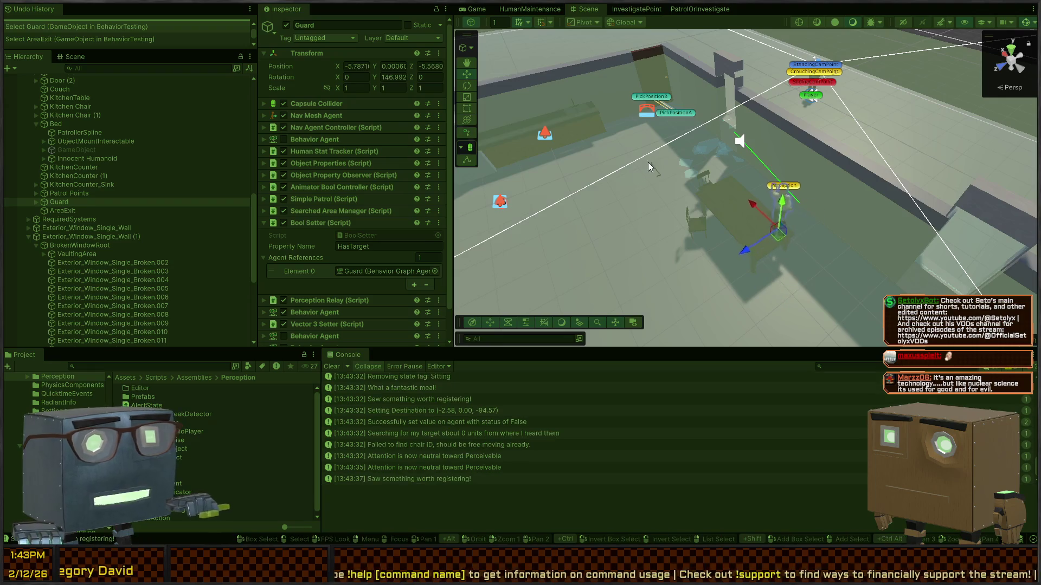
{"action": "mouse_move", "coordinate": [704, 202]}
{"action": "left_mouse_down"}
{"action": "mouse_move", "coordinate": [713, 183]}
{"action": "mouse_move", "coordinate": [870, 165]}
{"action": "mouse_move", "coordinate": [860, 176]}
{"action": "left_mouse_up"}
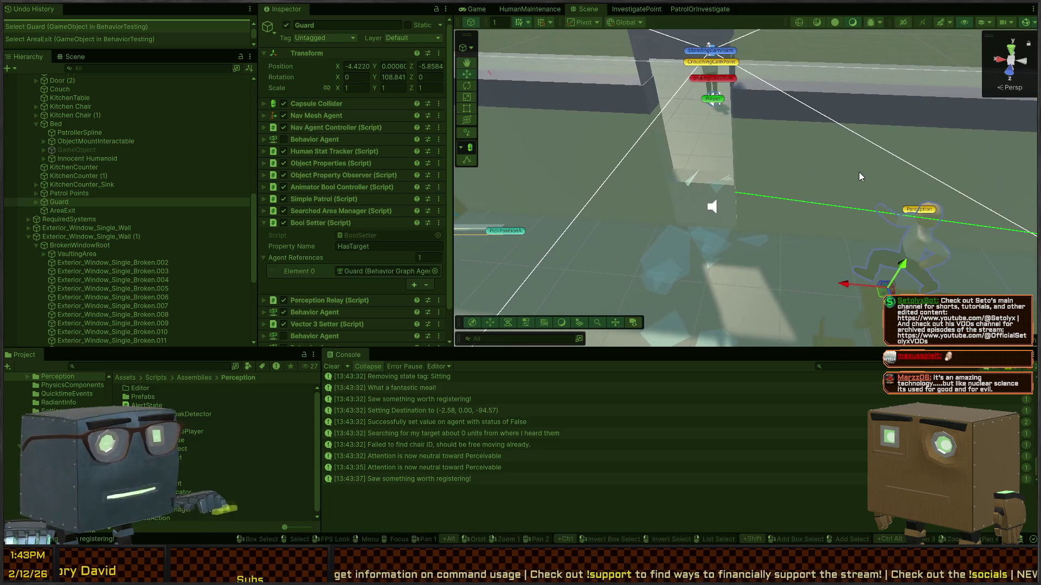
{"action": "key", "text": "ctrl+2"}
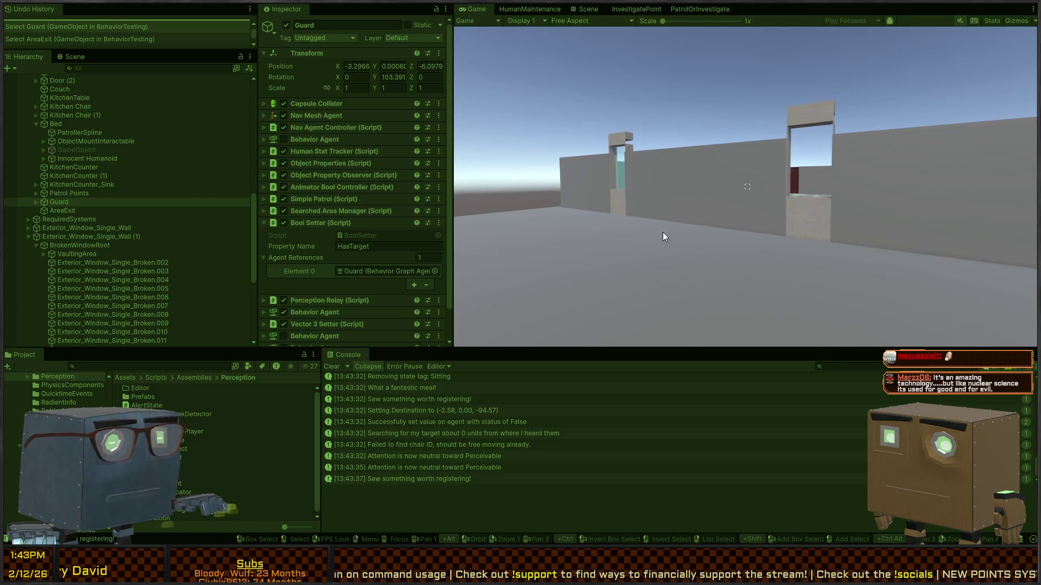
{"action": "left_click", "coordinate": [588, 9]}
{"action": "left_click_drag", "start_coordinate": [716, 155], "coordinate": [737, 172]}
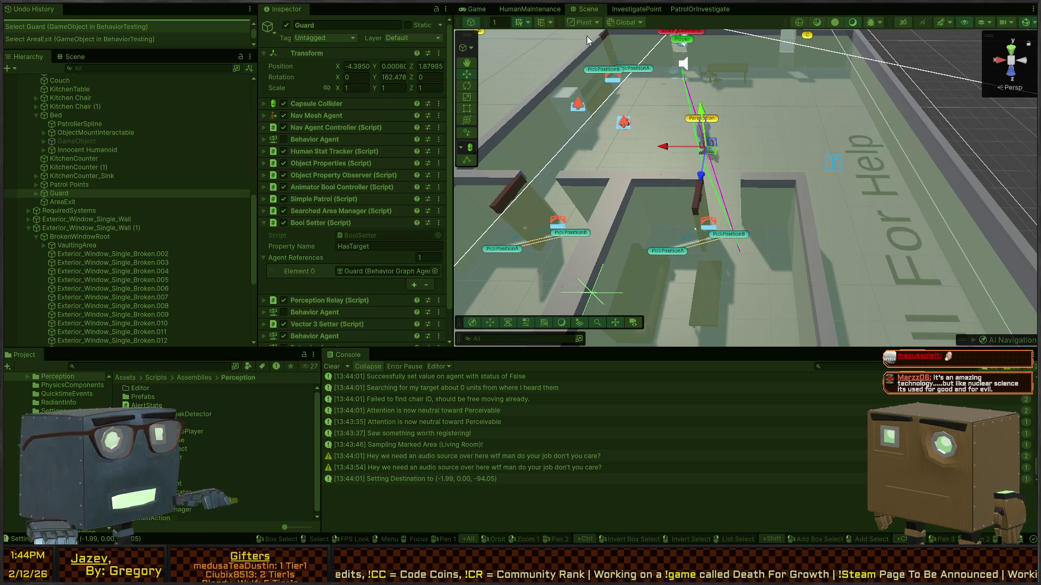
Check the player's Game view, then fly the Scene camera back to reveal more rooms
{"action": "scroll", "coordinate": [279, 233], "scroll_direction": "down", "scroll_amount": 3}
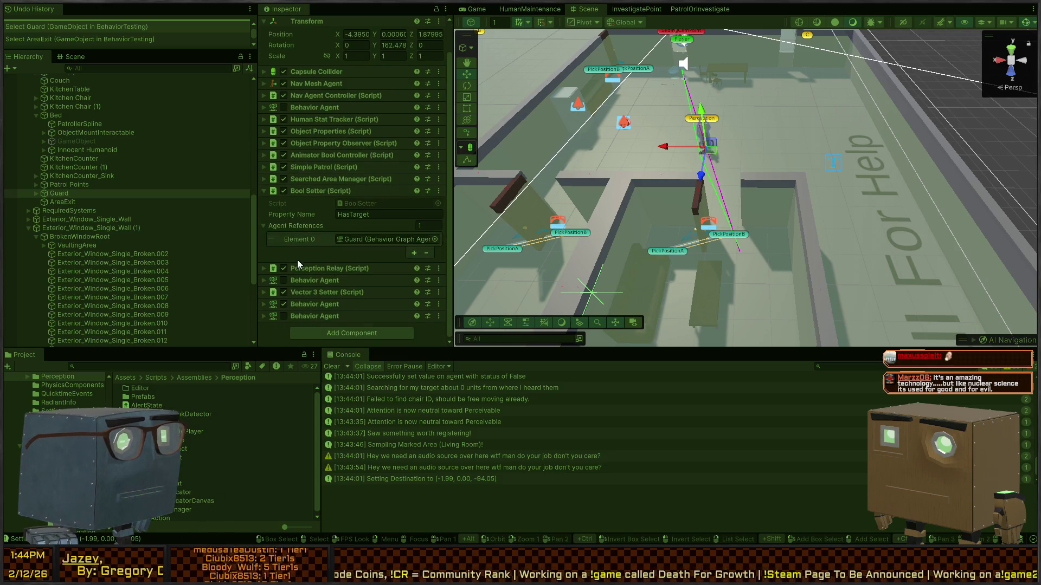
{"action": "key", "text": "ctrl+2"}
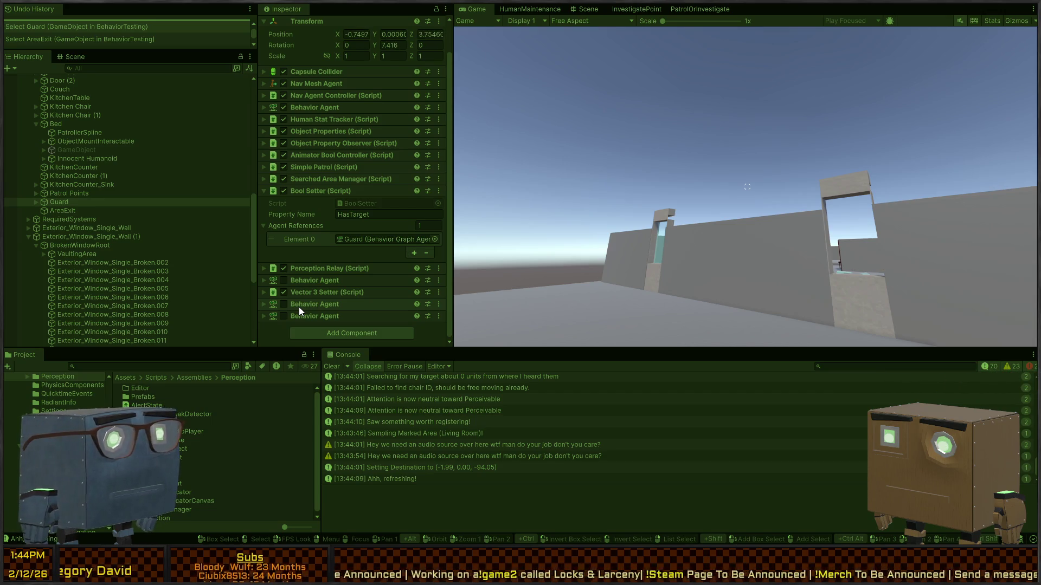
{"action": "left_click", "coordinate": [586, 9]}
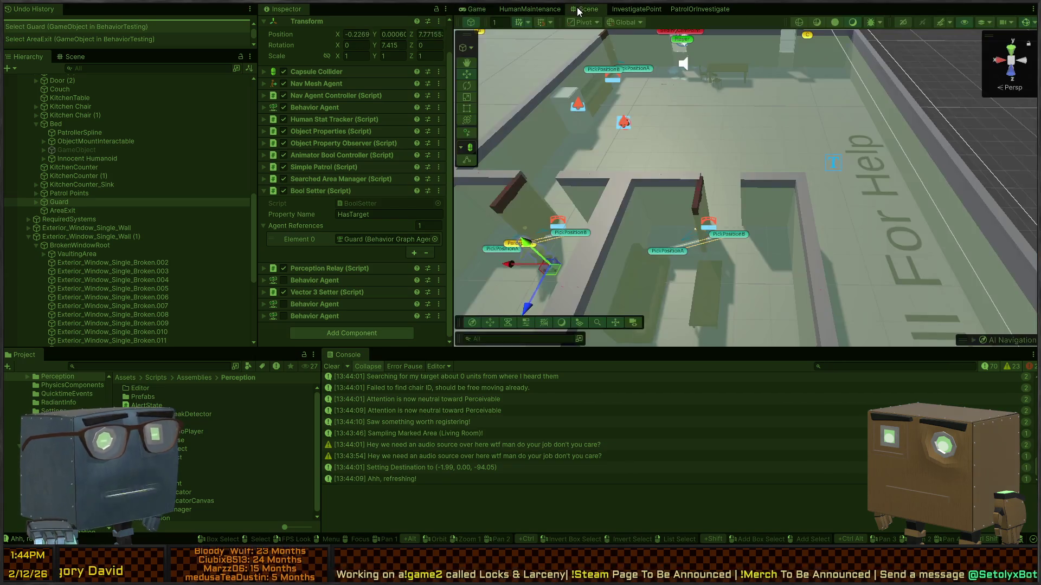
{"action": "right_click", "coordinate": [821, 203]}
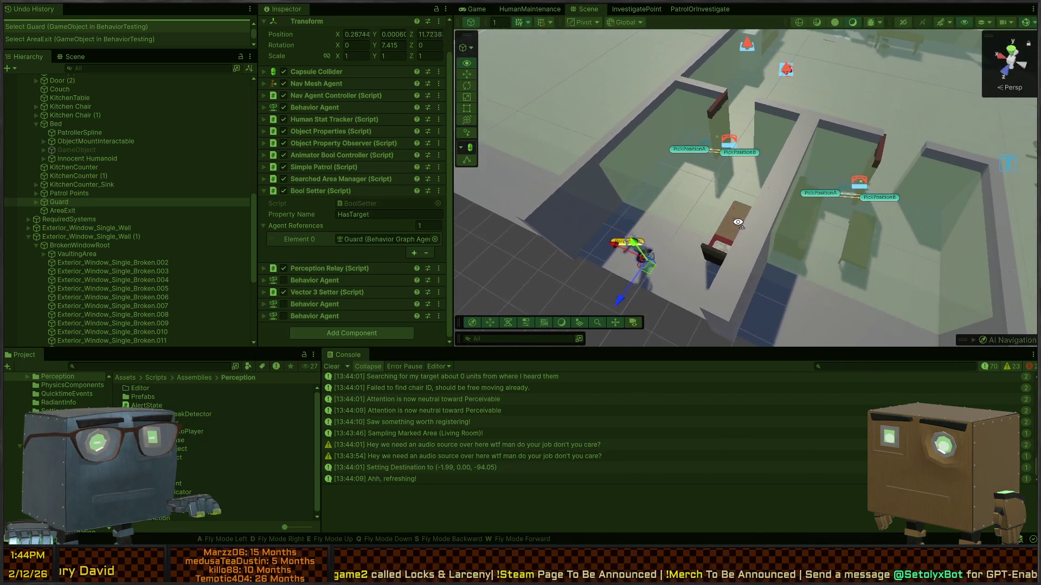
{"action": "right_click", "coordinate": [680, 248]}
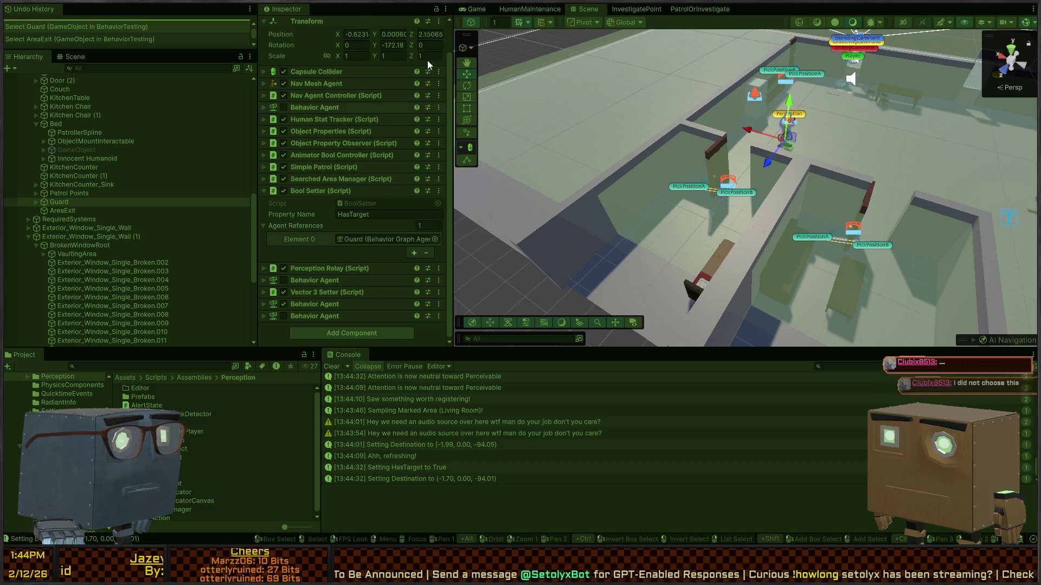
Show the Guard's InvestigateAlert Behavior Agent blackboard, fly close to the guard, then select BrokenWindowRoot
{"action": "left_click", "coordinate": [310, 303]}
{"action": "scroll", "coordinate": [346, 307], "scroll_direction": "down", "scroll_amount": 3}
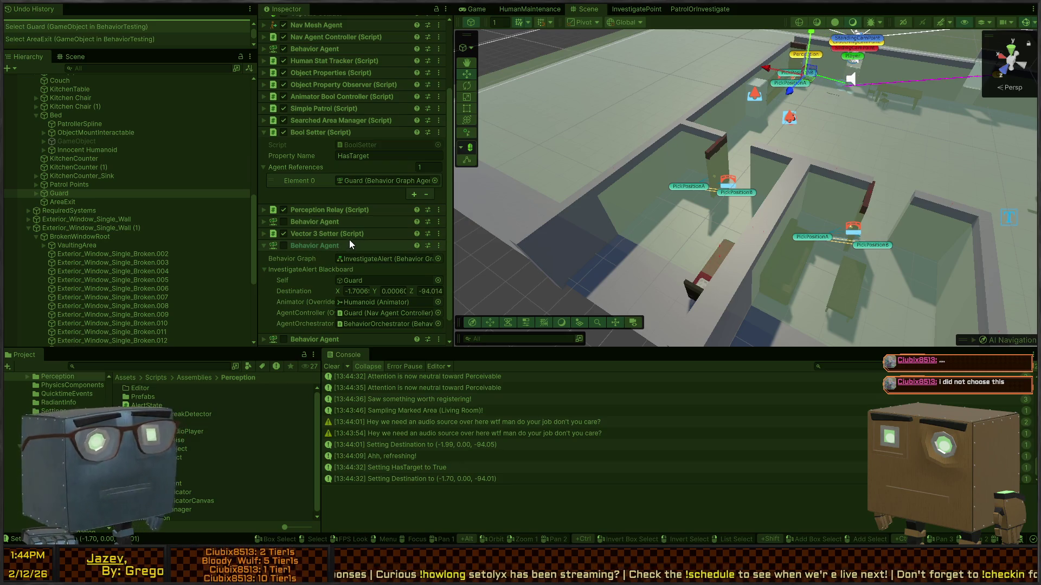
{"action": "left_click_drag", "start_coordinate": [737, 170], "coordinate": [813, 178]}
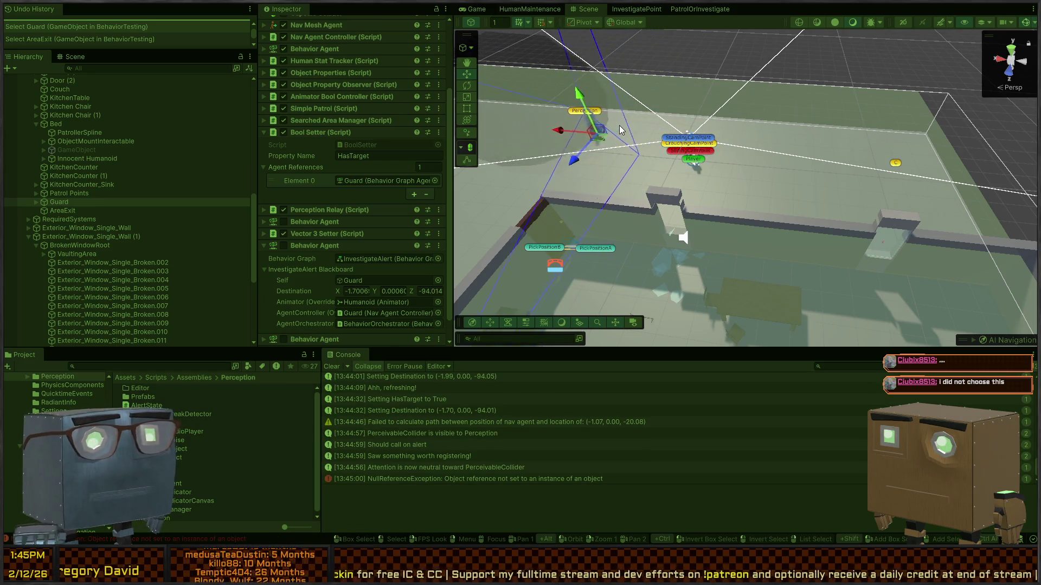
{"action": "mouse_move", "coordinate": [620, 130]}
{"action": "left_mouse_down"}
{"action": "mouse_move", "coordinate": [637, 126]}
{"action": "mouse_move", "coordinate": [635, 153]}
{"action": "mouse_move", "coordinate": [599, 153]}
{"action": "mouse_move", "coordinate": [734, 180]}
{"action": "mouse_move", "coordinate": [785, 221]}
{"action": "mouse_move", "coordinate": [745, 191]}
{"action": "left_mouse_up"}
{"action": "left_click", "coordinate": [746, 189]}
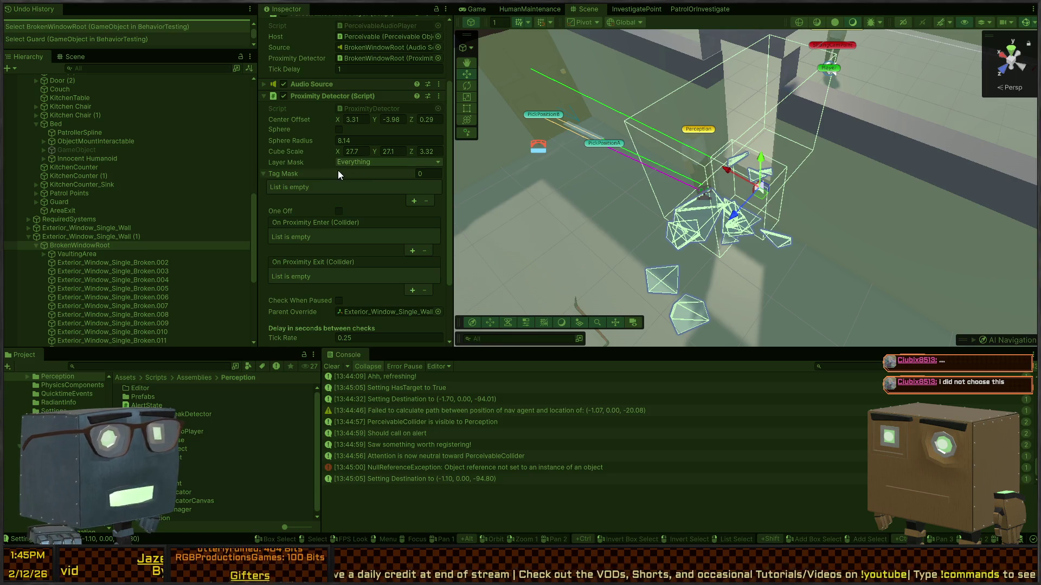
Scroll BrokenWindowRoot's Proximity Detector down to Gizmo Config and fly the camera around the window shards
{"action": "mouse_move", "coordinate": [673, 151]}
{"action": "left_mouse_down"}
{"action": "mouse_move", "coordinate": [682, 143]}
{"action": "mouse_move", "coordinate": [723, 166]}
{"action": "mouse_move", "coordinate": [694, 145]}
{"action": "left_mouse_up"}
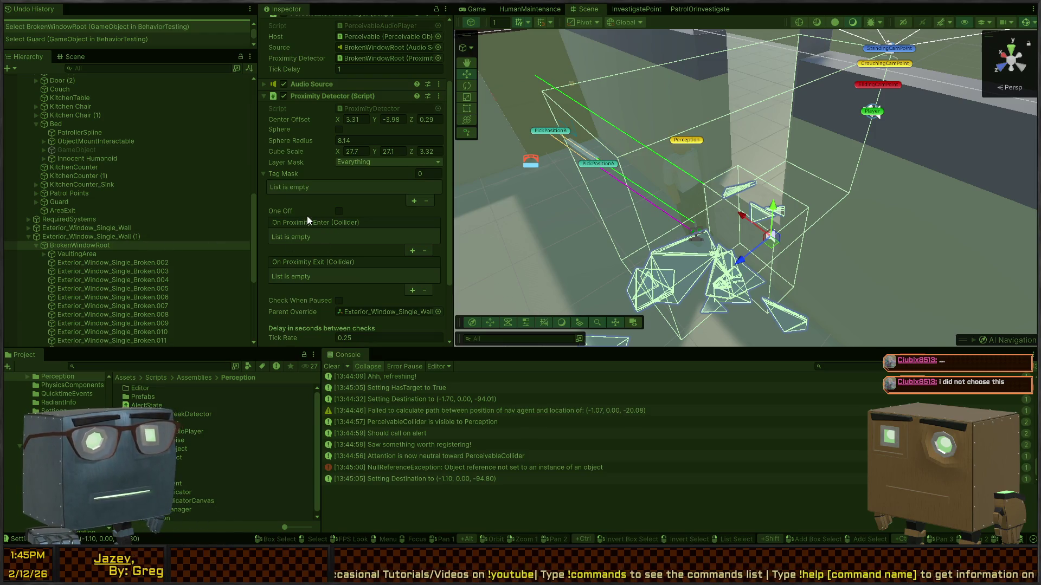
{"action": "scroll", "coordinate": [307, 216], "scroll_direction": "down", "scroll_amount": 3}
{"action": "left_click_drag", "start_coordinate": [554, 187], "coordinate": [554, 187]}
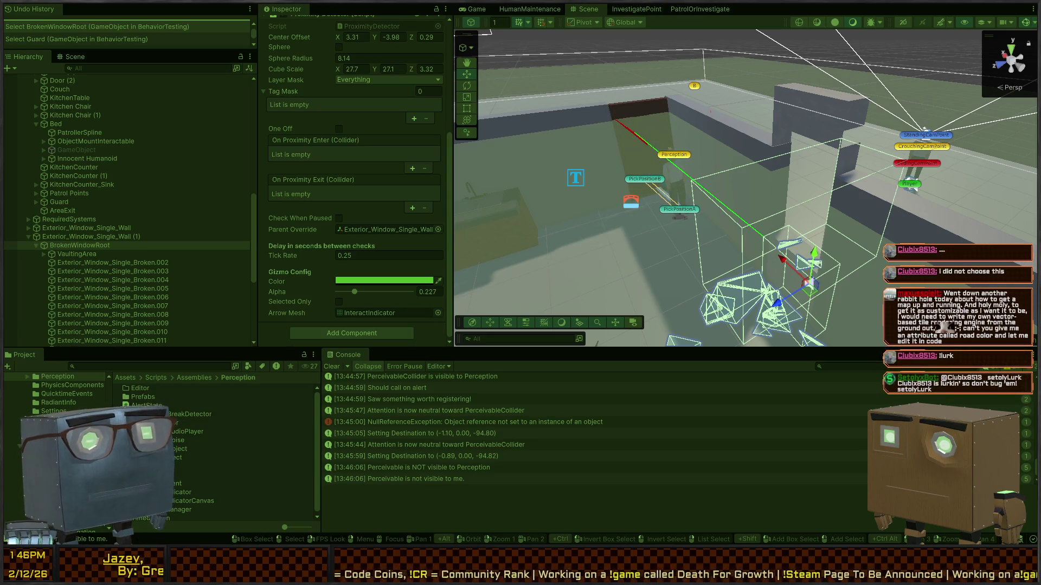
{"action": "right_click", "coordinate": [823, 254]}
{"action": "right_click", "coordinate": [823, 255]}
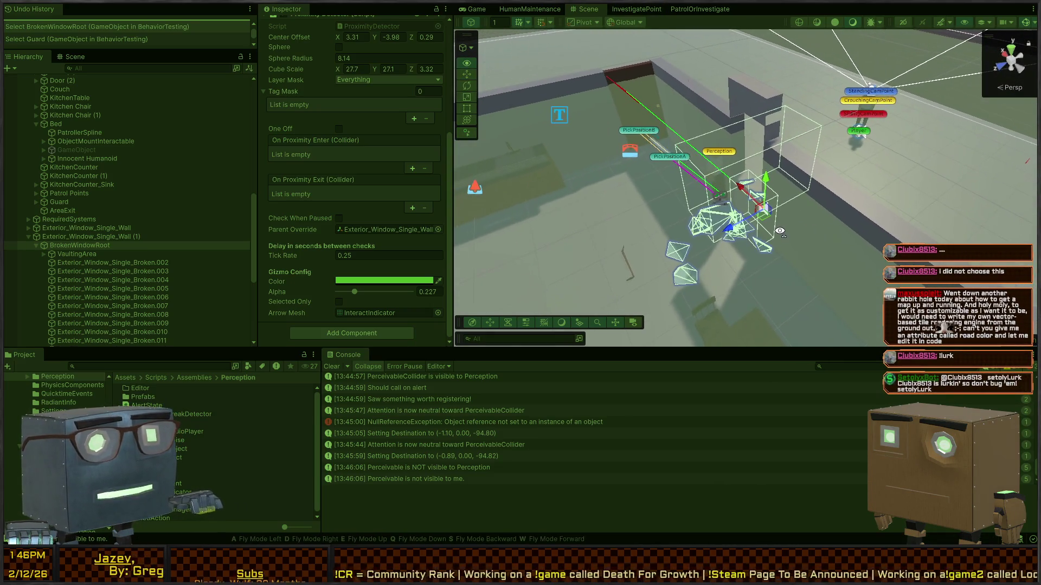
Select Exterior_Window_Single_Wall (1), then the Guard, to inspect its components
{"action": "left_click", "coordinate": [53, 238]}
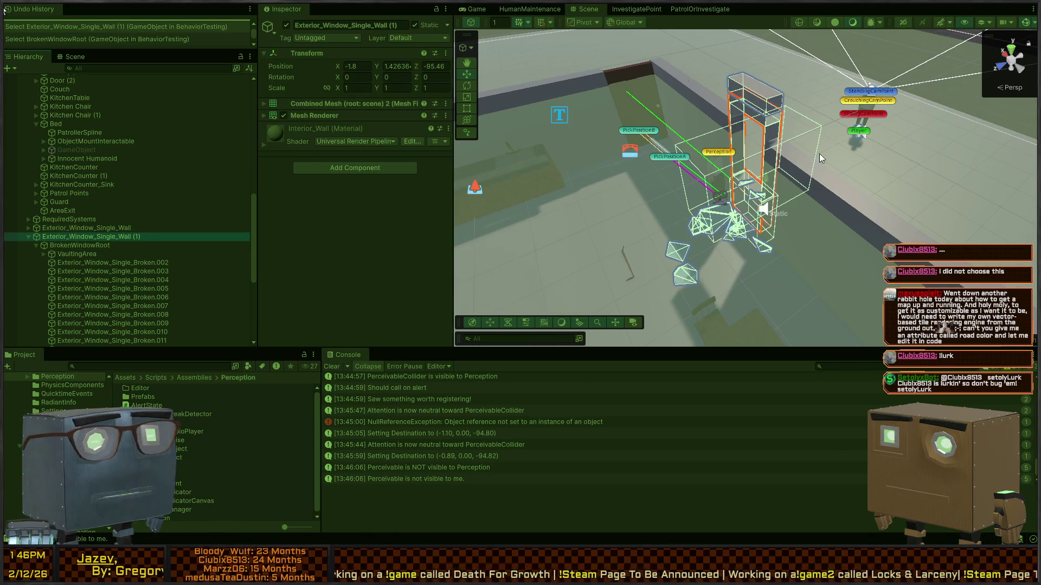
{"action": "left_click", "coordinate": [720, 205]}
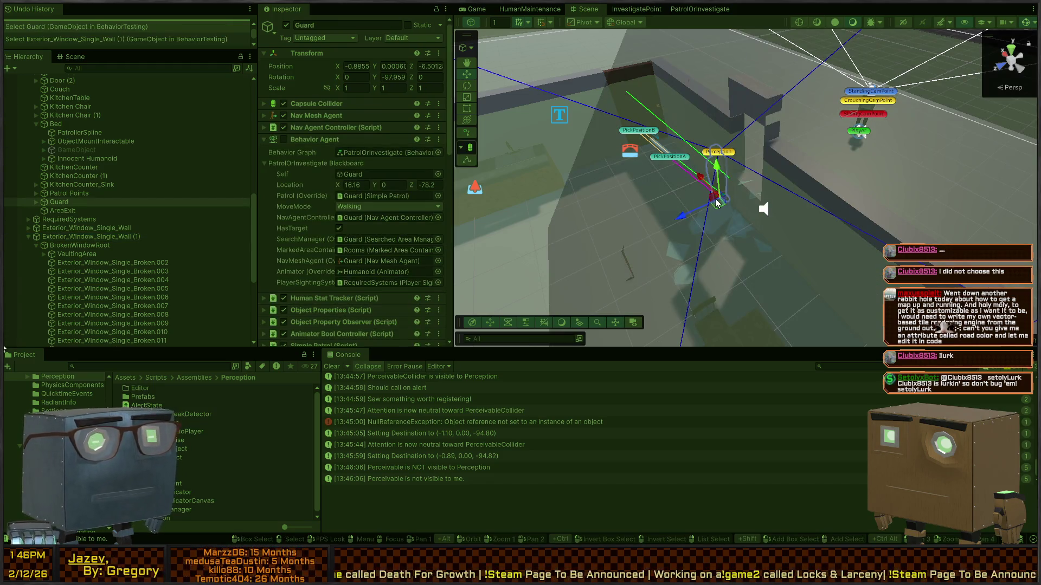
{"action": "scroll", "coordinate": [316, 210], "scroll_direction": "down", "scroll_amount": 4}
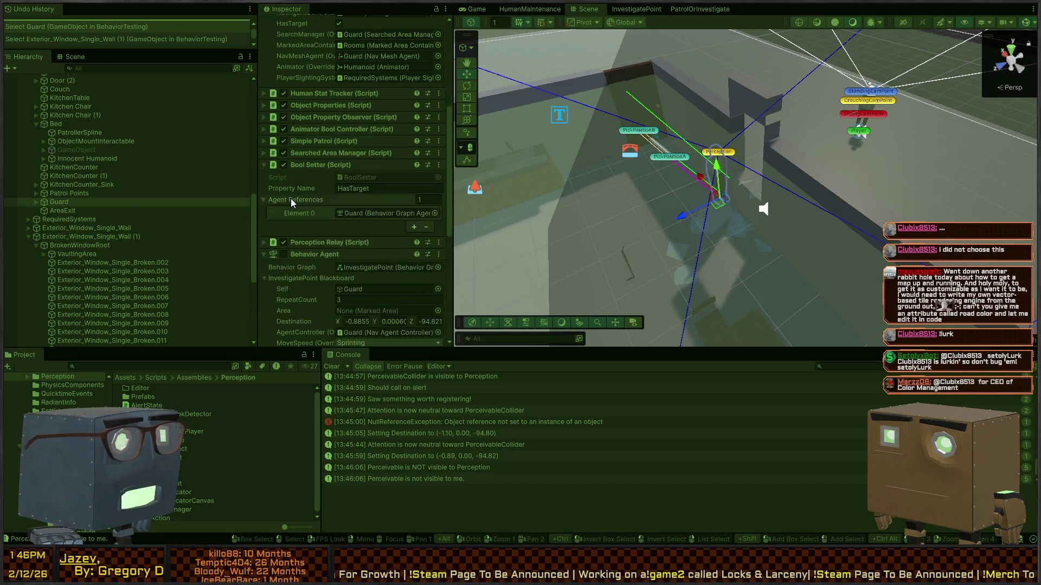
Open the NullReferenceException's stack trace and its source in BehaviorGraphOrchestrator.cs, then return to Unity
{"action": "left_click", "coordinate": [508, 425]}
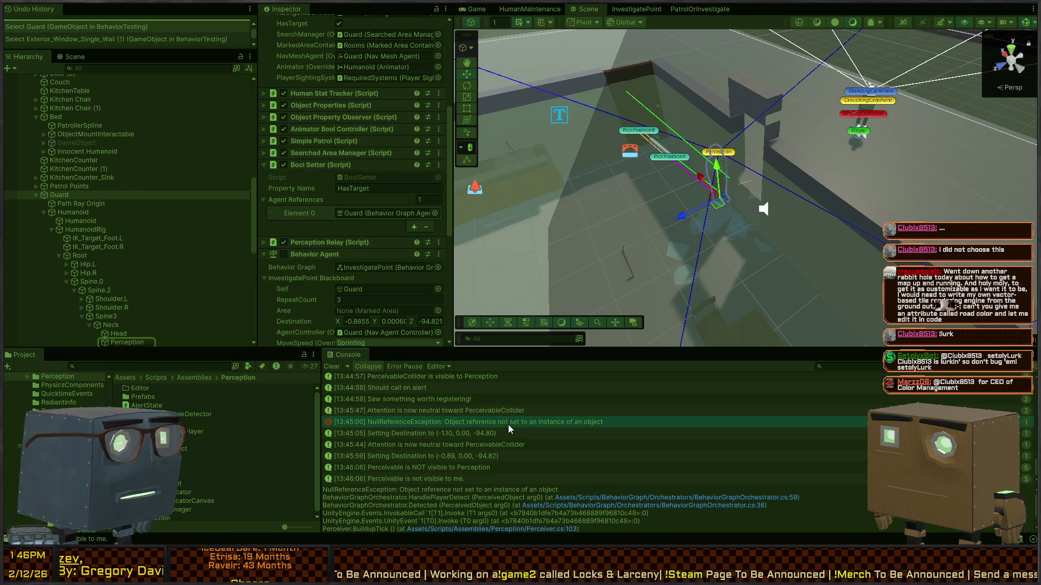
{"action": "double_click", "coordinate": [509, 424]}
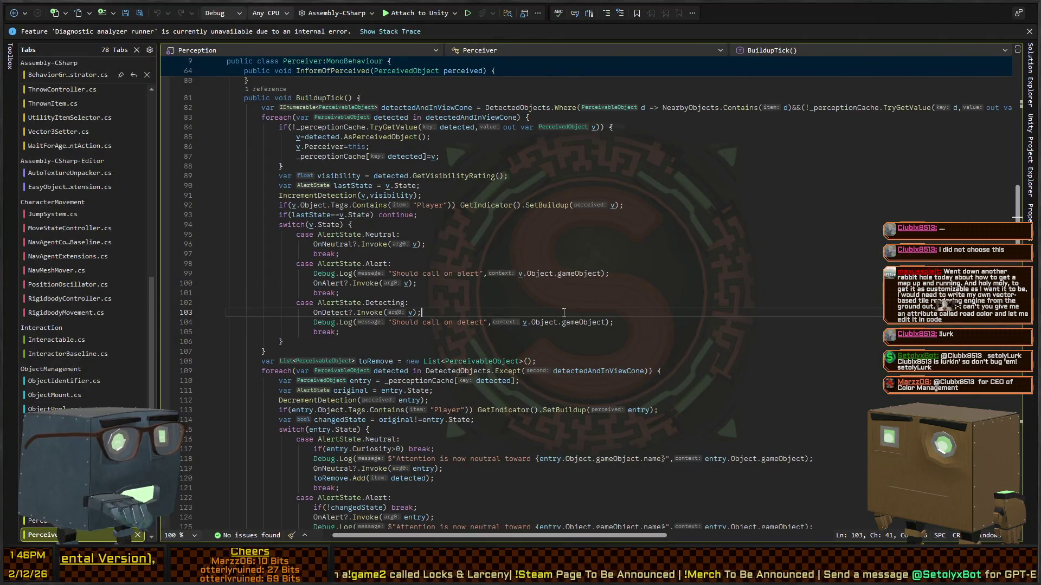
{"action": "key", "text": "alt+Tab"}
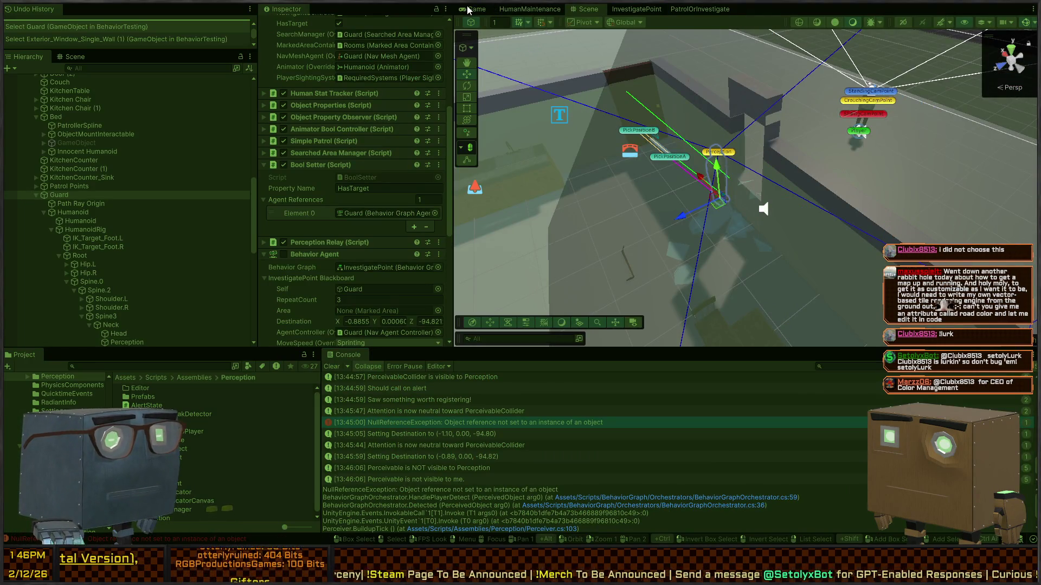
Stop the play test, fly the camera to the glass window, and select Exterior_Window_Single_Wall (1)
{"action": "mouse_move", "coordinate": [531, 101]}
{"action": "left_mouse_down"}
{"action": "mouse_move", "coordinate": [595, 220]}
{"action": "mouse_move", "coordinate": [778, 128]}
{"action": "mouse_move", "coordinate": [762, 183]}
{"action": "mouse_move", "coordinate": [389, 141]}
{"action": "mouse_move", "coordinate": [385, 168]}
{"action": "mouse_move", "coordinate": [648, 251]}
{"action": "left_mouse_up"}
{"action": "key", "text": "ctrl+p"}
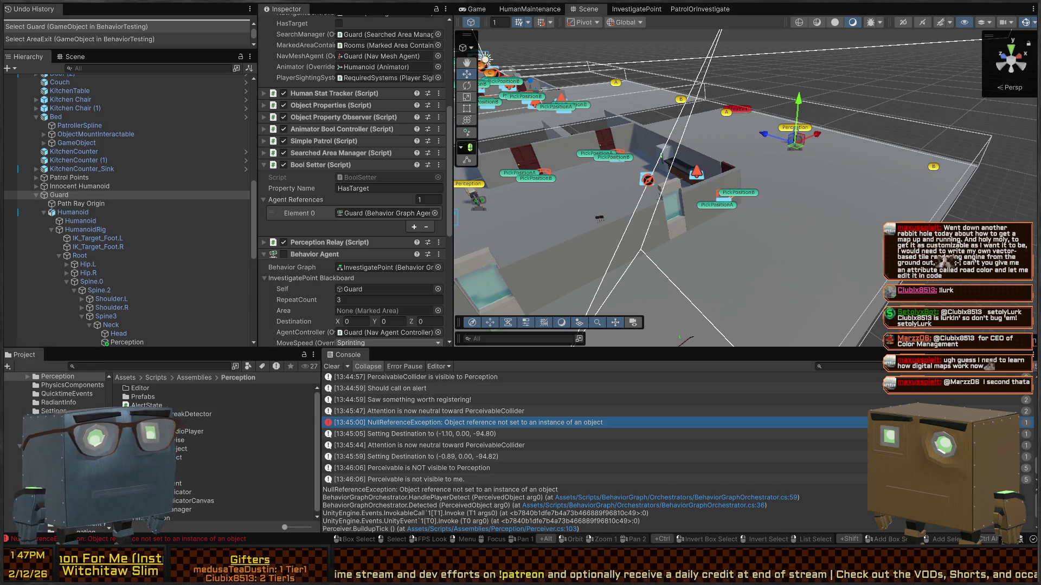
{"action": "scroll", "coordinate": [794, 177], "scroll_direction": "down", "scroll_amount": 5}
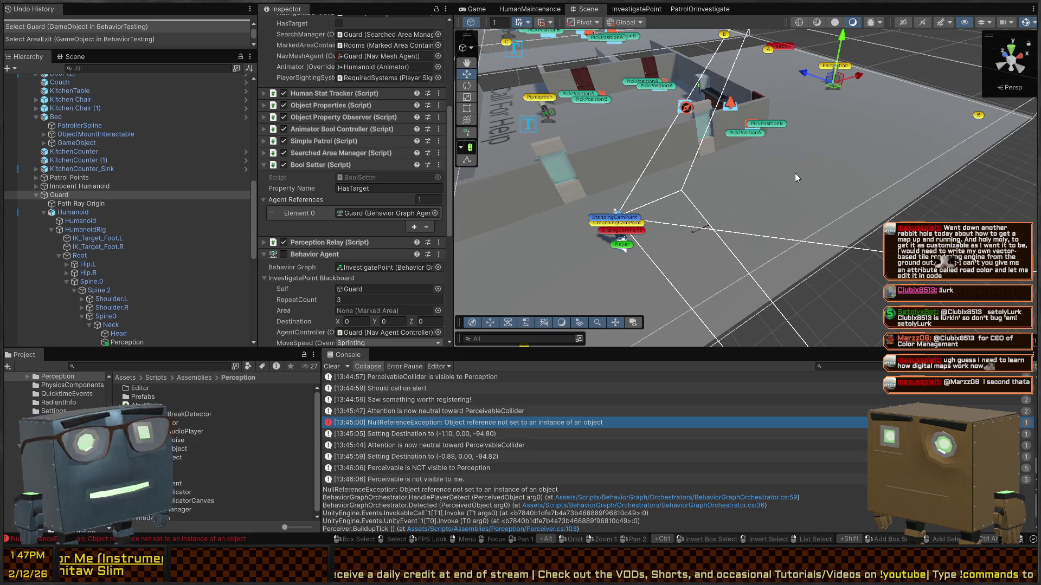
{"action": "right_click", "coordinate": [794, 173]}
{"action": "key", "text": "w"}
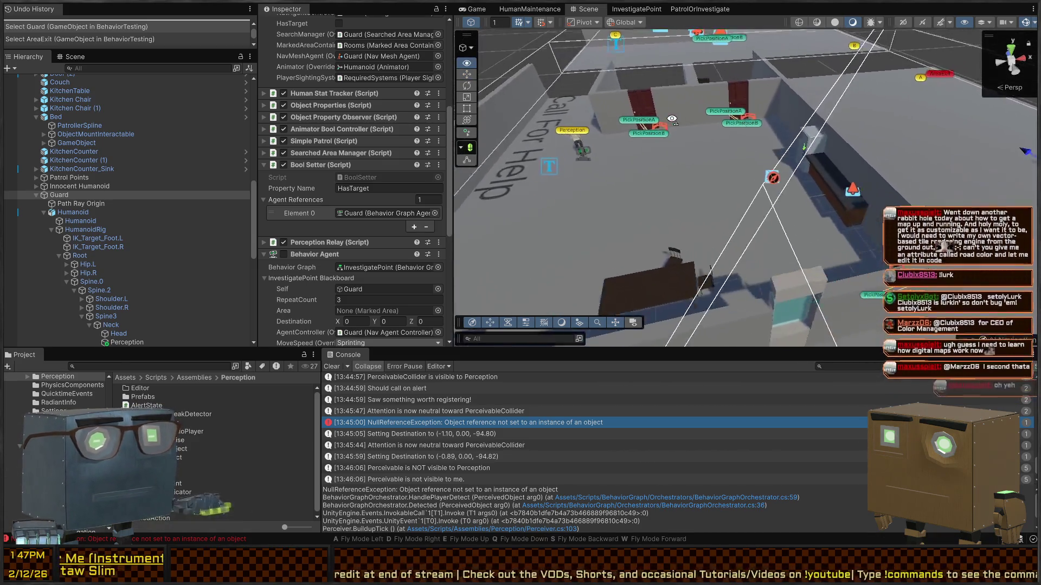
{"action": "left_click", "coordinate": [726, 220]}
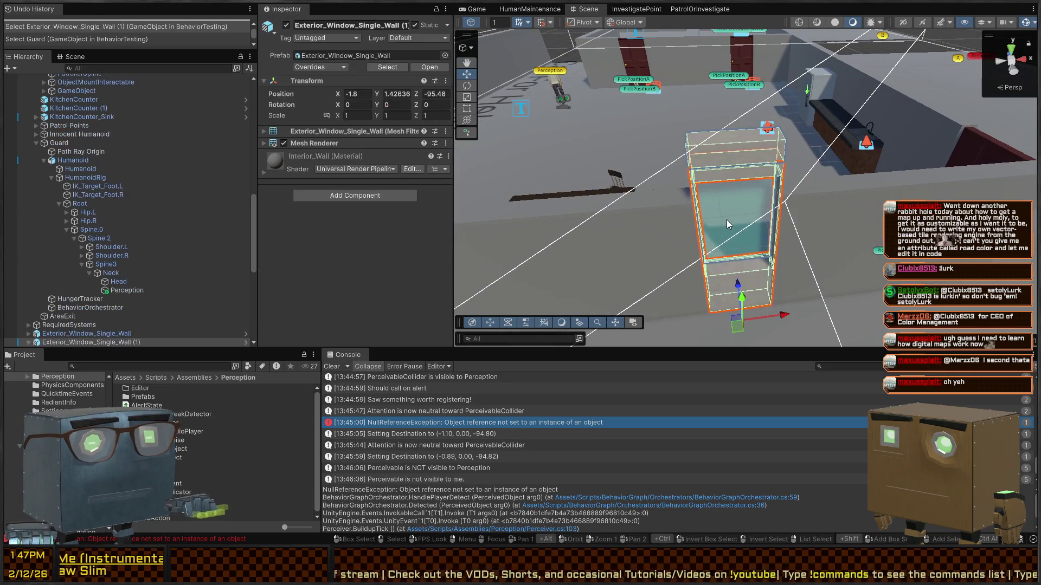
Select the window piece, check its Hit Receiver, and open the Perceiver.cs trace line
{"action": "left_click", "coordinate": [726, 219]}
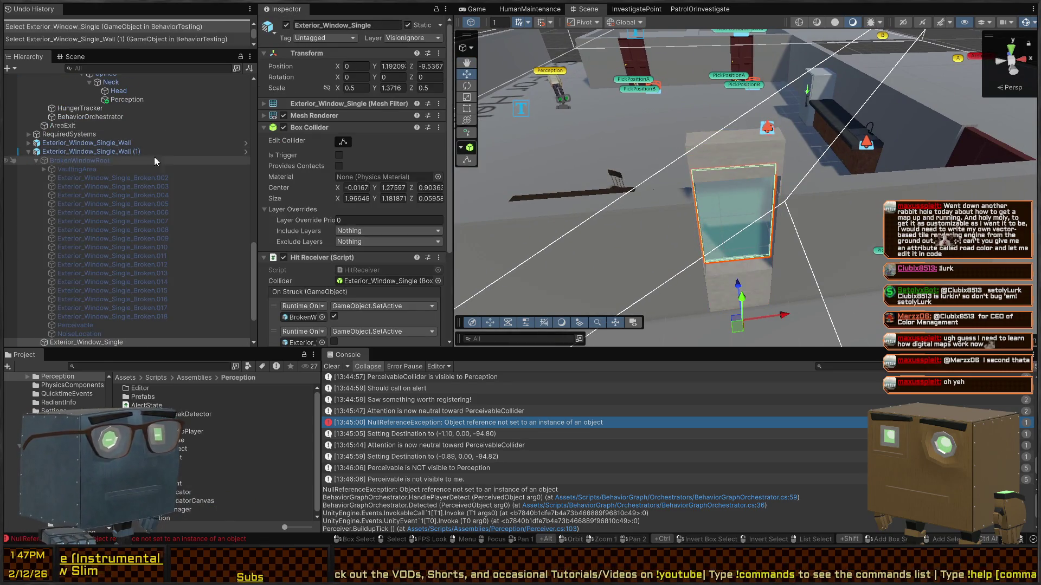
{"action": "scroll", "coordinate": [319, 181], "scroll_direction": "down", "scroll_amount": 3}
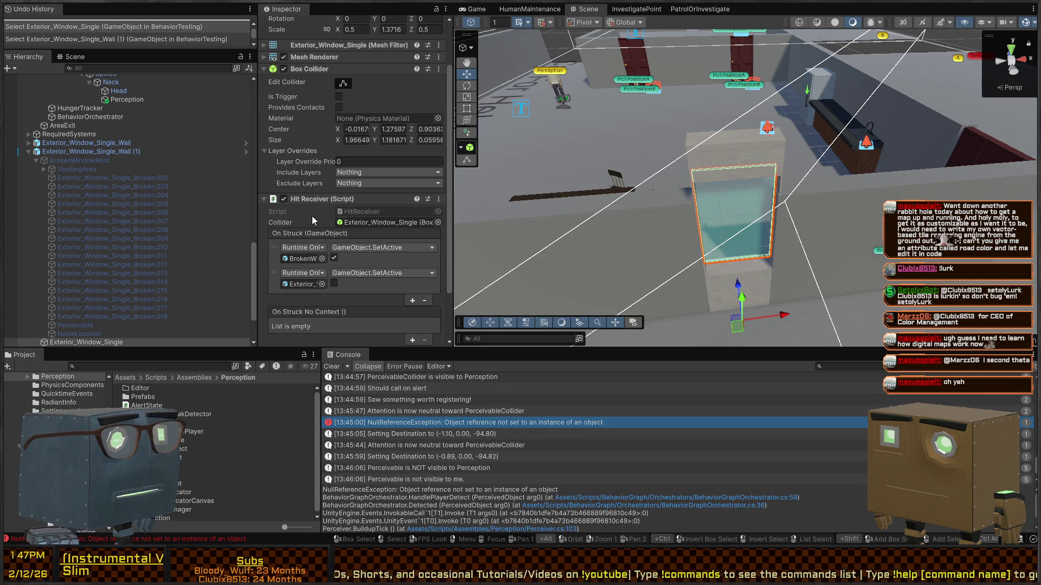
{"action": "left_click", "coordinate": [492, 529]}
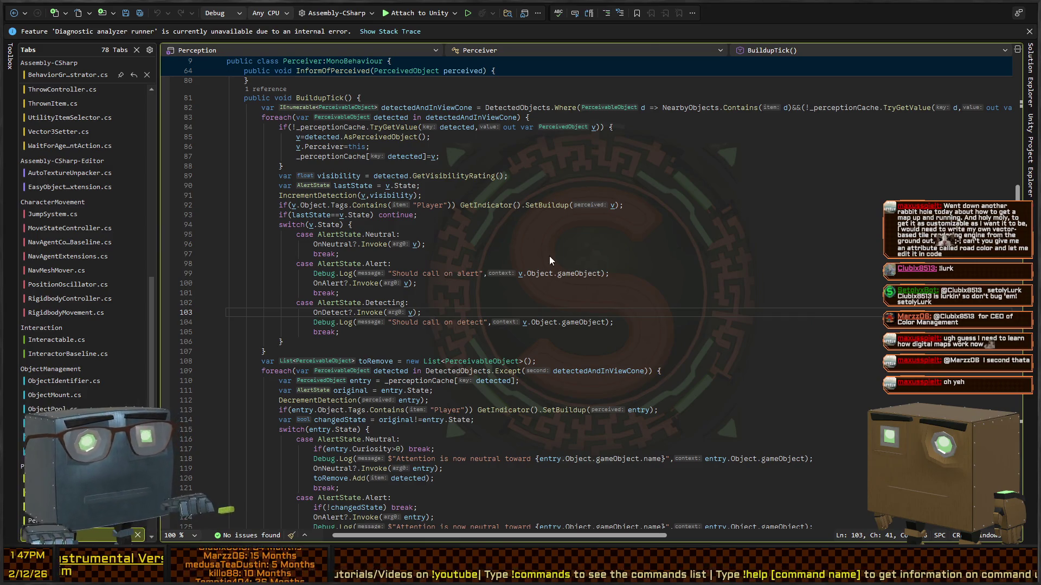
Return to Unity, fly the camera around the room, and bring up the InvestigatePoint behavior graph
{"action": "key", "text": "alt+Tab"}
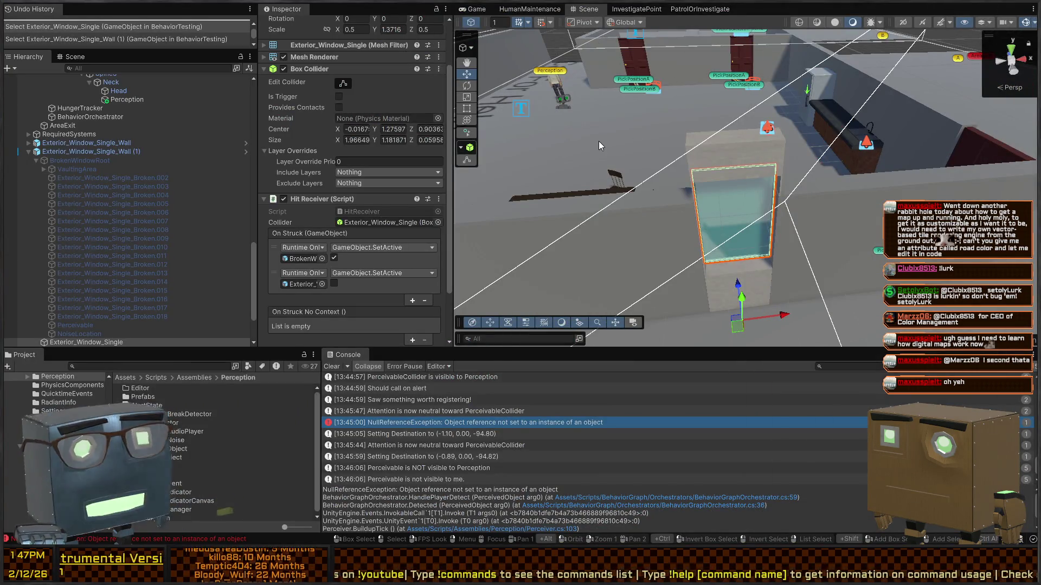
{"action": "left_click_drag", "start_coordinate": [592, 126], "coordinate": [745, 114]}
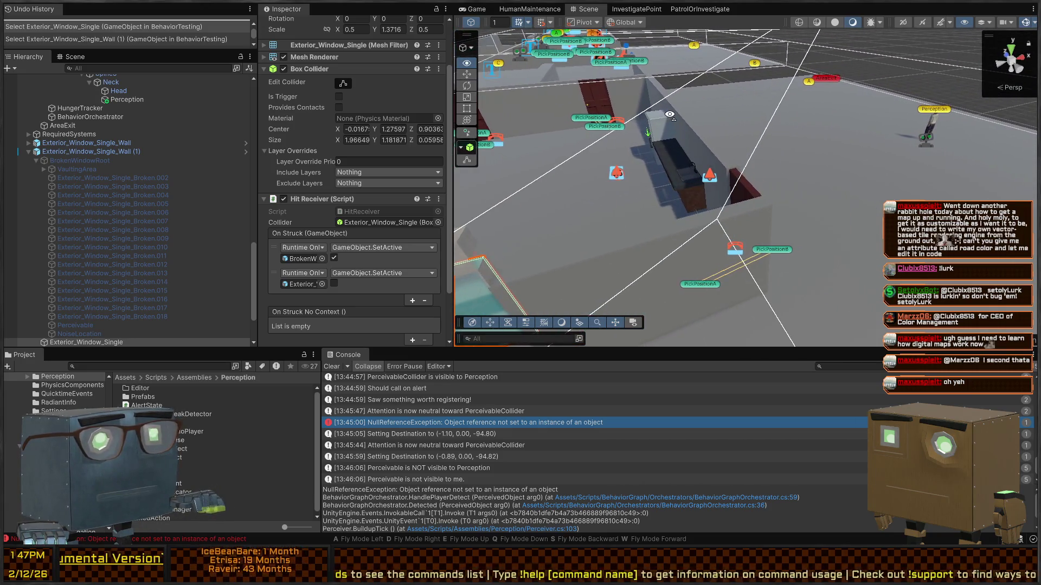
{"action": "left_click", "coordinate": [629, 9]}
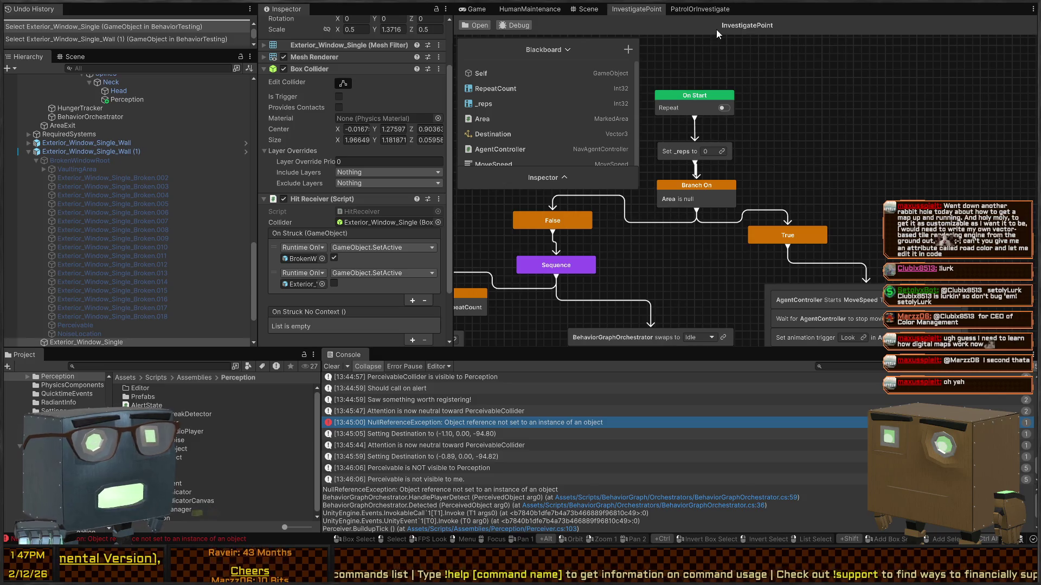
Review the InvestigatePoint graph's Set _reps, Branch On, Sequence and Repeat While nodes, then return to the Scene view
{"action": "scroll", "coordinate": [751, 279], "scroll_direction": "down", "scroll_amount": 5}
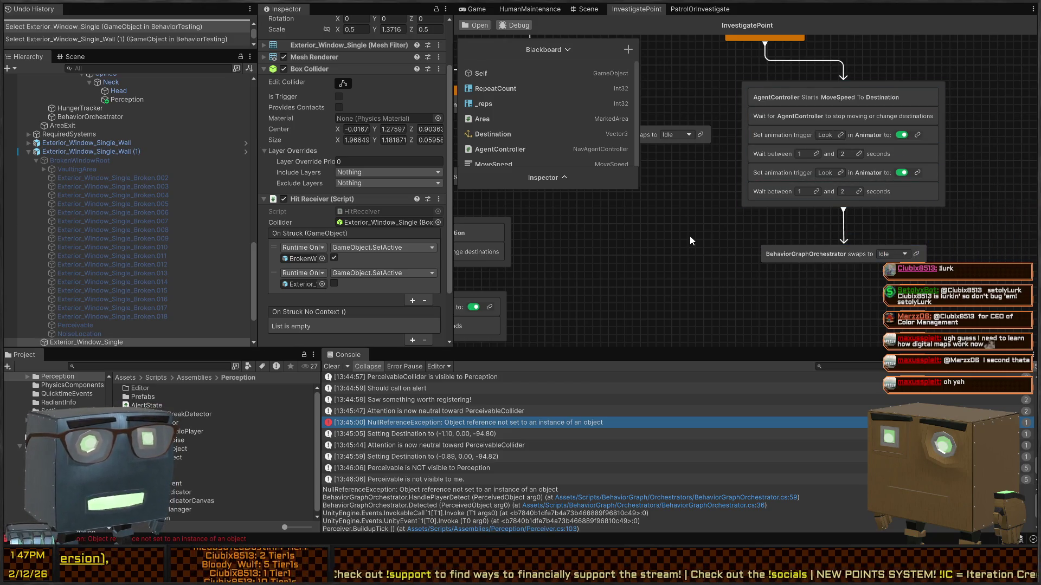
{"action": "left_click_drag", "start_coordinate": [715, 224], "coordinate": [766, 278]}
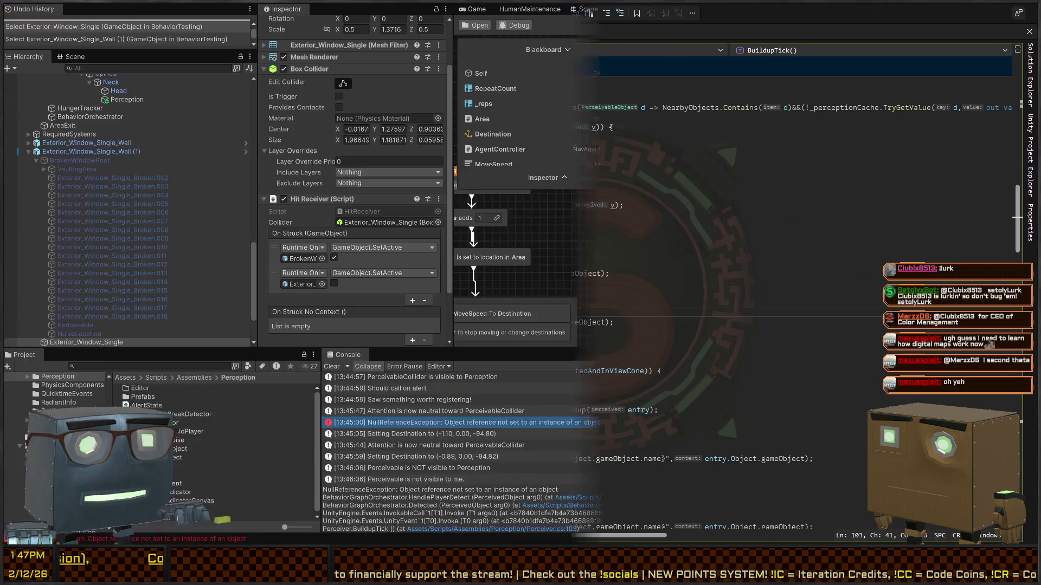
{"action": "left_click_drag", "start_coordinate": [752, 224], "coordinate": [674, 185]}
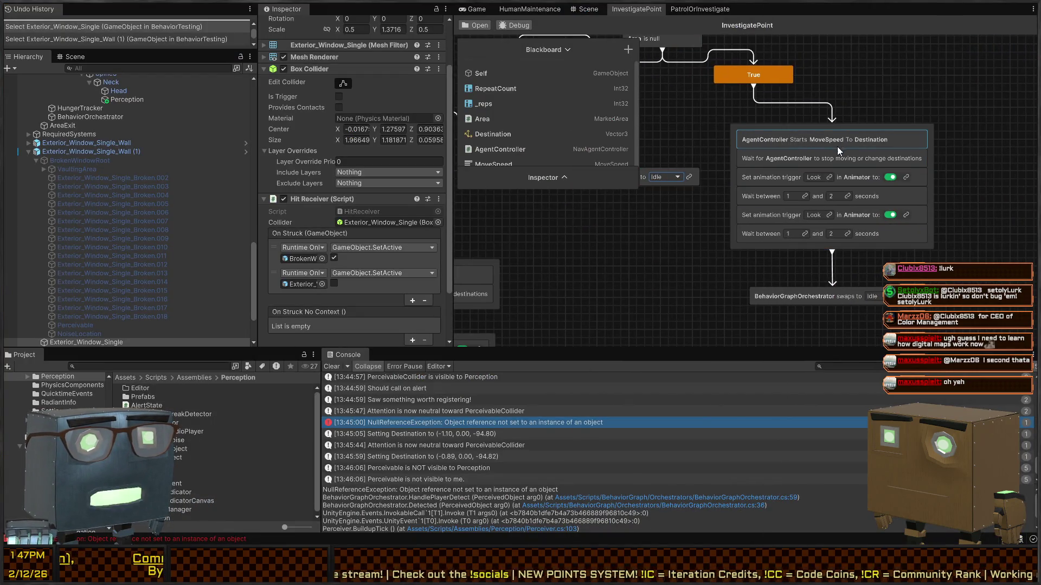
{"action": "mouse_move", "coordinate": [658, 226]}
{"action": "left_mouse_down"}
{"action": "mouse_move", "coordinate": [751, 213]}
{"action": "mouse_move", "coordinate": [903, 232]}
{"action": "mouse_move", "coordinate": [822, 195]}
{"action": "left_mouse_up"}
{"action": "scroll", "coordinate": [862, 233], "scroll_direction": "down", "scroll_amount": 3}
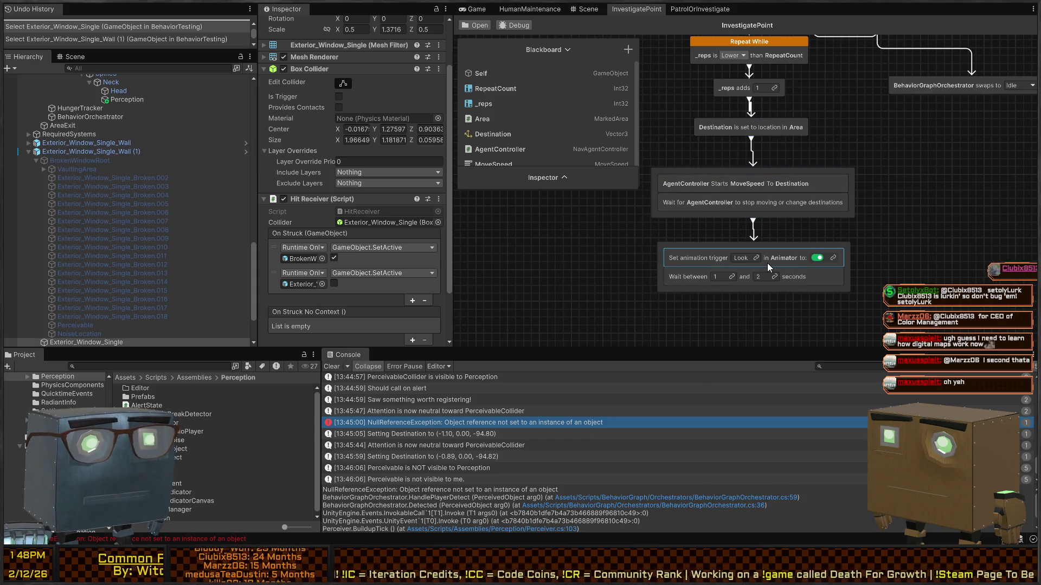
{"action": "left_click_drag", "start_coordinate": [788, 275], "coordinate": [596, 409]}
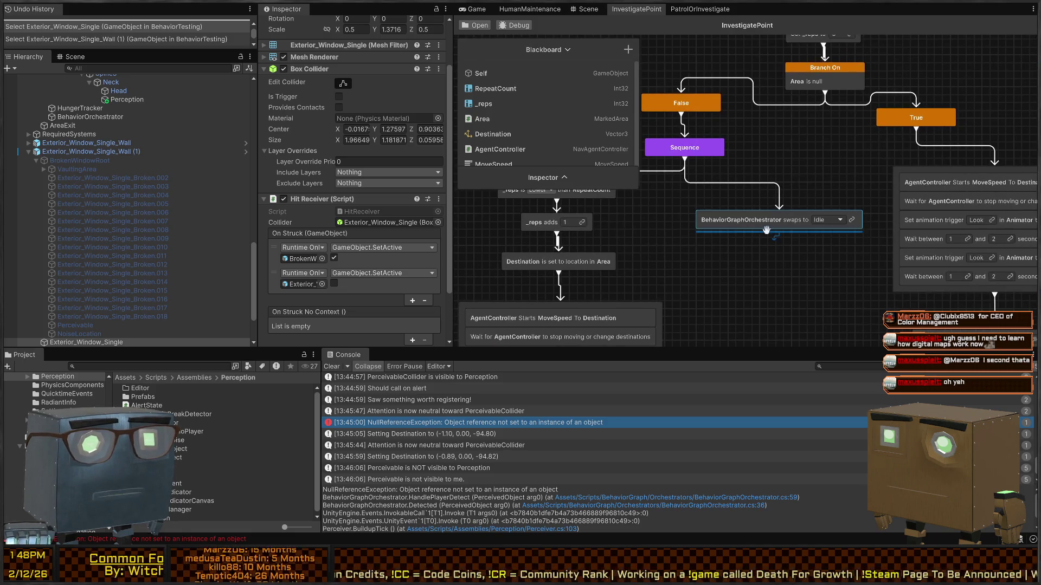
{"action": "mouse_move", "coordinate": [777, 222]}
{"action": "left_mouse_down"}
{"action": "mouse_move", "coordinate": [717, 197]}
{"action": "mouse_move", "coordinate": [747, 155]}
{"action": "left_mouse_up"}
{"action": "scroll", "coordinate": [747, 155], "scroll_direction": "down", "scroll_amount": 1}
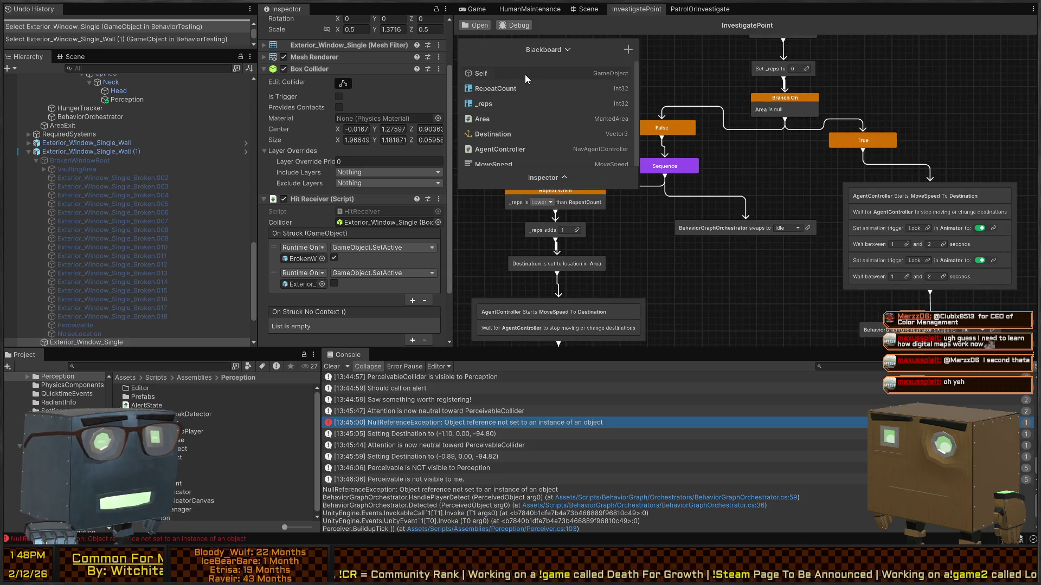
{"action": "left_click", "coordinate": [588, 9]}
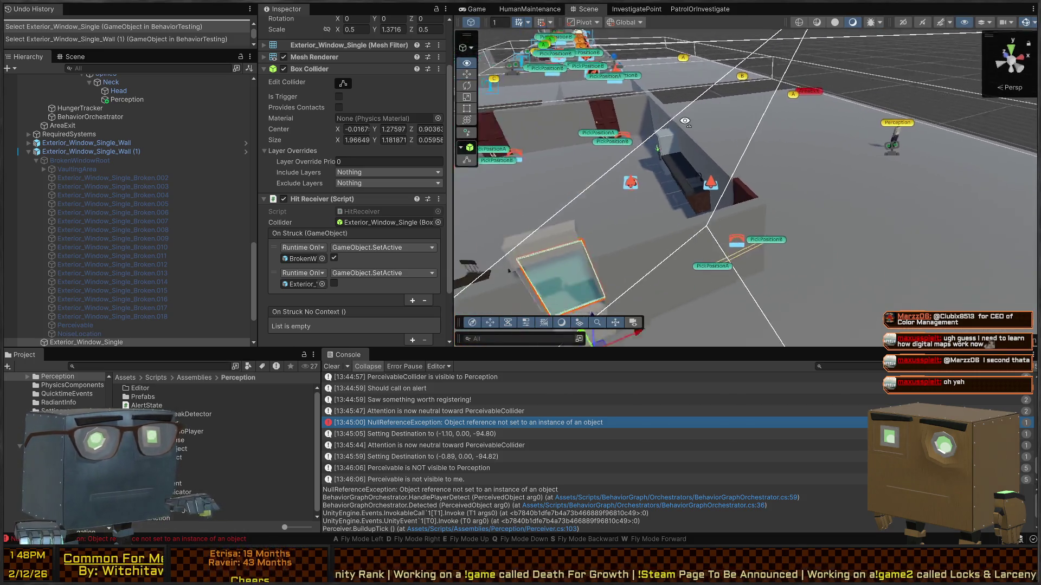
Try a 'broke thi' Console filter, clear it, and return to Visual Studio's Perceiver.cs
{"action": "key", "text": "w"}
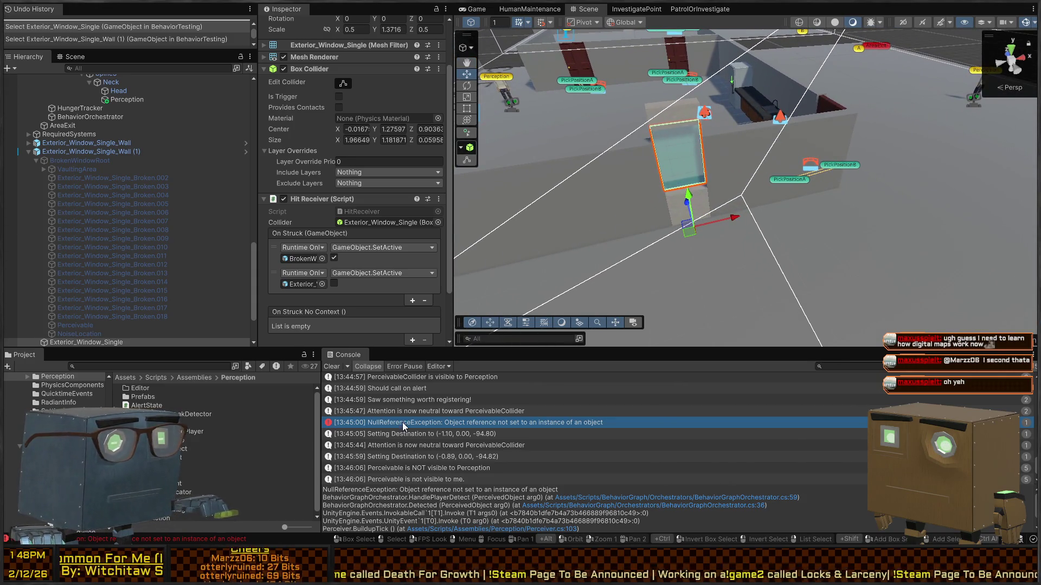
{"action": "scroll", "coordinate": [420, 423], "scroll_direction": "down", "scroll_amount": 5}
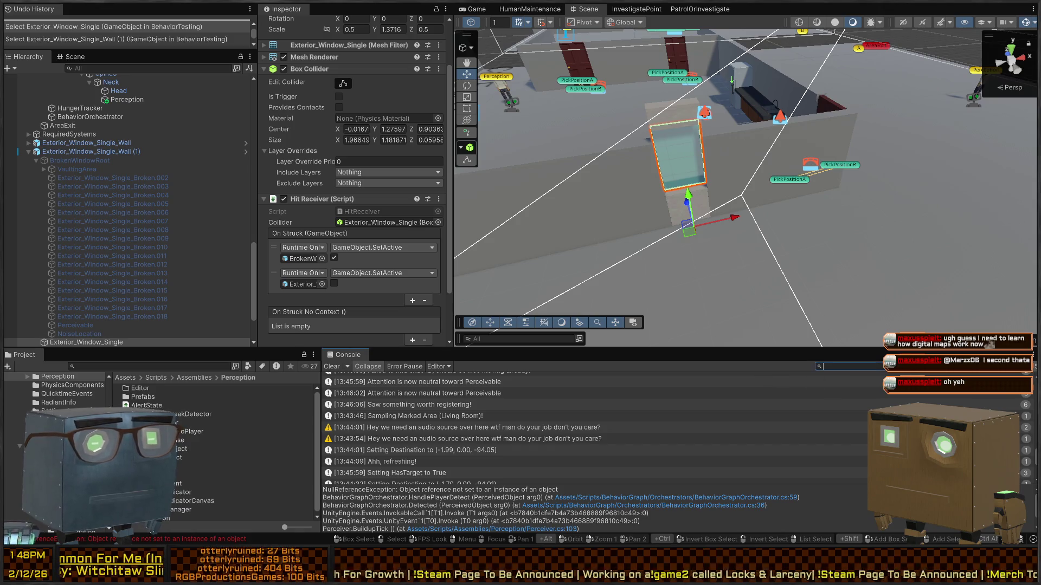
{"action": "type", "text": "broke thi"}
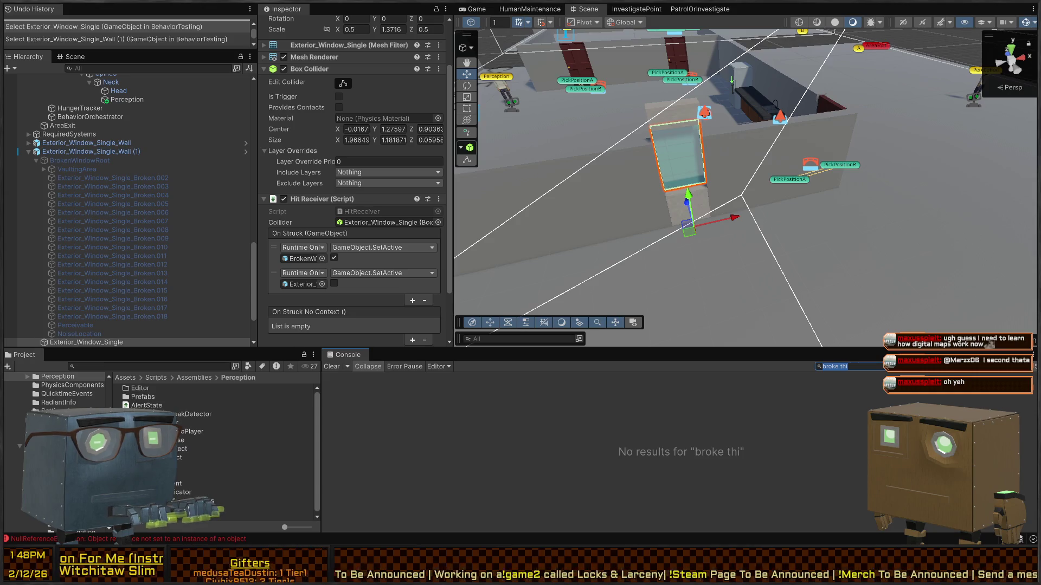
{"action": "key", "text": "BackSpace"}
{"action": "key", "text": "alt+Tab"}
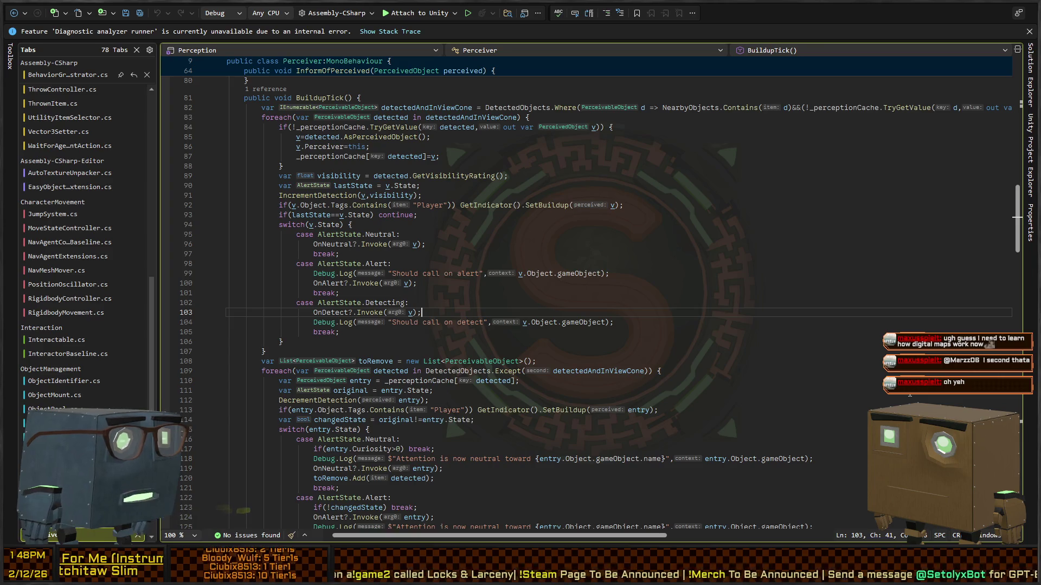
Find the Broken tag check by searching 'broken' in BehaviorGraphOrchestrator.cs
{"action": "scroll", "coordinate": [407, 278], "scroll_direction": "up", "scroll_amount": 14}
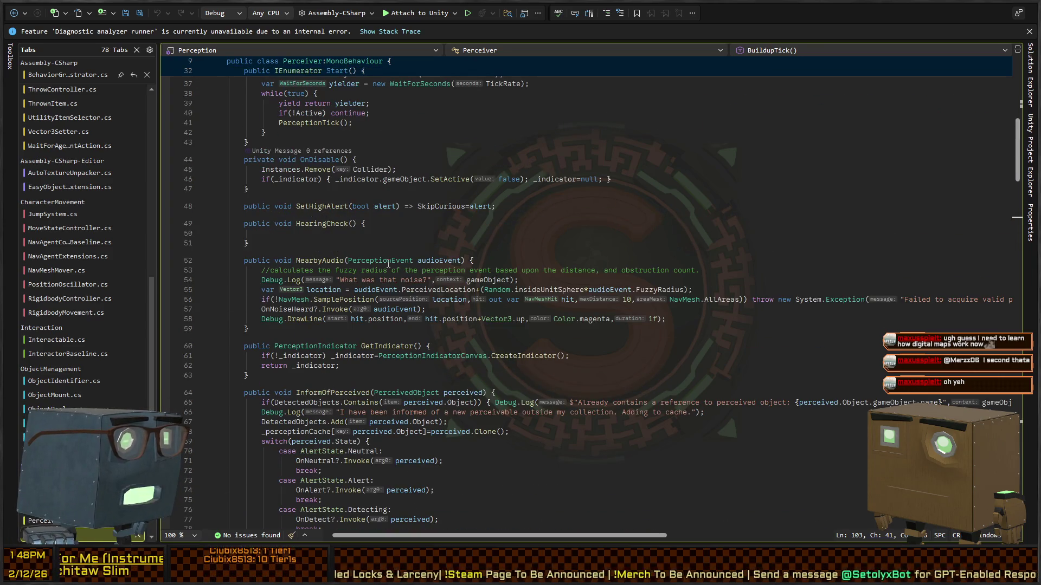
{"action": "scroll", "coordinate": [389, 264], "scroll_direction": "down", "scroll_amount": 20}
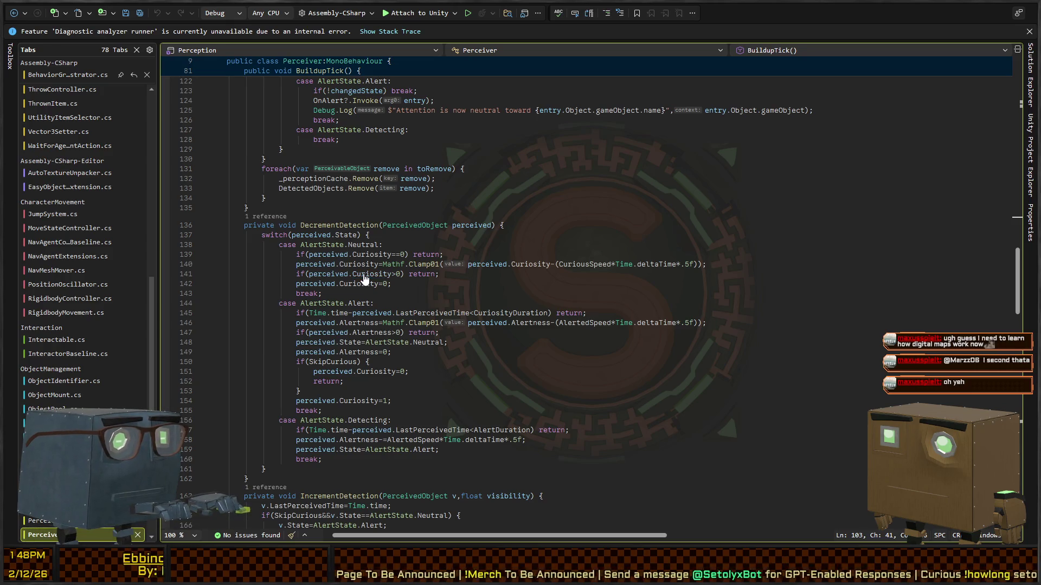
{"action": "key", "text": "ctrl+Tab"}
{"action": "key", "text": "ctrl+f"}
{"action": "type", "text": "broken"}
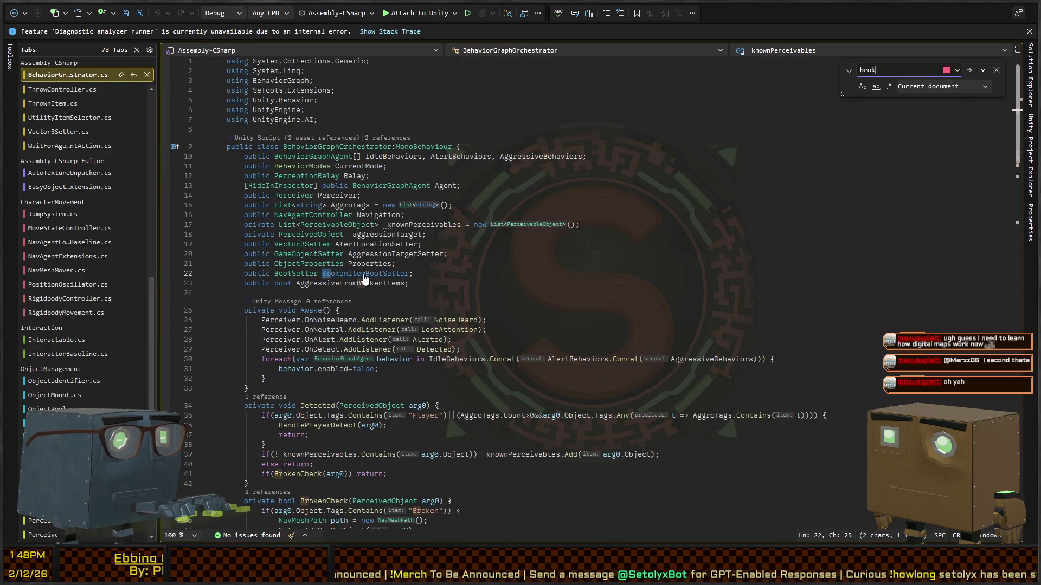
{"action": "key", "text": "Return"}
{"action": "key", "text": "Return"}
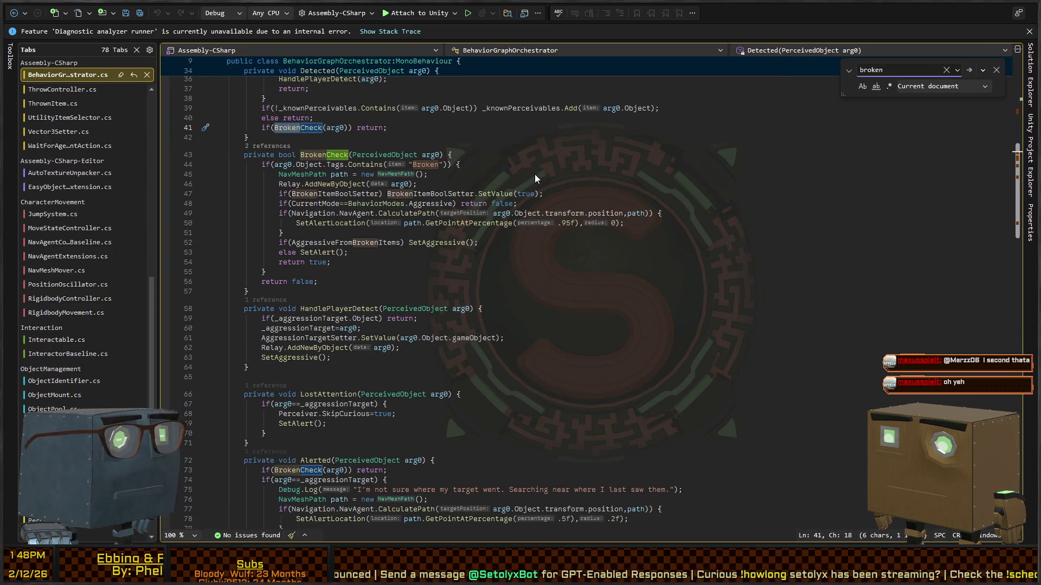
Add Debug.Log("It's a broken object!", arg0.Object); after line 44 in BrokenCheck
{"action": "left_click", "coordinate": [504, 165]}
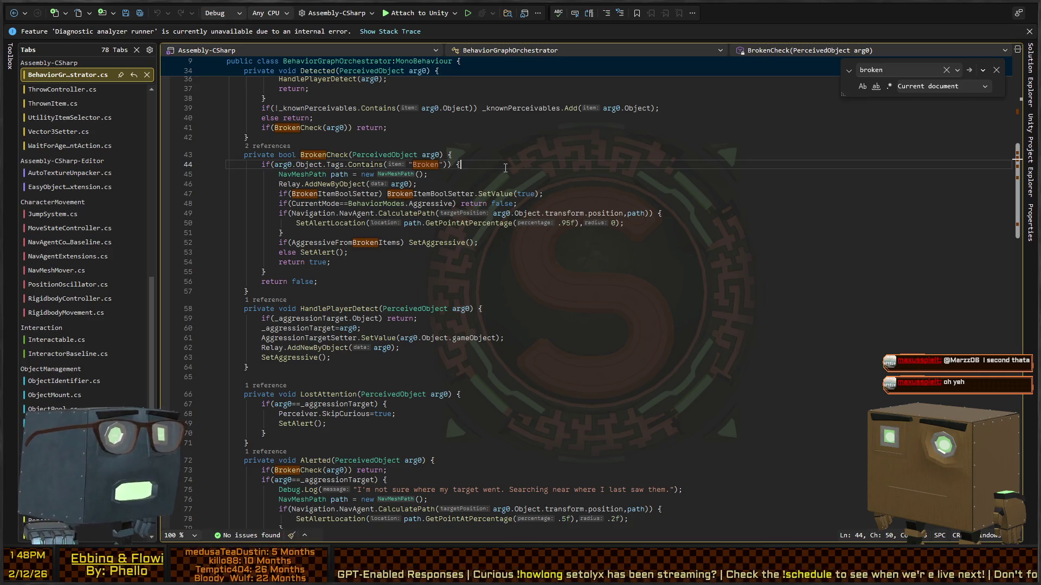
{"action": "key", "text": "Return"}
{"action": "type", "text": "De"}
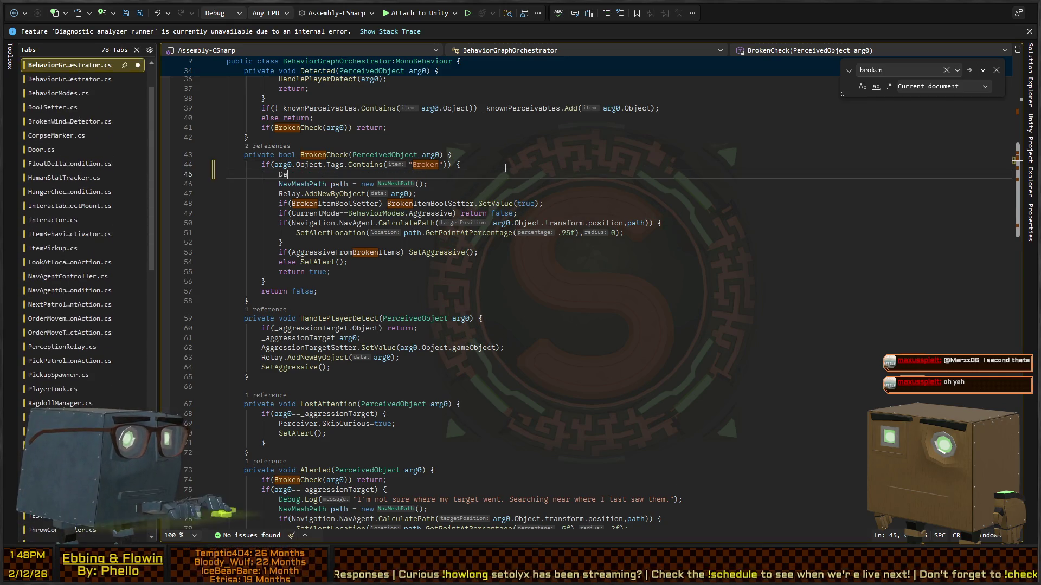
{"action": "type", "text": "bug.Log(\"It's a br"}
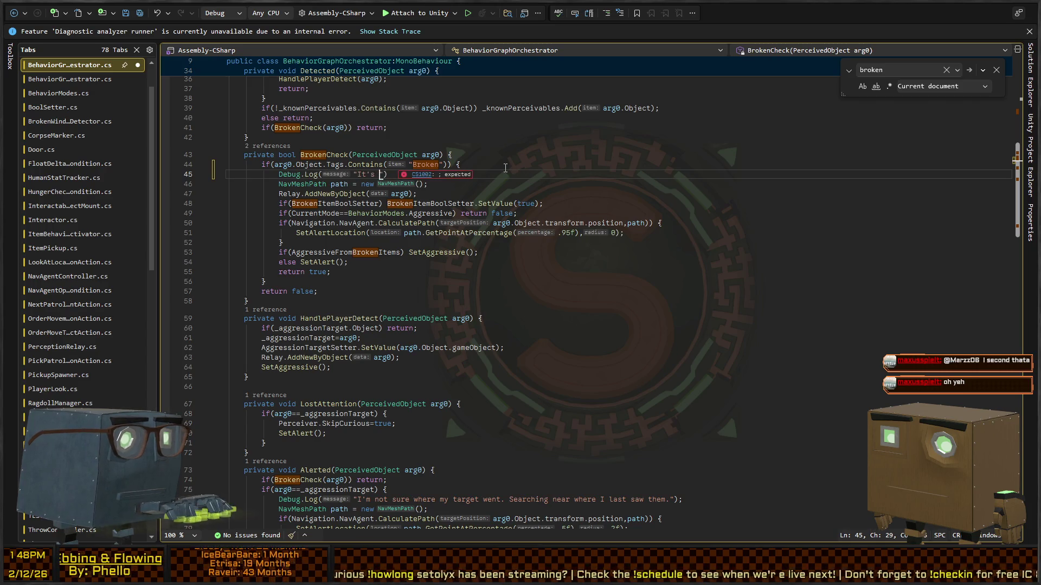
{"action": "type", "text": "oken object!\")"}
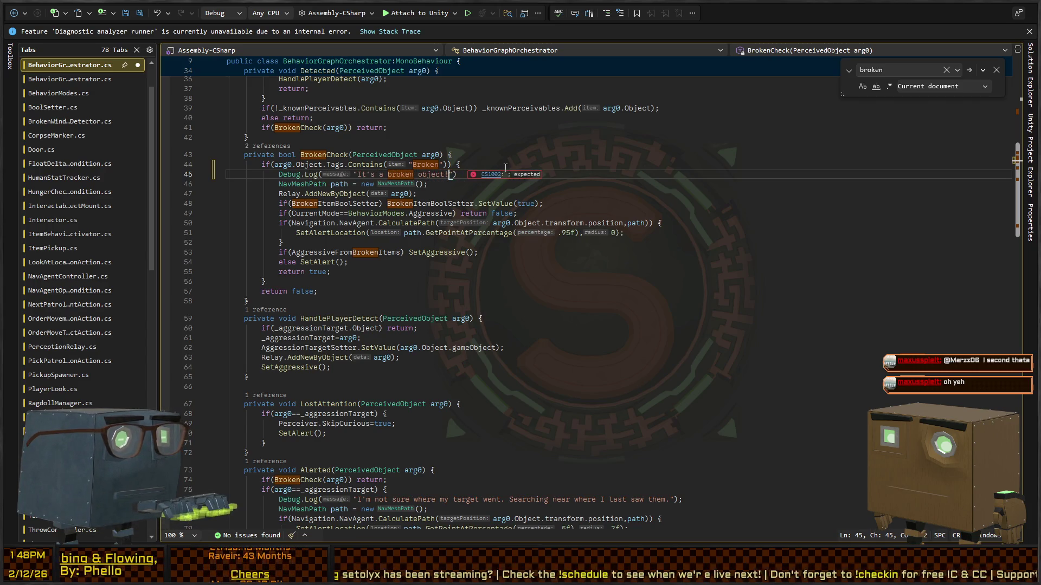
{"action": "type", "text": ";"}
{"action": "key", "text": "Left"}
{"action": "type", "text": ",arg0.game"}
{"action": "key", "text": "BackSpace"}
{"action": "key", "text": "BackSpace"}
{"action": "key", "text": "BackSpace"}
{"action": "type", "text": "Object"}
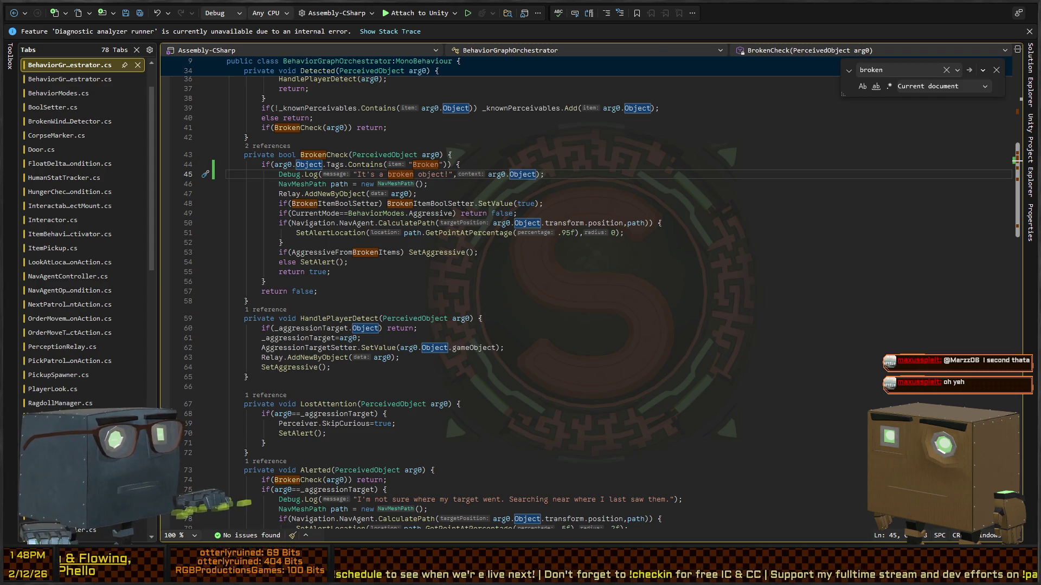
{"action": "key", "text": "alt+Tab"}
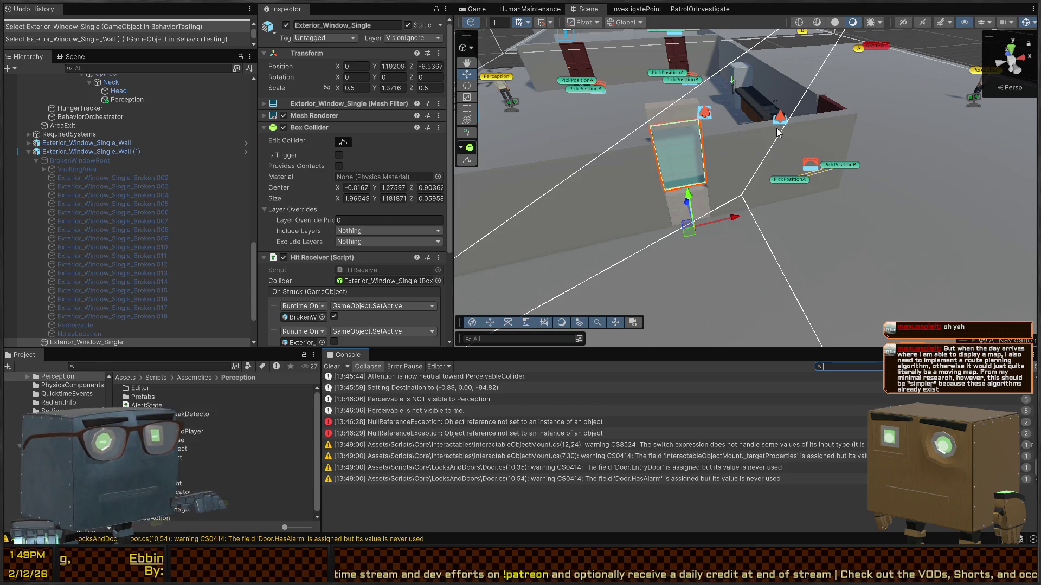
Enter Play mode with Ctrl+P to play-test the BrokenCheck change
{"action": "key", "text": "ctrl+p"}
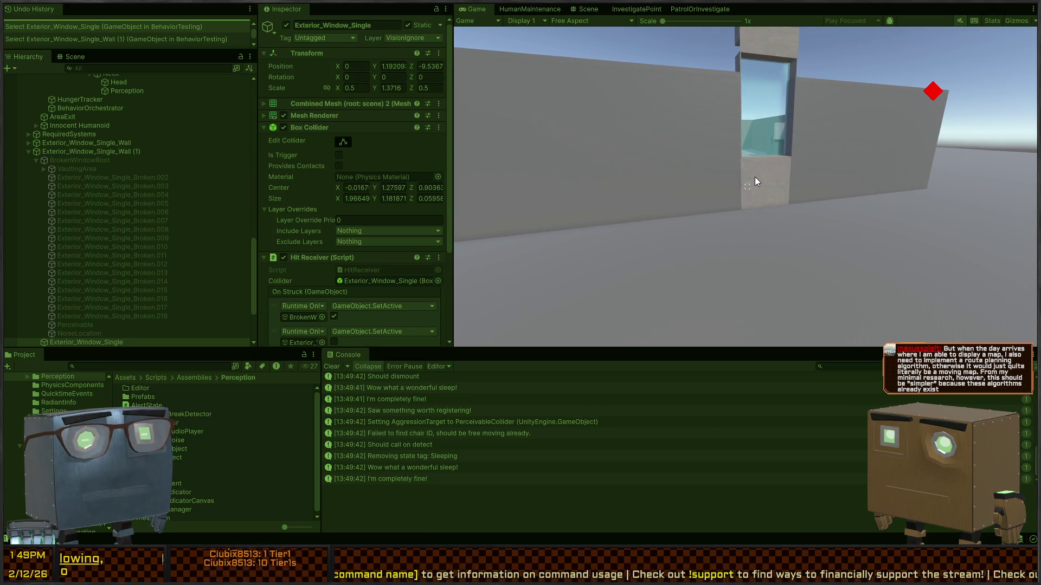
Click into the Game view so the running game captures player input
{"action": "left_click", "coordinate": [755, 176]}
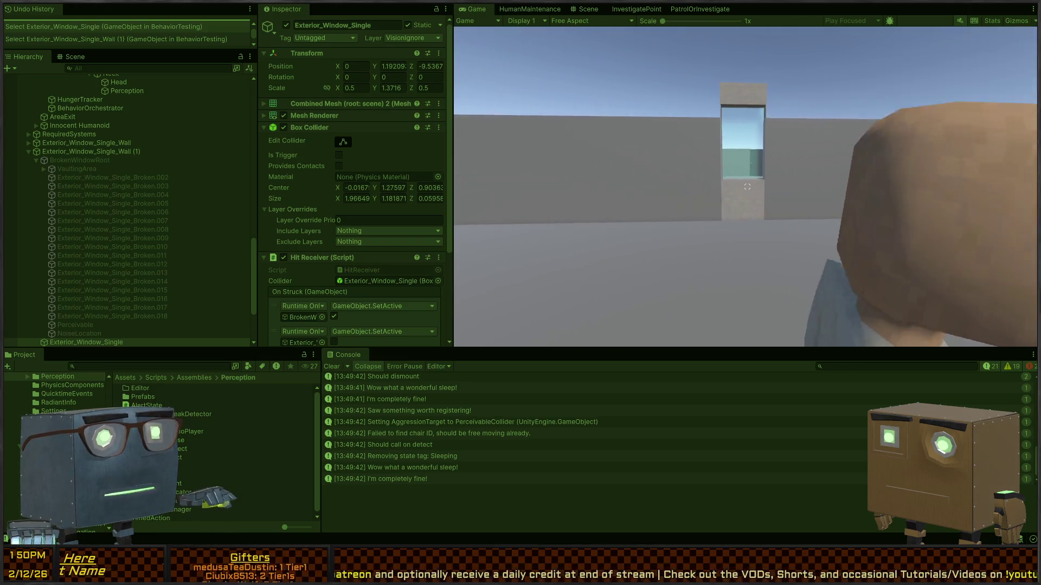
Pick up the crowbar and smash the window with it
{"action": "key", "text": "ctrl+p"}
{"action": "key", "text": "ctrl+p"}
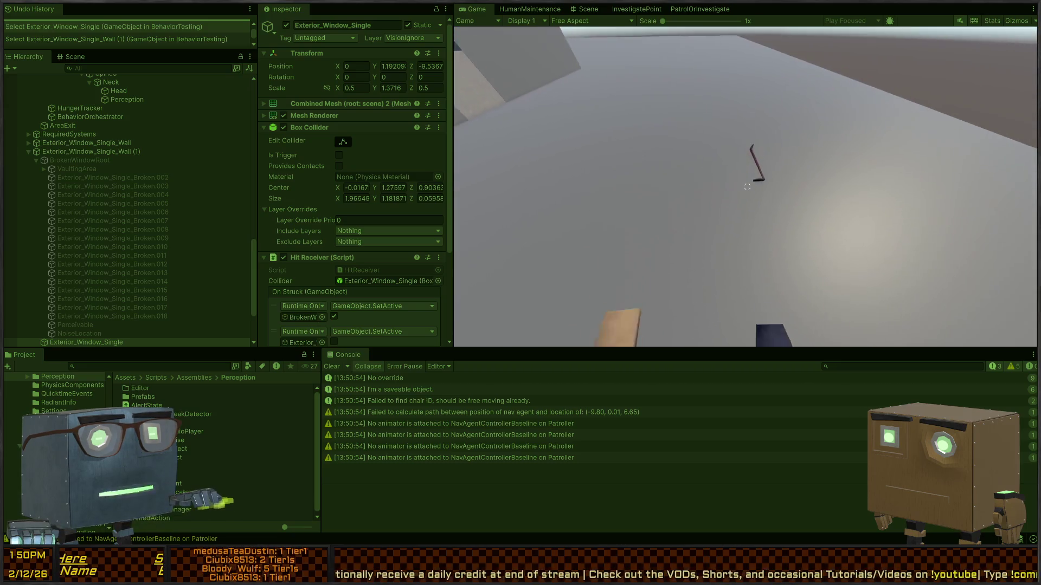
{"action": "key", "text": "f"}
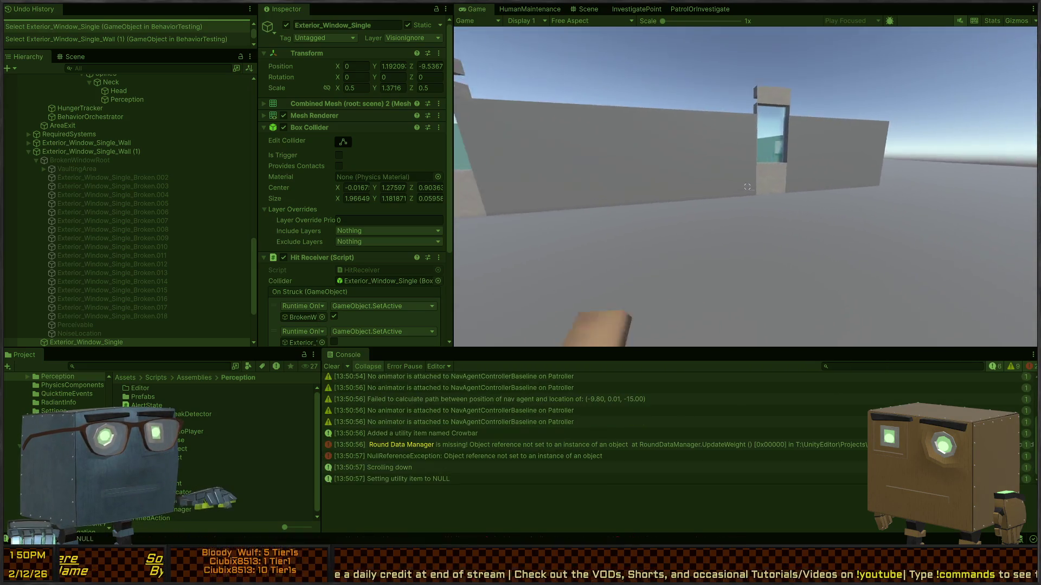
{"action": "scroll", "coordinate": [747, 187], "scroll_direction": "down", "scroll_amount": 1}
{"action": "left_click", "coordinate": [747, 187]}
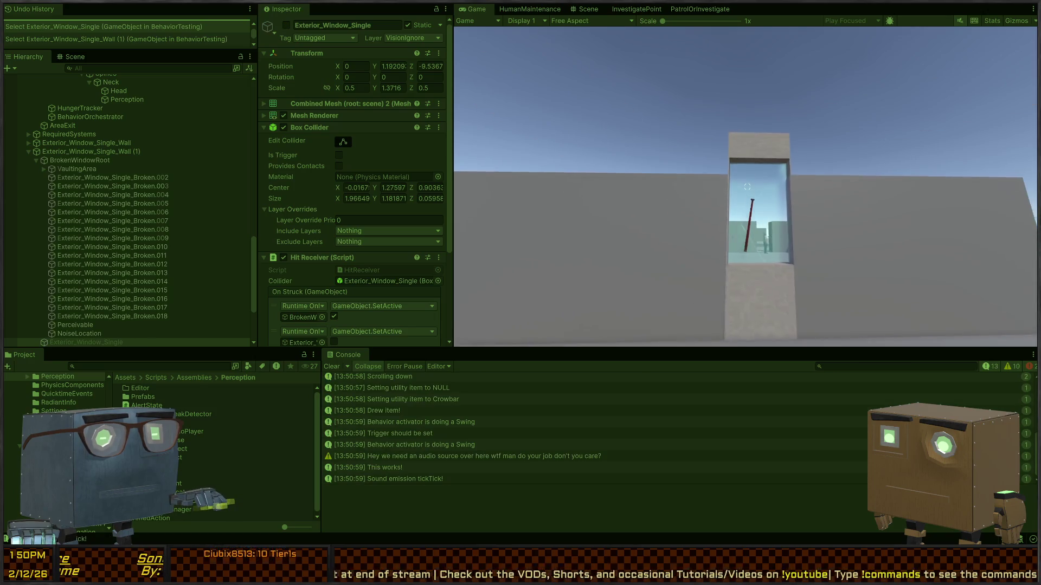
Walk up to the broken window, vault through into the room, then switch to the Scene view
{"action": "key", "text": "s"}
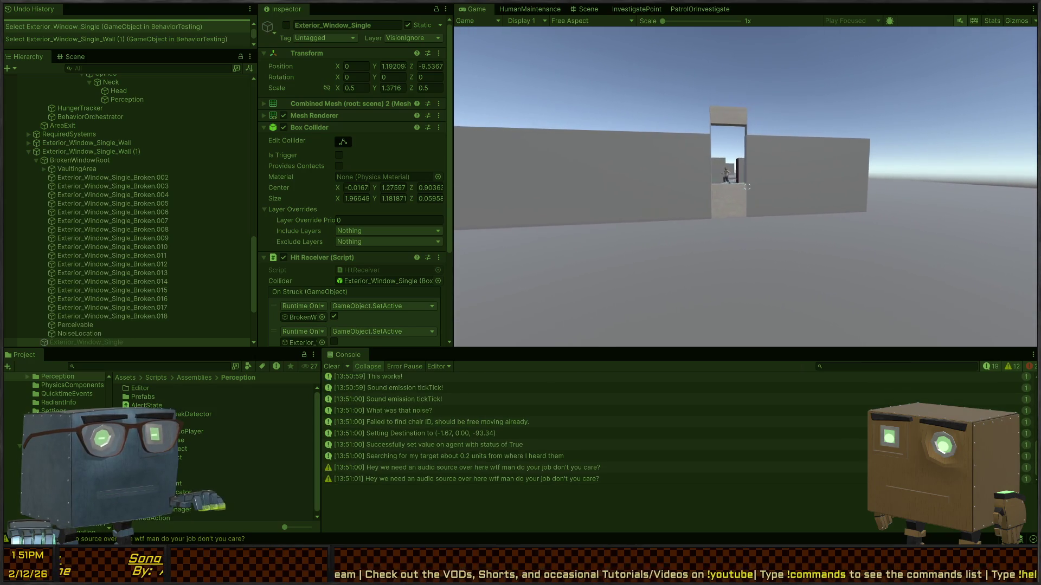
{"action": "key", "text": "d"}
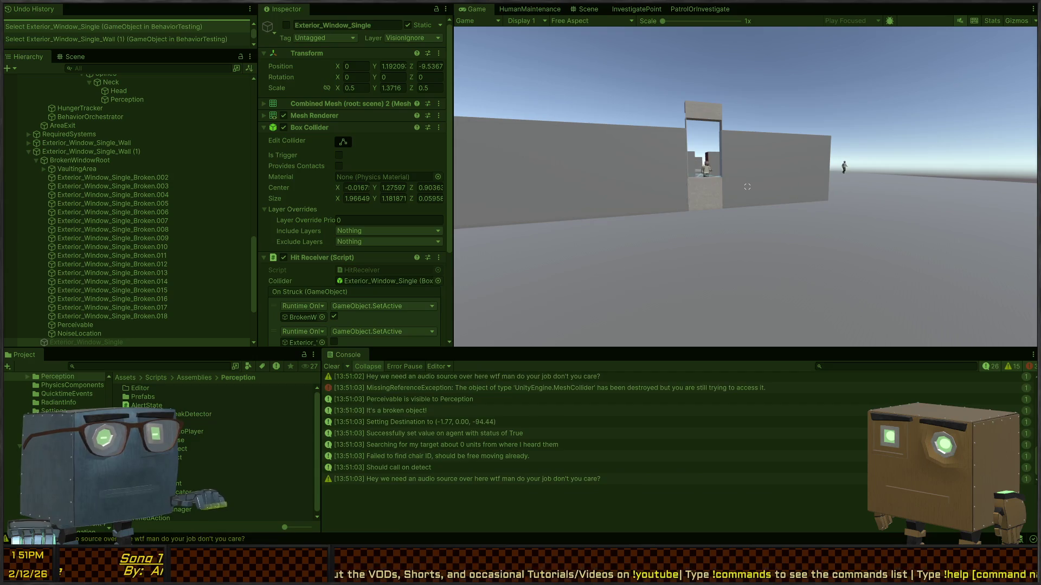
{"action": "key", "text": "d"}
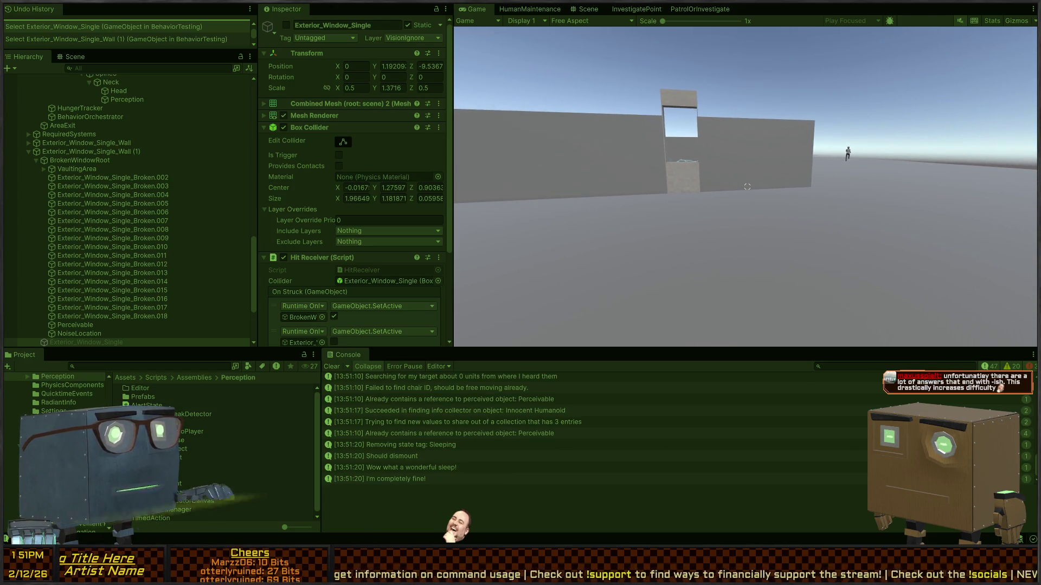
{"action": "key", "text": "w"}
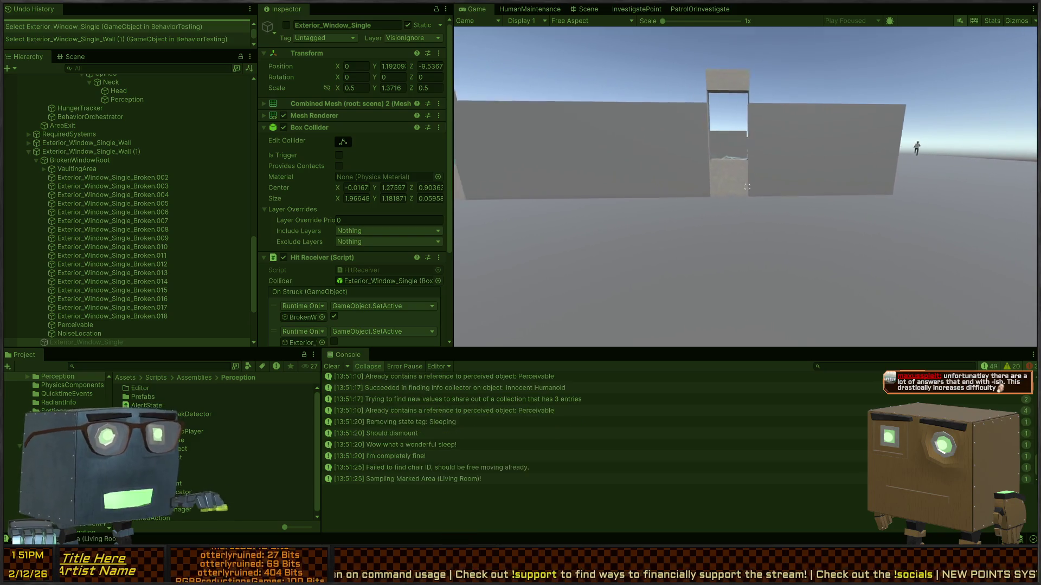
{"action": "key", "text": "space"}
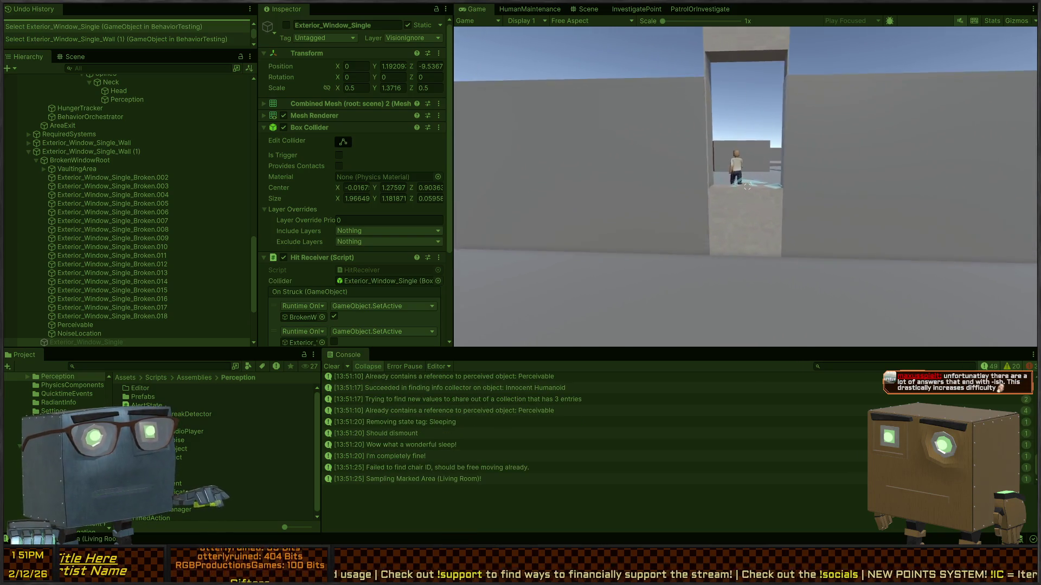
{"action": "key", "text": "w"}
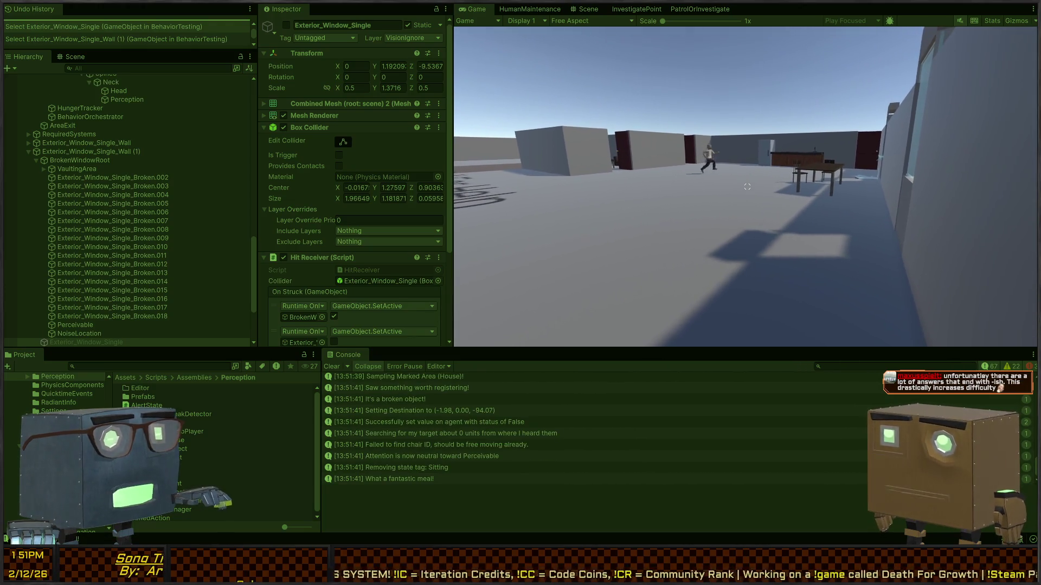
{"action": "key", "text": "ctrl+1"}
{"action": "scroll", "coordinate": [439, 436], "scroll_direction": "up", "scroll_amount": 2}
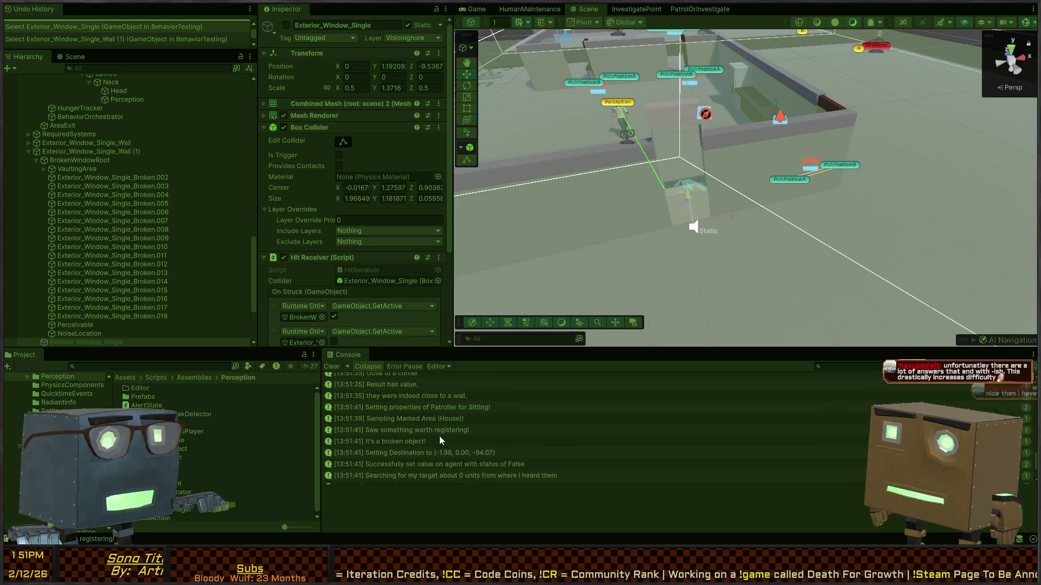
Select the broken-object log to show its stack trace
{"action": "left_click", "coordinate": [395, 440]}
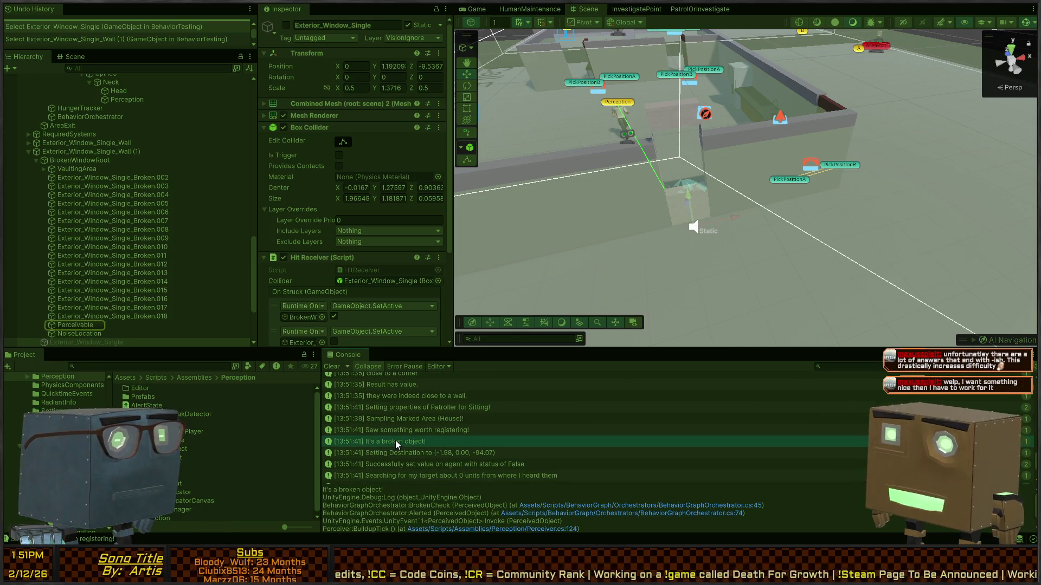
{"action": "scroll", "coordinate": [395, 438], "scroll_direction": "up", "scroll_amount": 1}
{"action": "scroll", "coordinate": [388, 429], "scroll_direction": "up", "scroll_amount": 5}
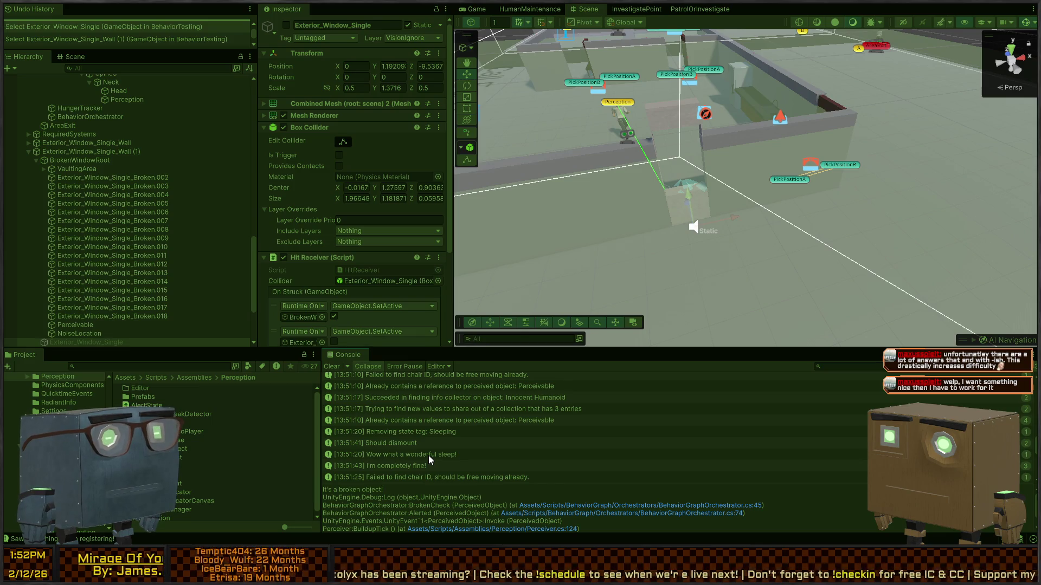
Fly the Scene camera forward and down over the window box
{"action": "right_click", "coordinate": [663, 204]}
{"action": "key", "text": "w"}
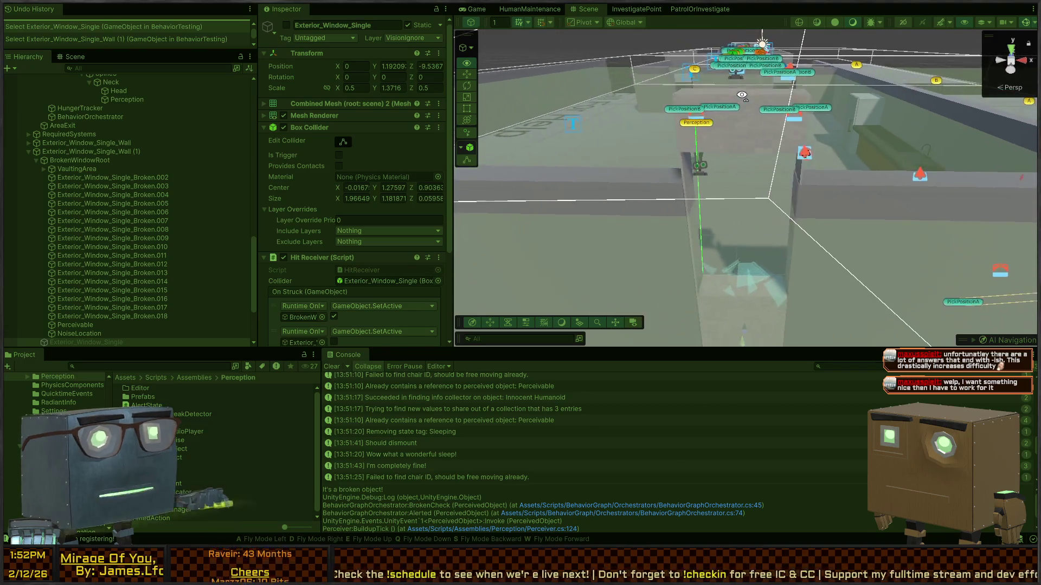
{"action": "key", "text": "x"}
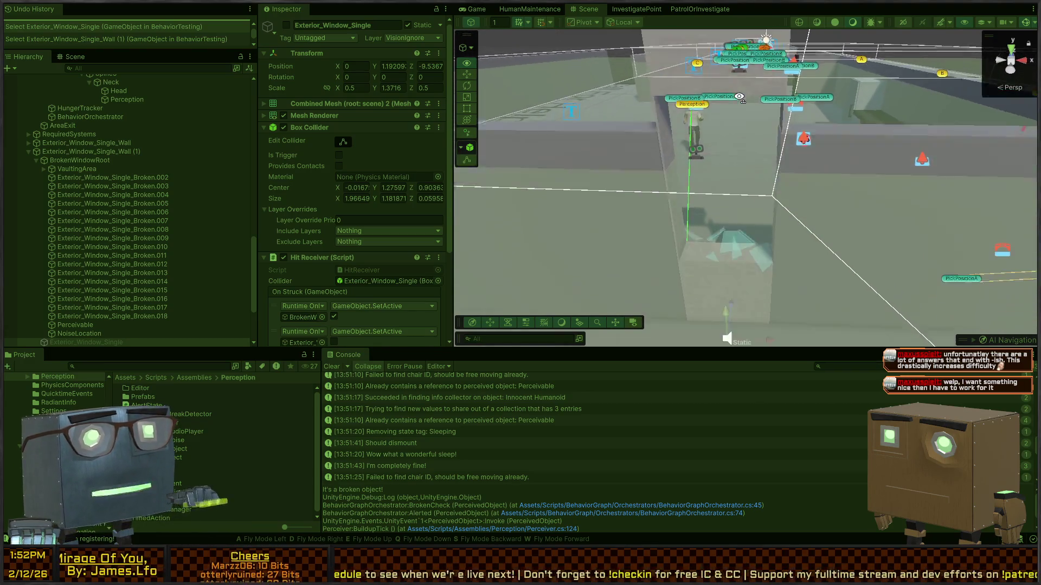
{"action": "key", "text": "w"}
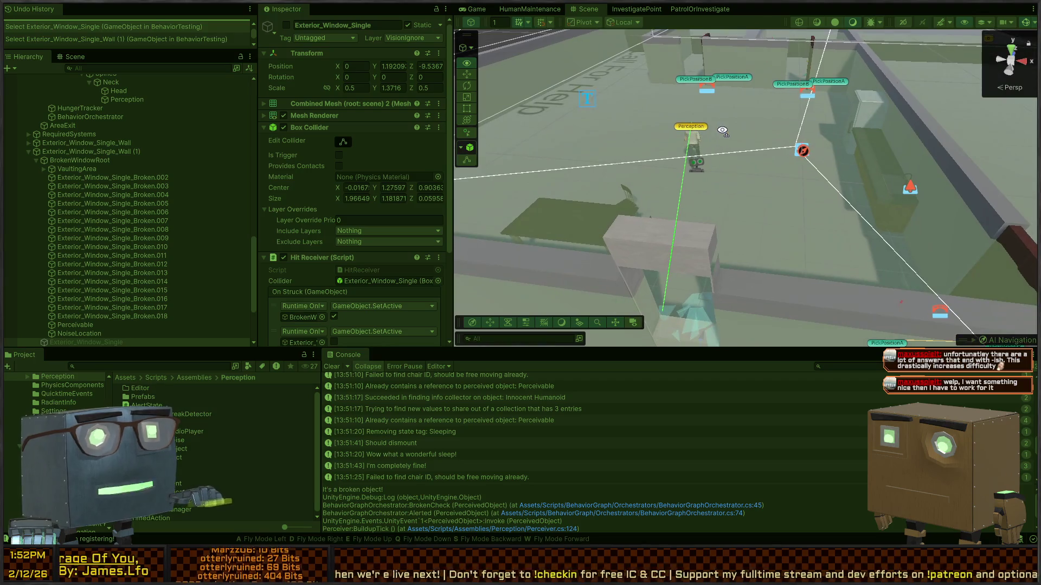
{"action": "scroll", "coordinate": [721, 194], "scroll_direction": "down", "scroll_amount": 3}
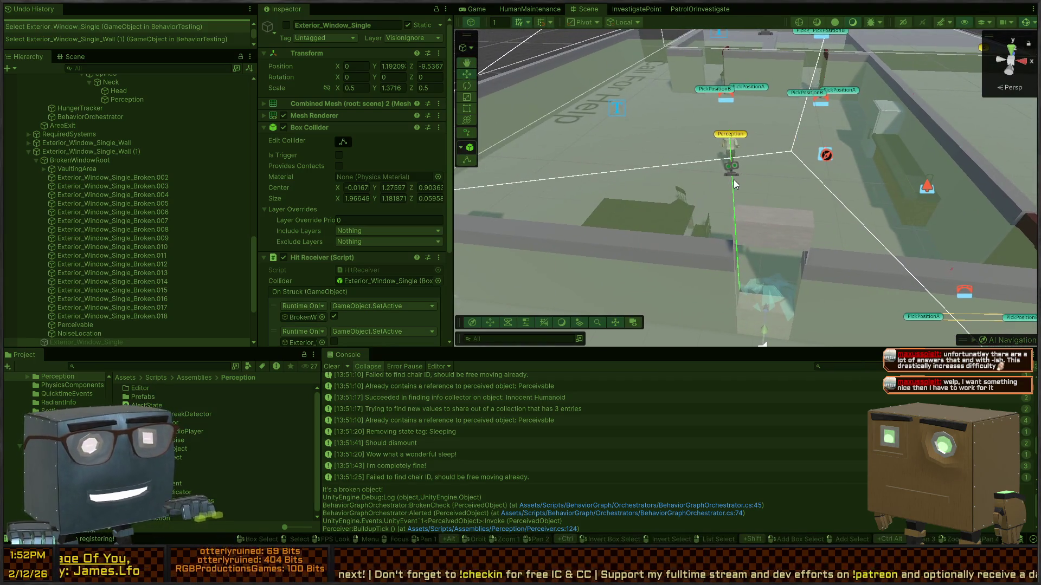
{"action": "key", "text": "w"}
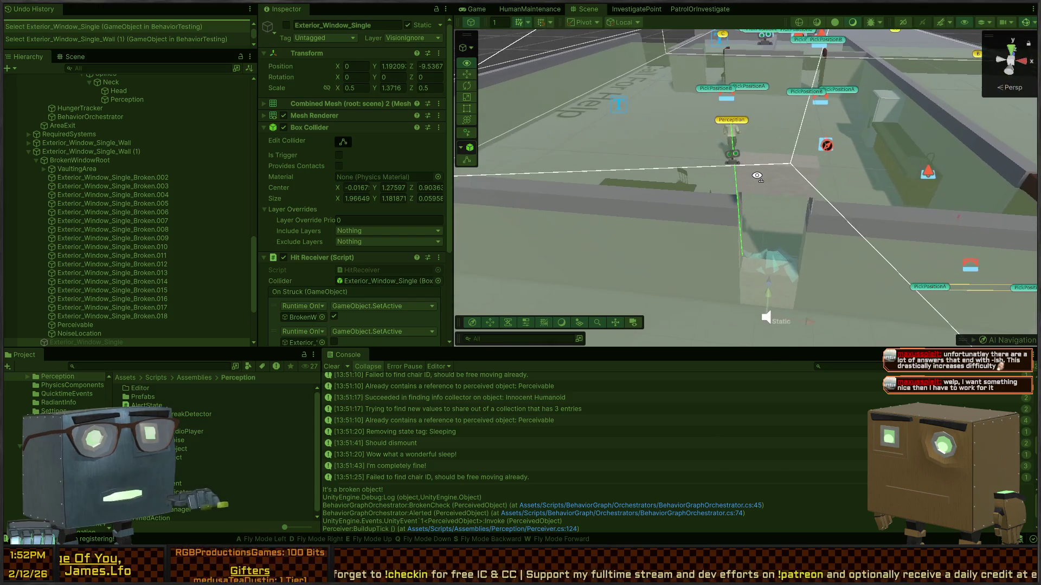
{"action": "key", "text": "d"}
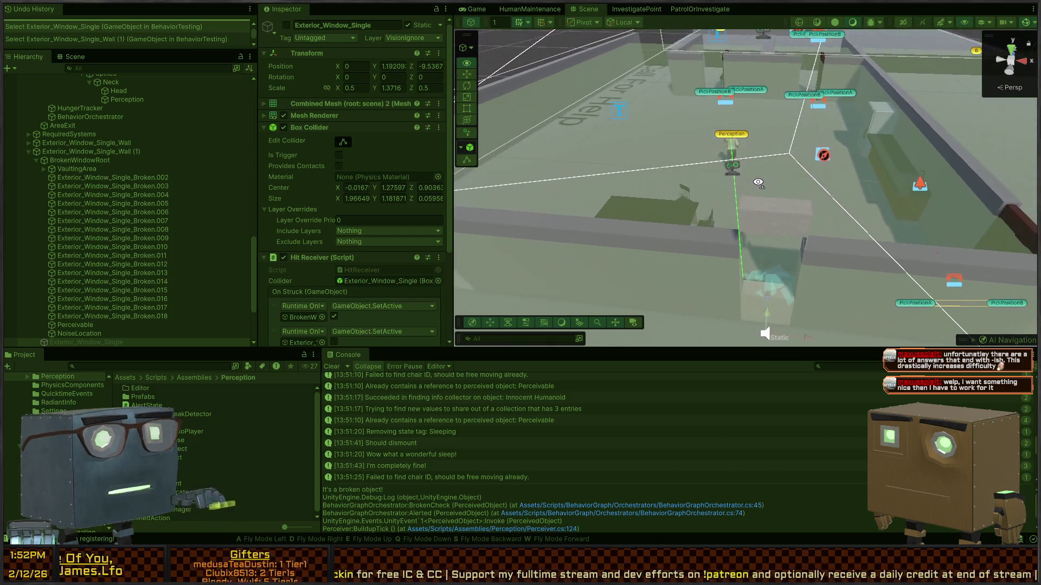
{"action": "key", "text": "q"}
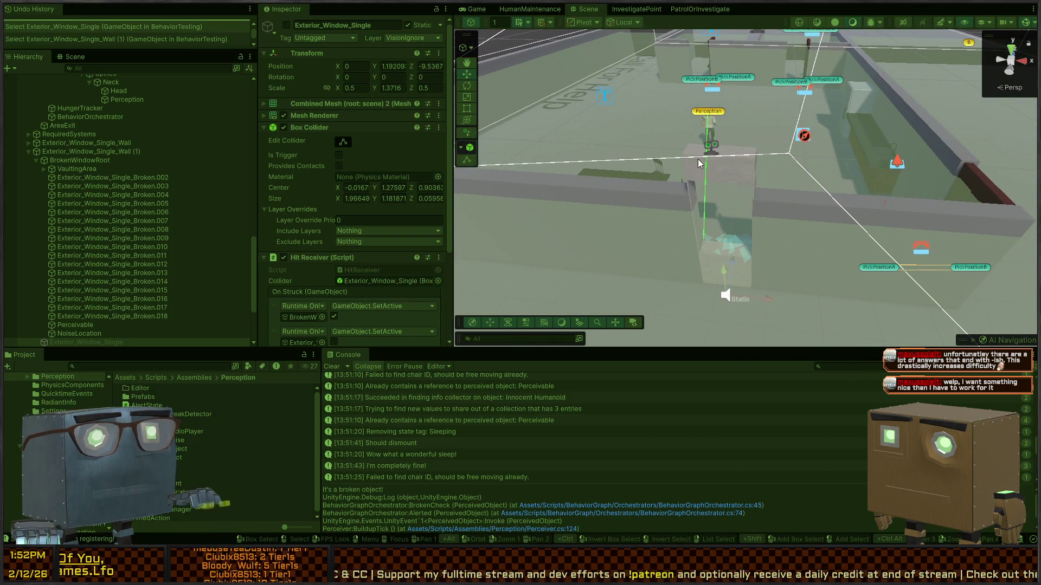
Filter the Console with 'broken' after checking the Game view
{"action": "key", "text": "ctrl+2"}
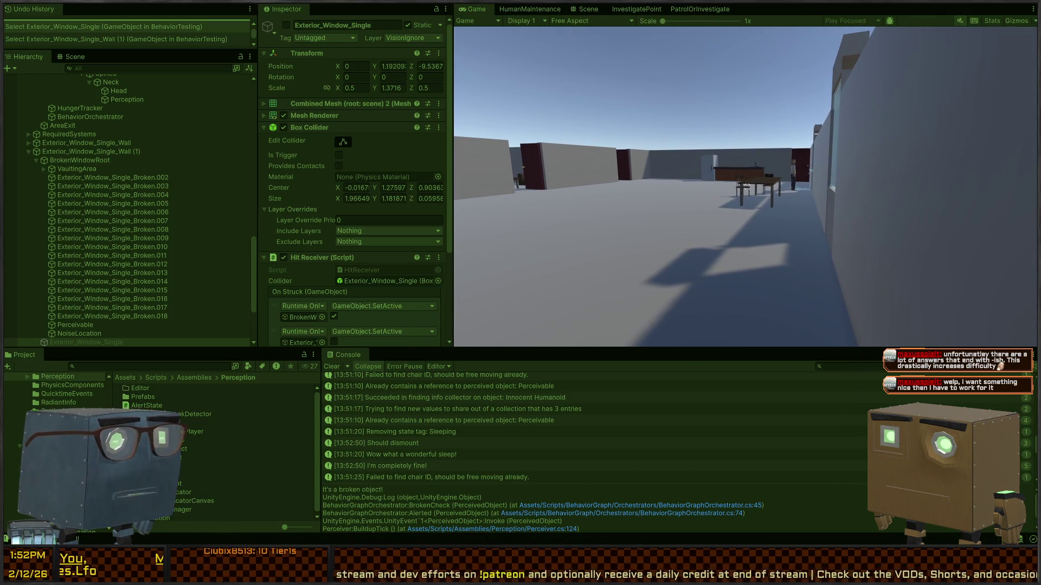
{"action": "key", "text": "ctrl+1"}
{"action": "scroll", "coordinate": [439, 445], "scroll_direction": "down", "scroll_amount": 3}
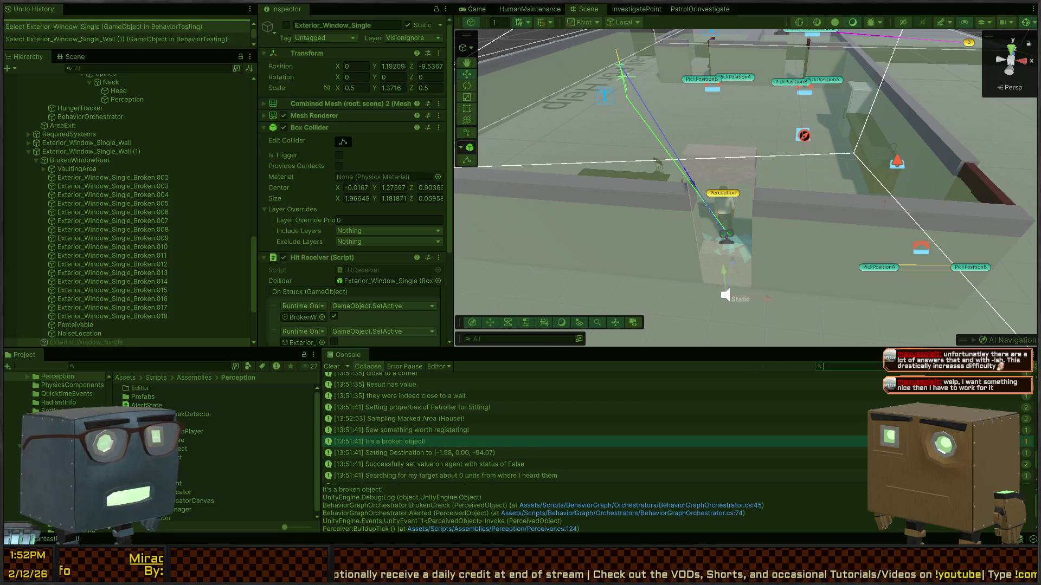
{"action": "type", "text": "broken"}
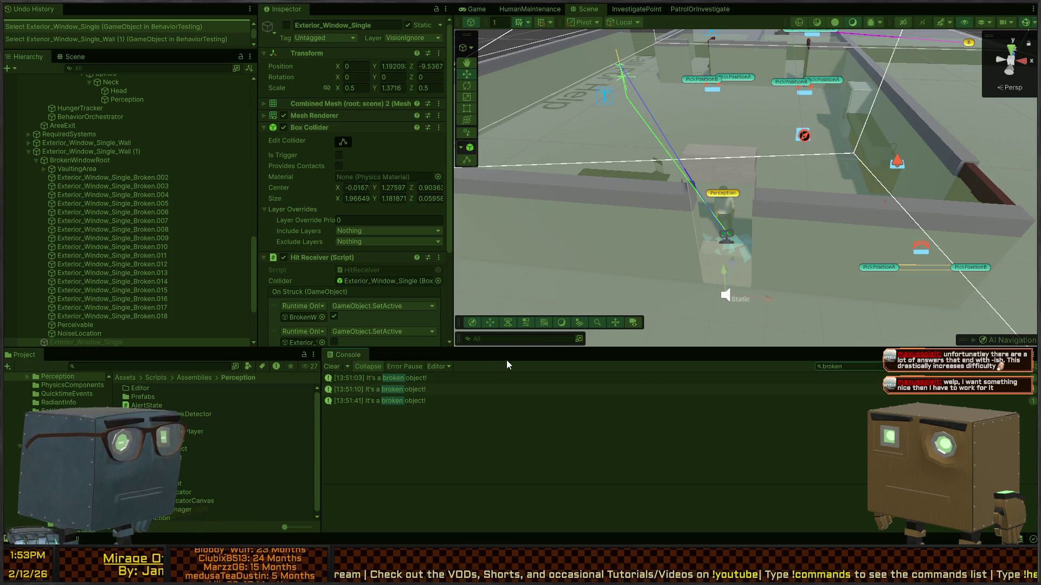
Compare the three broken-object stack traces, then open the first at BehaviorGraphOrchestrator.cs line 45
{"action": "left_click", "coordinate": [409, 382]}
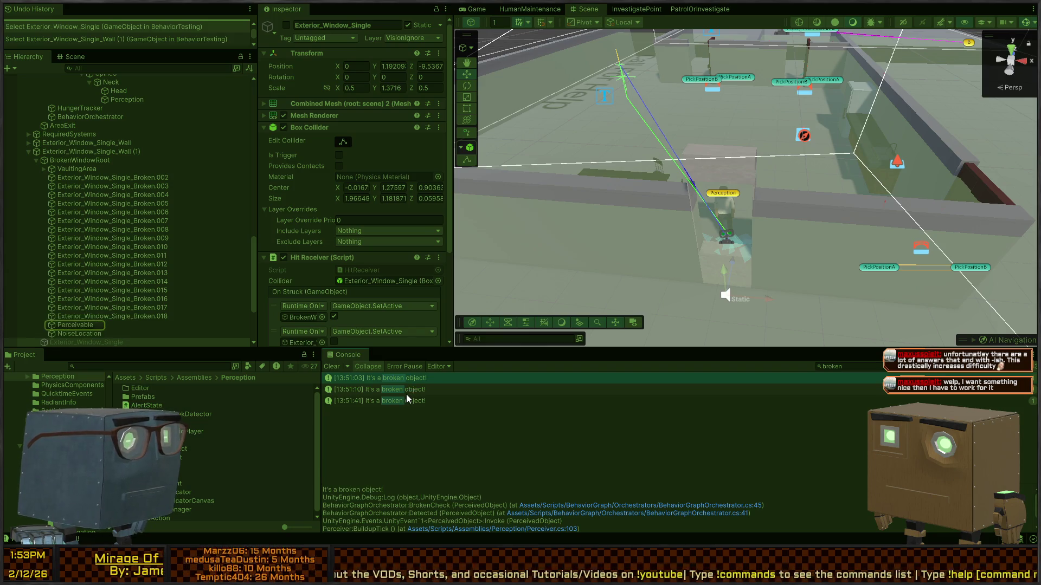
{"action": "left_click", "coordinate": [406, 393]}
{"action": "left_click", "coordinate": [410, 401]}
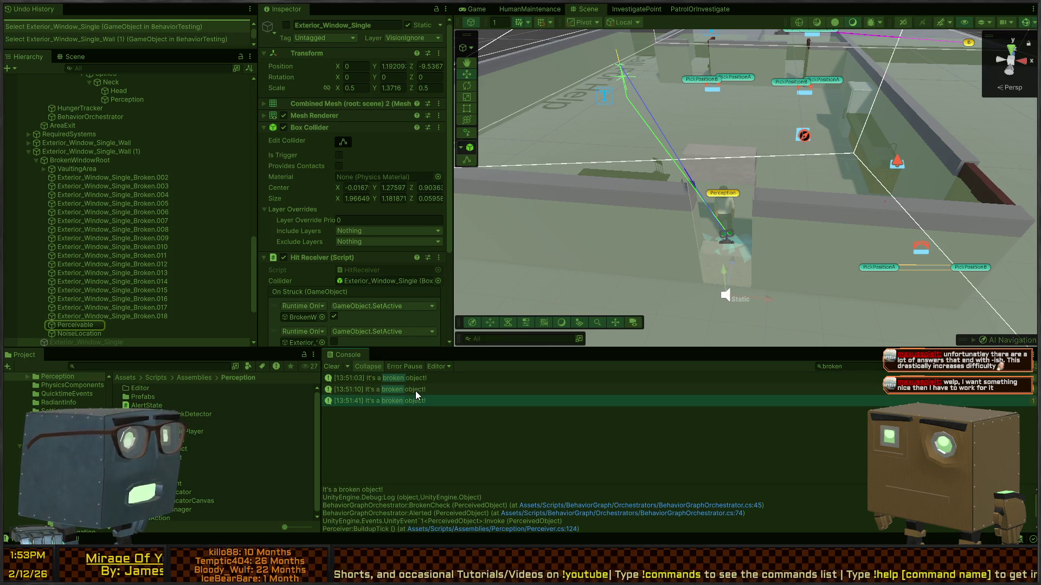
{"action": "left_click", "coordinate": [415, 392]}
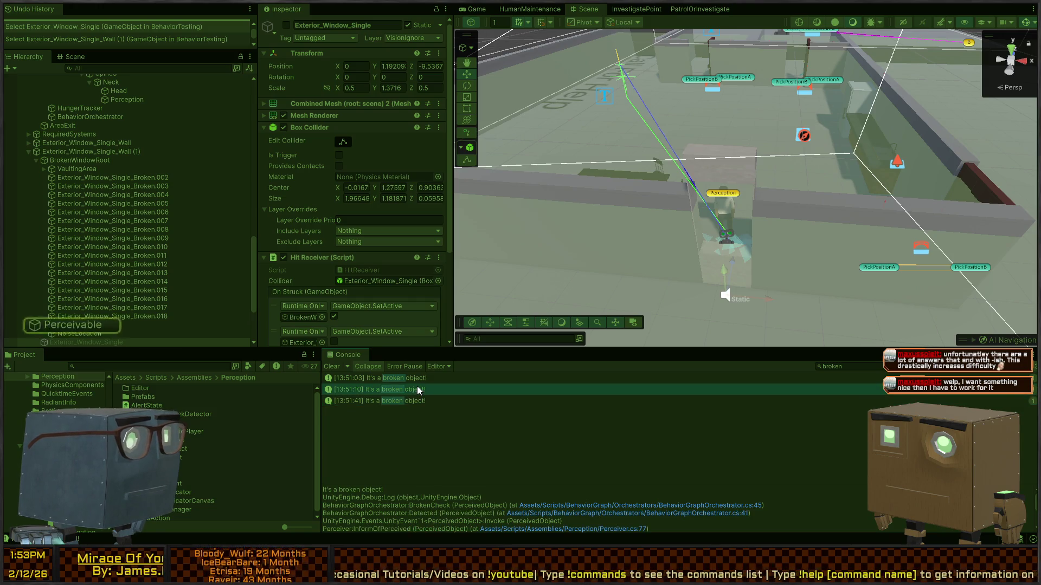
{"action": "left_click", "coordinate": [415, 376]}
{"action": "left_click", "coordinate": [408, 389]}
{"action": "left_click", "coordinate": [418, 381]}
{"action": "double_click", "coordinate": [418, 381]}
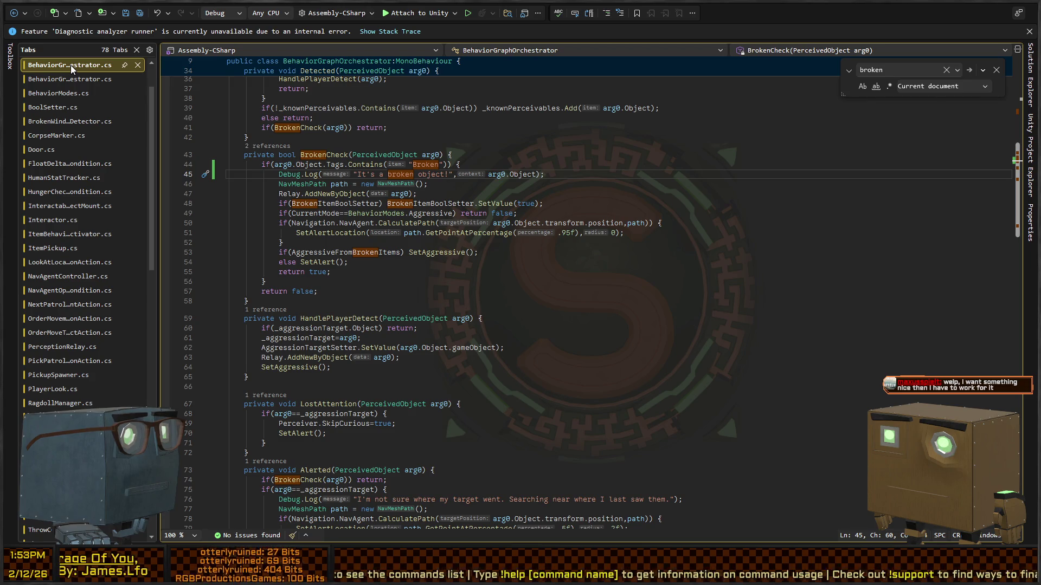
Replace arg0.Object with gameObject as the line-45 log context, save, and return to Unity
{"action": "left_click_drag", "start_coordinate": [488, 174], "coordinate": [537, 174]}
{"action": "key", "text": "ctrl+f"}
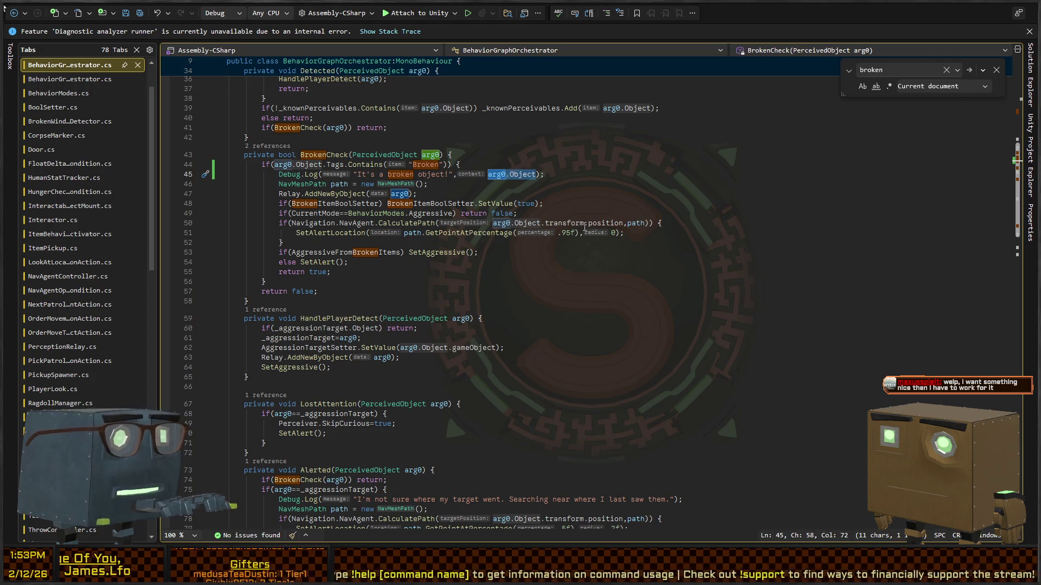
{"action": "type", "text": "gameOb"}
{"action": "key", "text": "Return"}
{"action": "key", "text": "ctrl+s"}
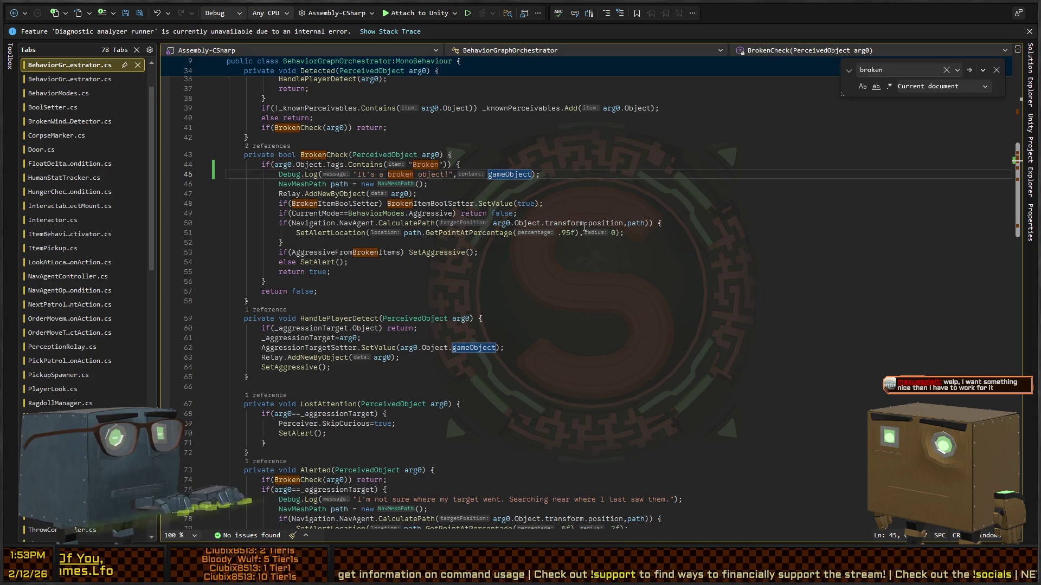
{"action": "key", "text": "alt+Tab"}
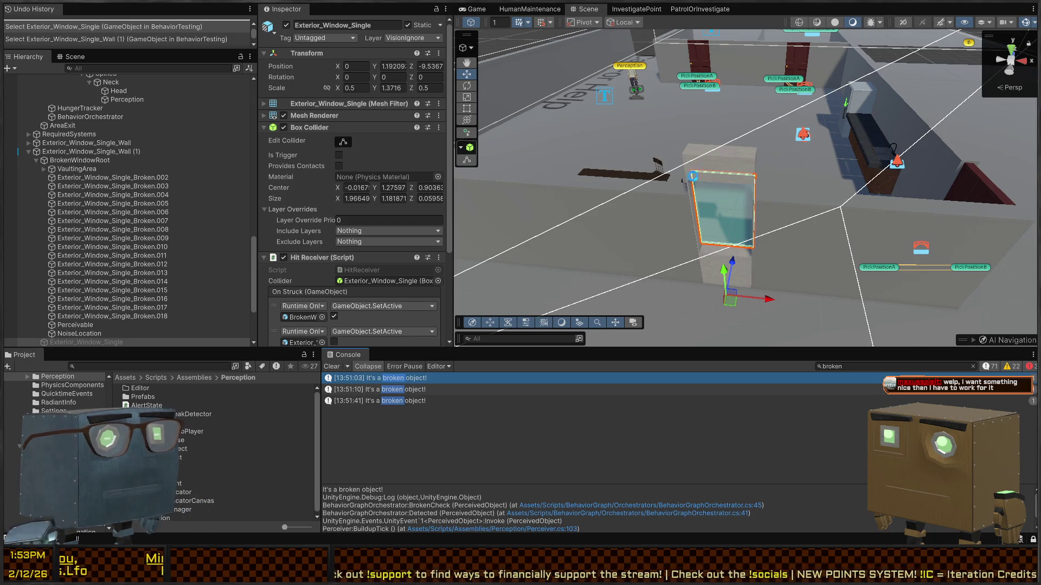
Switch from Unity back to Rider's BrokenCheck method
{"action": "key", "text": "alt+Tab"}
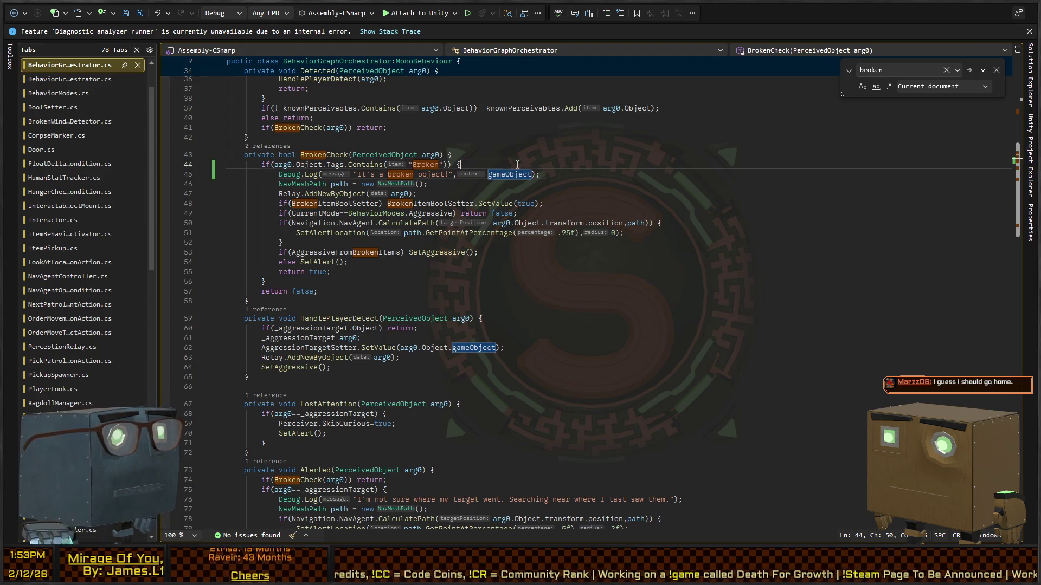
Inspect the _knownPerceivables field and PerceivableObject class definitions, then return to the orchestrator
{"action": "left_click", "coordinate": [331, 155]}
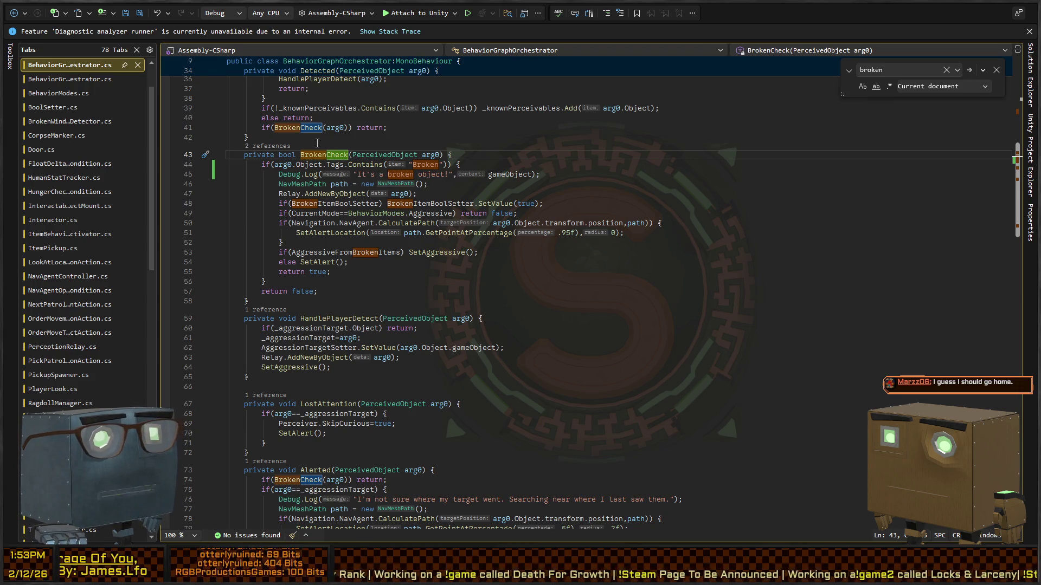
{"action": "scroll", "coordinate": [315, 157], "scroll_direction": "up", "scroll_amount": 6}
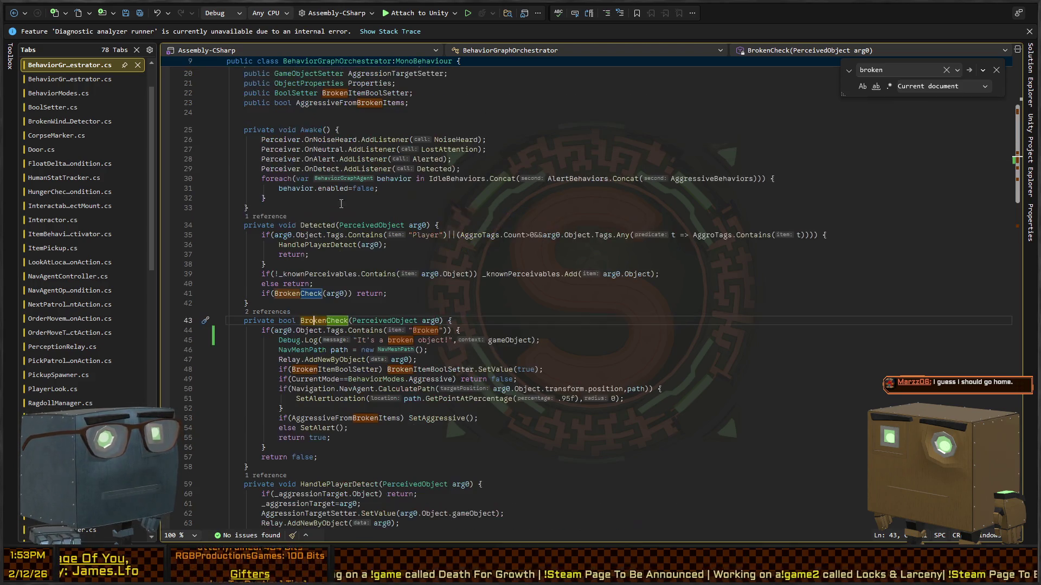
{"action": "left_click", "coordinate": [326, 275]}
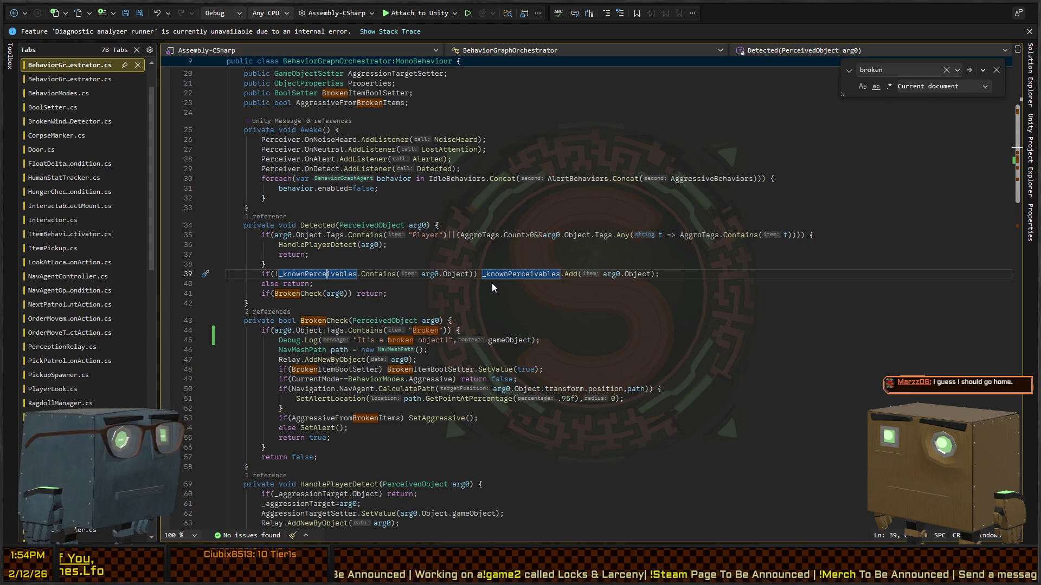
{"action": "left_click", "coordinate": [512, 276], "text": "ctrl"}
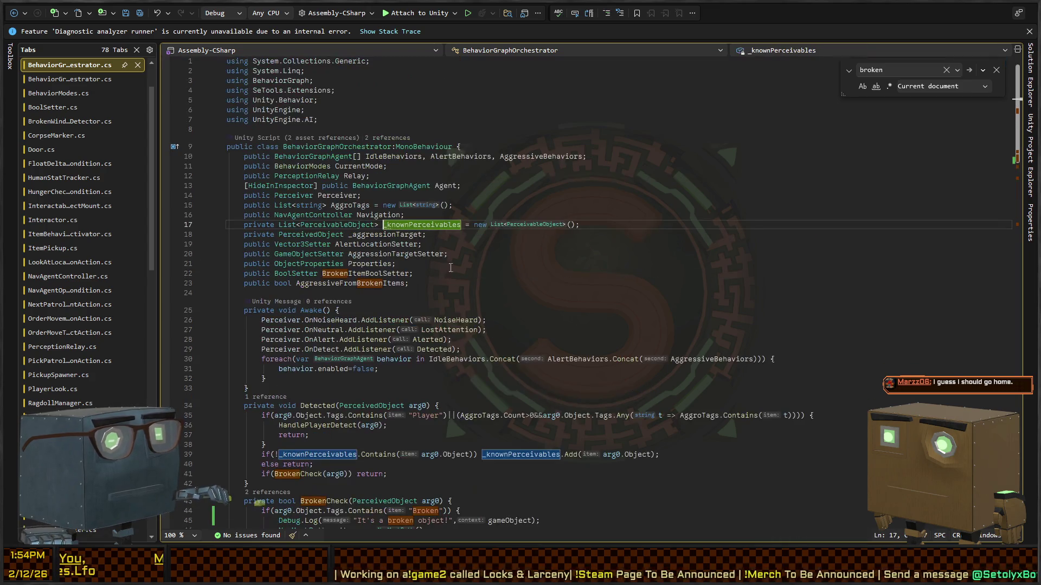
{"action": "left_click", "coordinate": [353, 226], "text": "ctrl"}
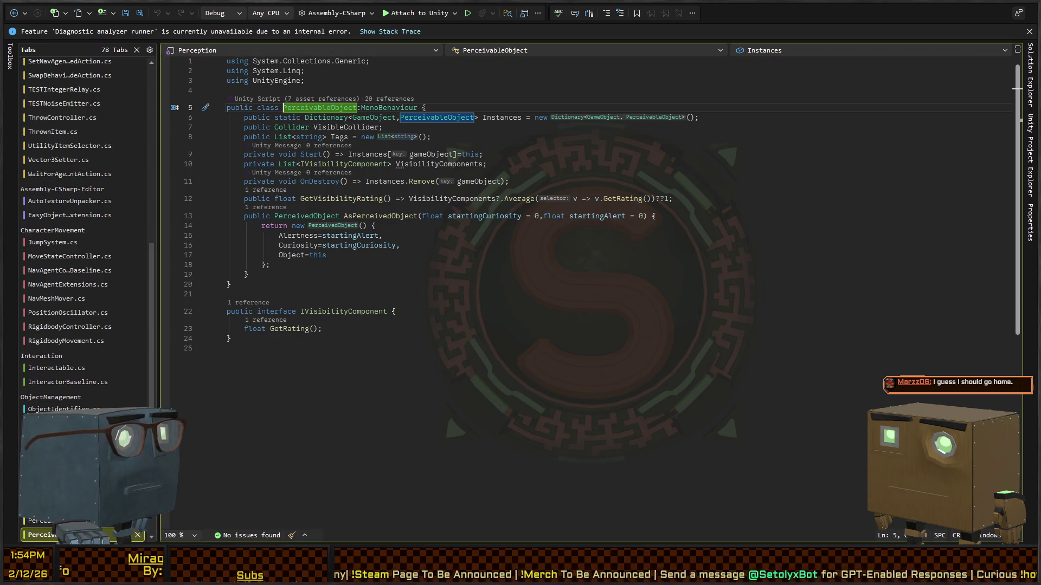
{"action": "left_click", "coordinate": [18, 15]}
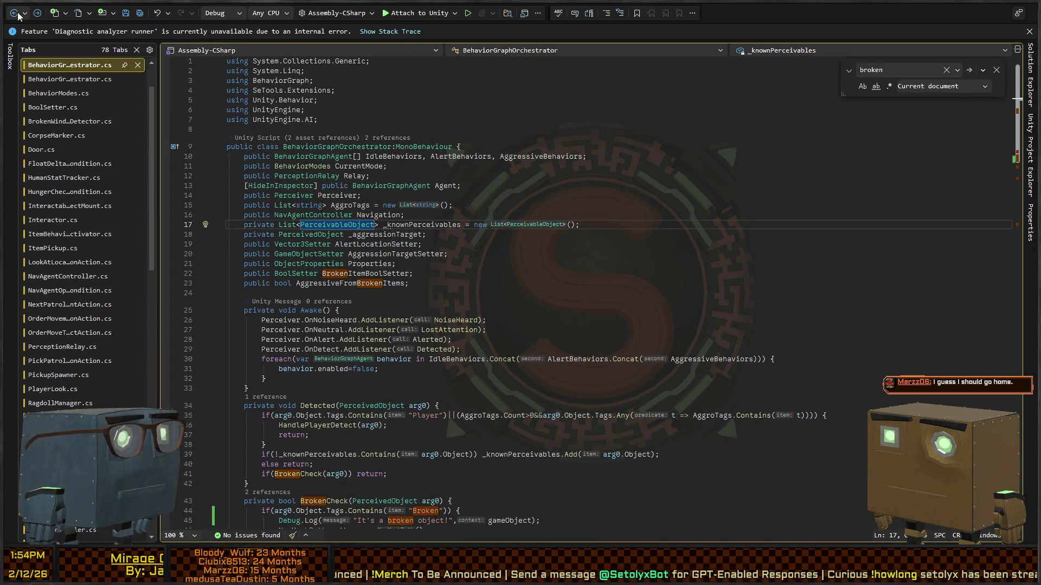
{"action": "scroll", "coordinate": [426, 271], "scroll_direction": "down", "scroll_amount": 6}
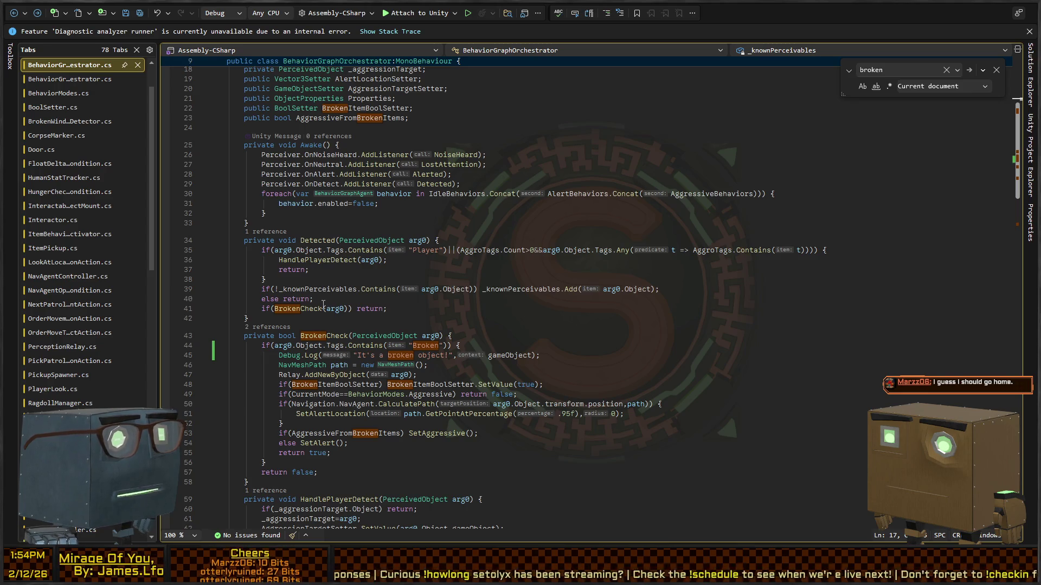
Review Detected's _knownPerceivables check and early return on lines 39-40, then return to Unity
{"action": "left_click", "coordinate": [302, 315]}
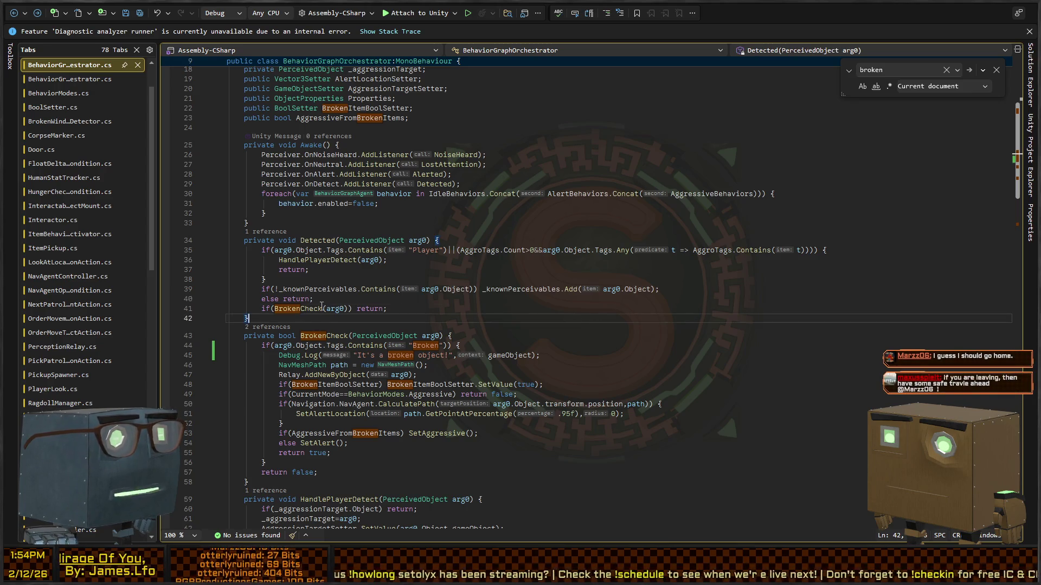
{"action": "key", "text": "Up"}
{"action": "key", "text": "Up"}
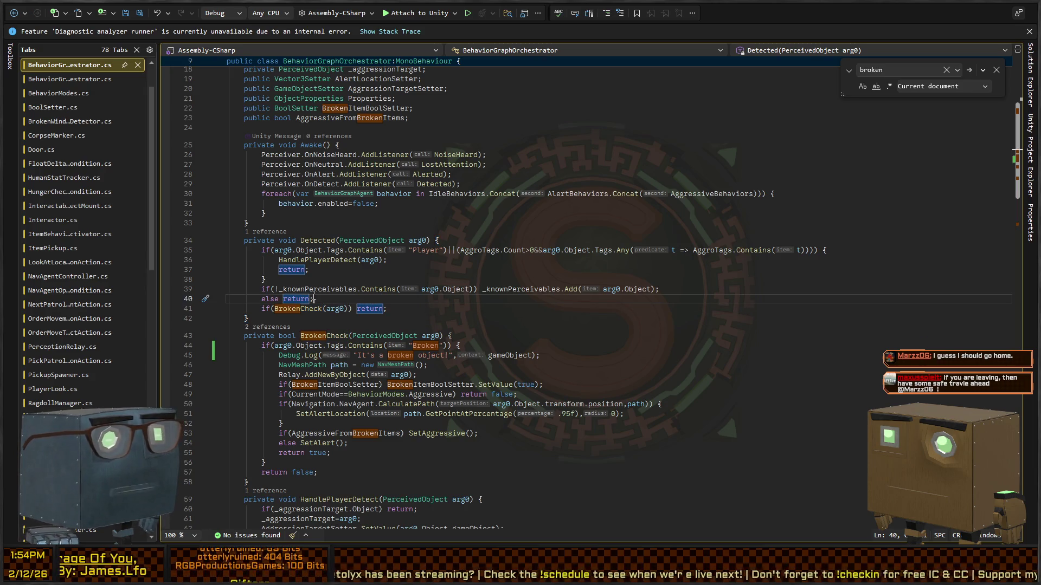
{"action": "left_click", "coordinate": [395, 293]}
{"action": "left_click", "coordinate": [339, 289]}
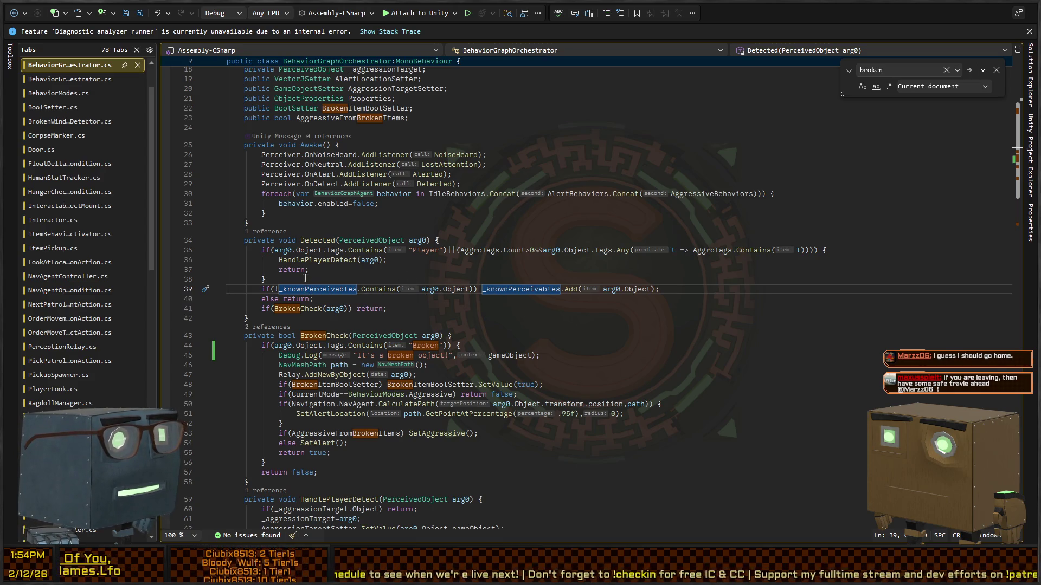
{"action": "scroll", "coordinate": [390, 211], "scroll_direction": "down", "scroll_amount": 9}
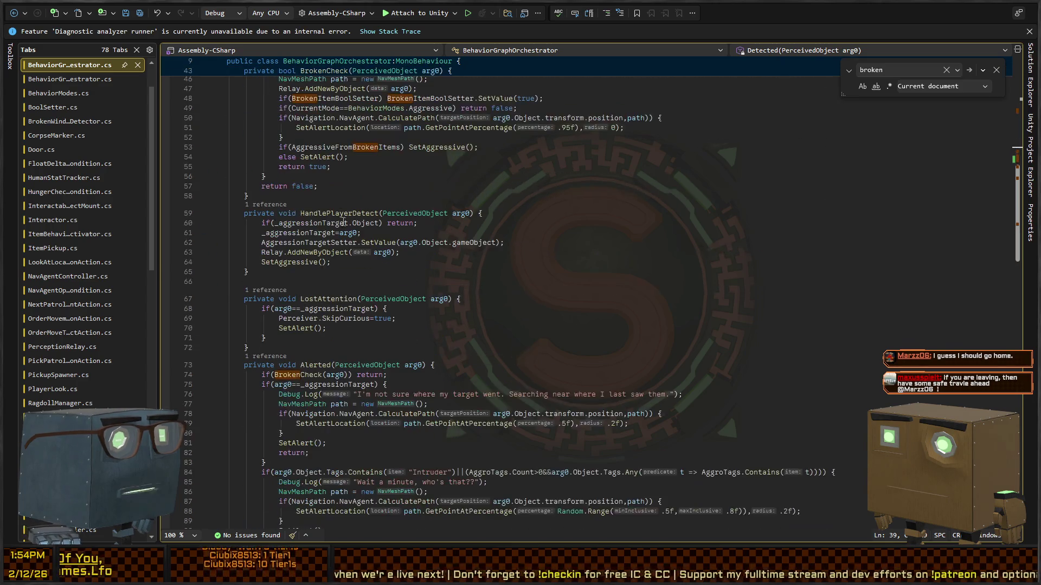
{"action": "scroll", "coordinate": [419, 255], "scroll_direction": "down", "scroll_amount": 2}
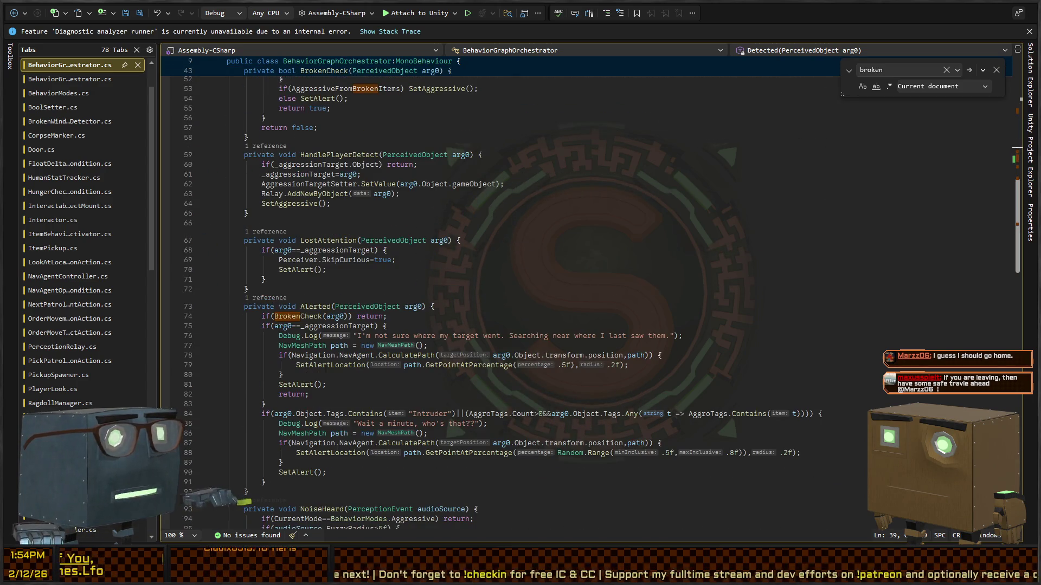
{"action": "key", "text": "alt+Tab"}
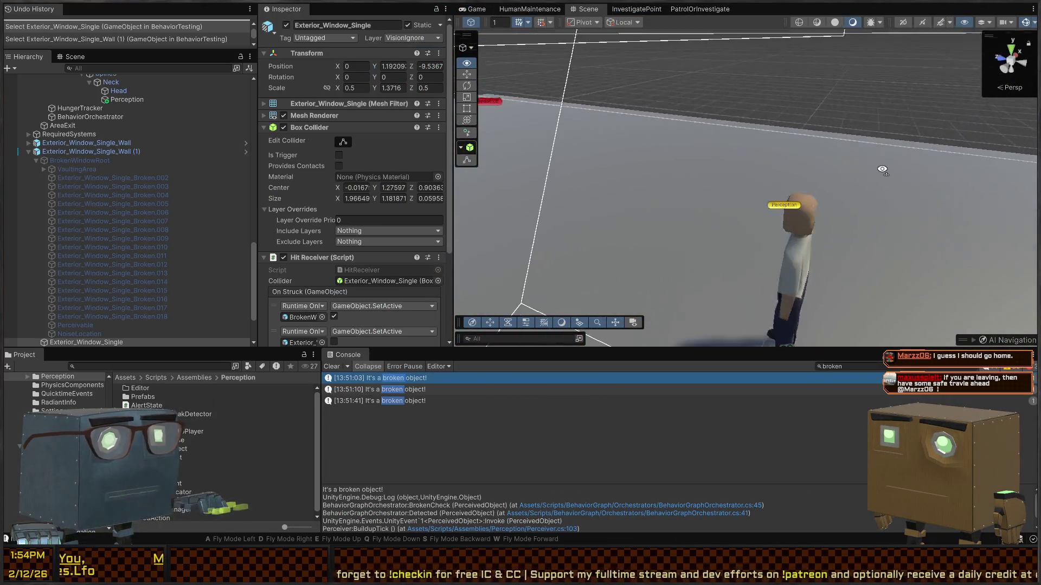
Select the Guard in the Hierarchy and open its Perception Relay script, PerceptionRelay.cs, in the code editor
{"action": "left_click", "coordinate": [786, 179]}
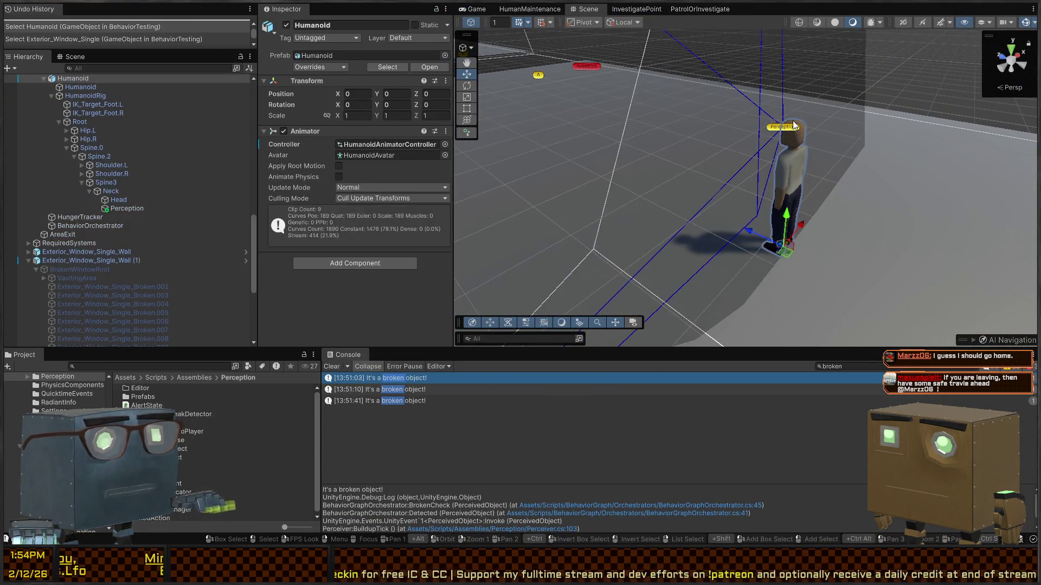
{"action": "scroll", "coordinate": [98, 217], "scroll_direction": "up", "scroll_amount": 3}
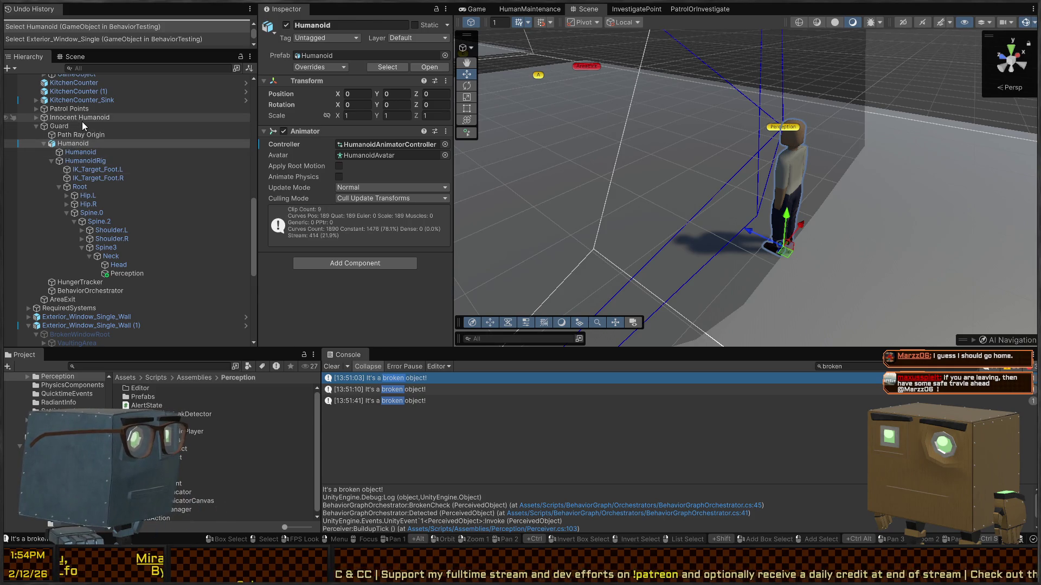
{"action": "left_click", "coordinate": [71, 127]}
{"action": "scroll", "coordinate": [320, 186], "scroll_direction": "down", "scroll_amount": 10}
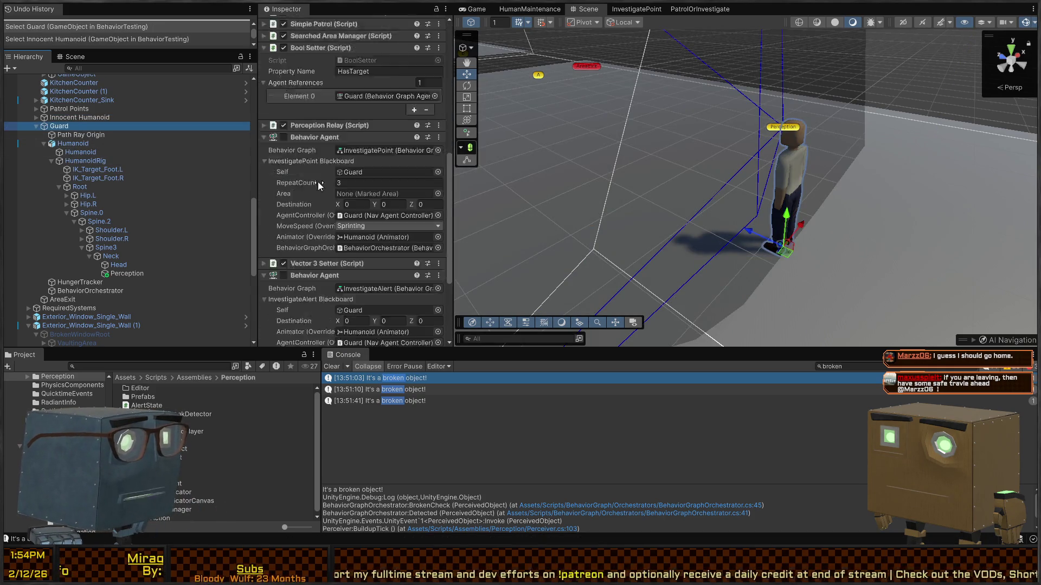
{"action": "scroll", "coordinate": [320, 183], "scroll_direction": "up", "scroll_amount": 10}
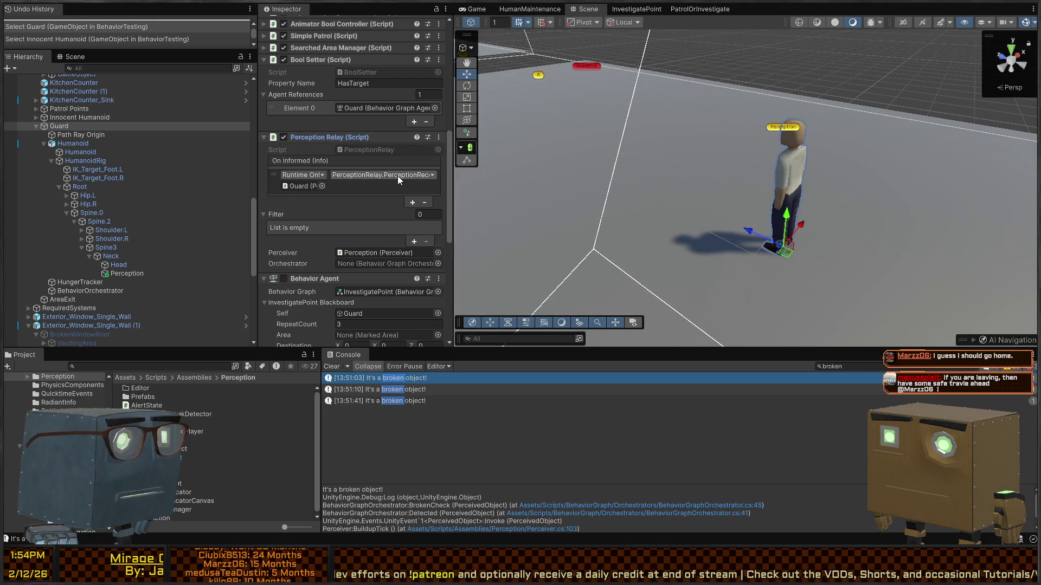
{"action": "double_click", "coordinate": [363, 149]}
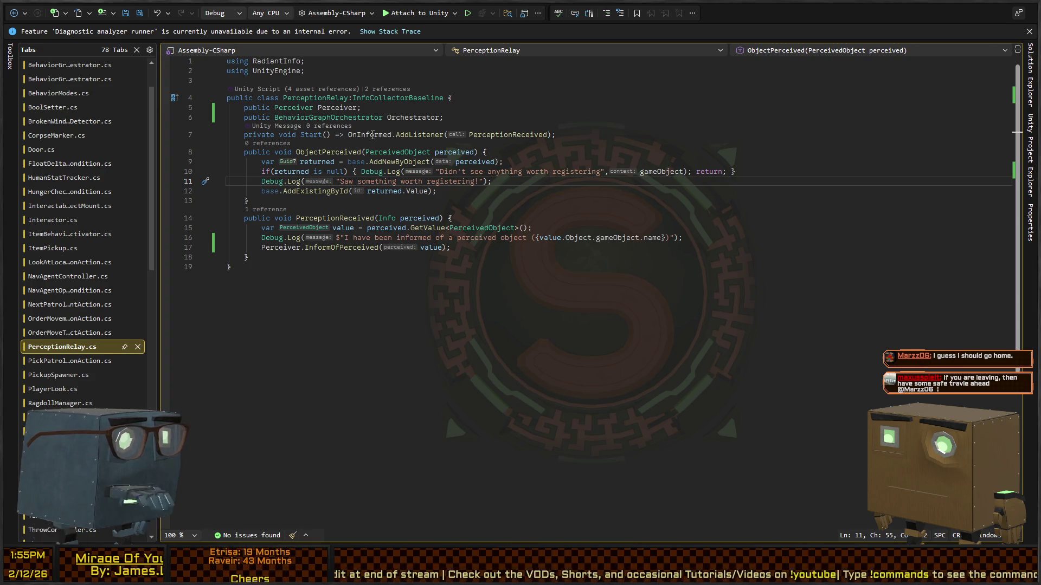
Remove the Perception Relay's On Informed event entry in Unity, then return to PerceptionRelay.cs
{"action": "key", "text": "alt+Tab"}
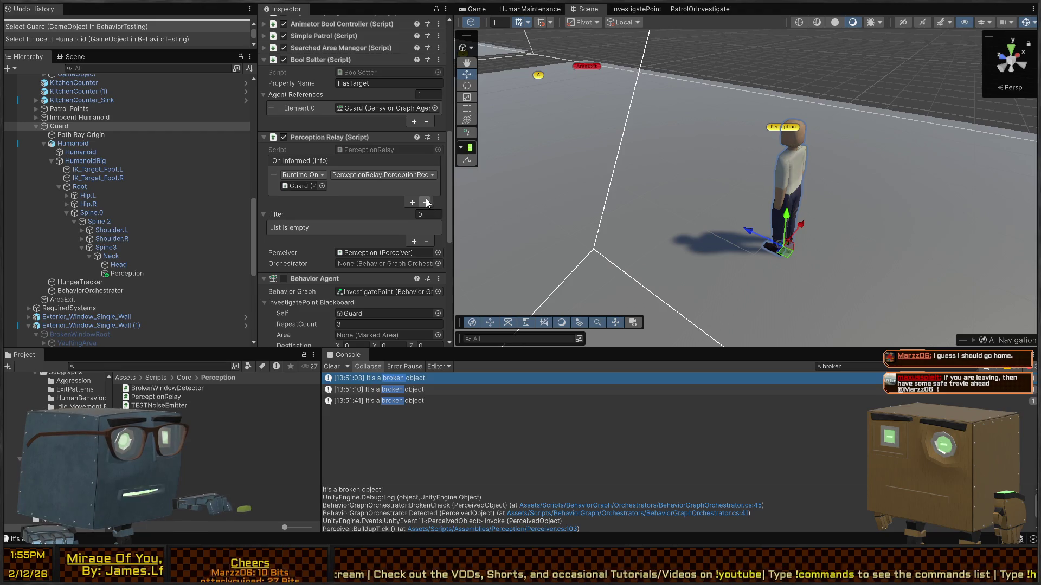
{"action": "left_click", "coordinate": [427, 203]}
{"action": "key", "text": "alt+Tab"}
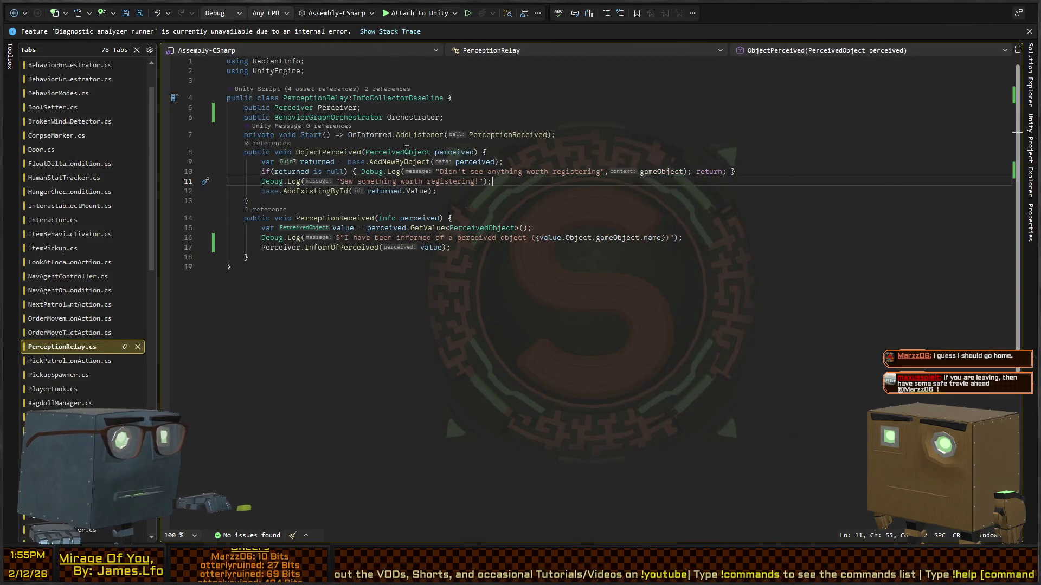
Go to the definition of InformOfPerceived in the Perceiver class and read it
{"action": "left_click", "coordinate": [350, 272]}
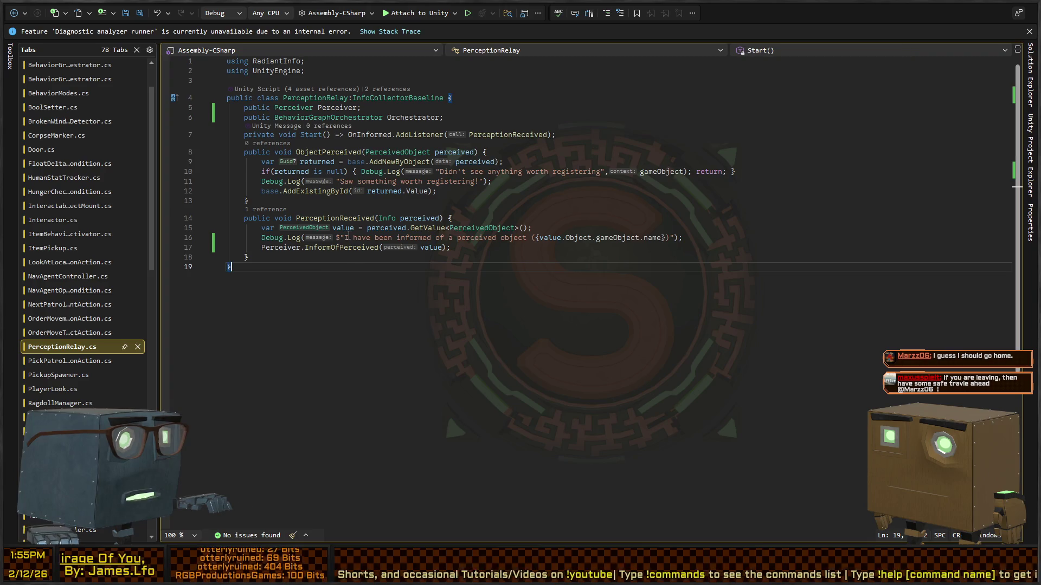
{"action": "left_click", "coordinate": [280, 248]}
{"action": "left_click", "coordinate": [337, 247]}
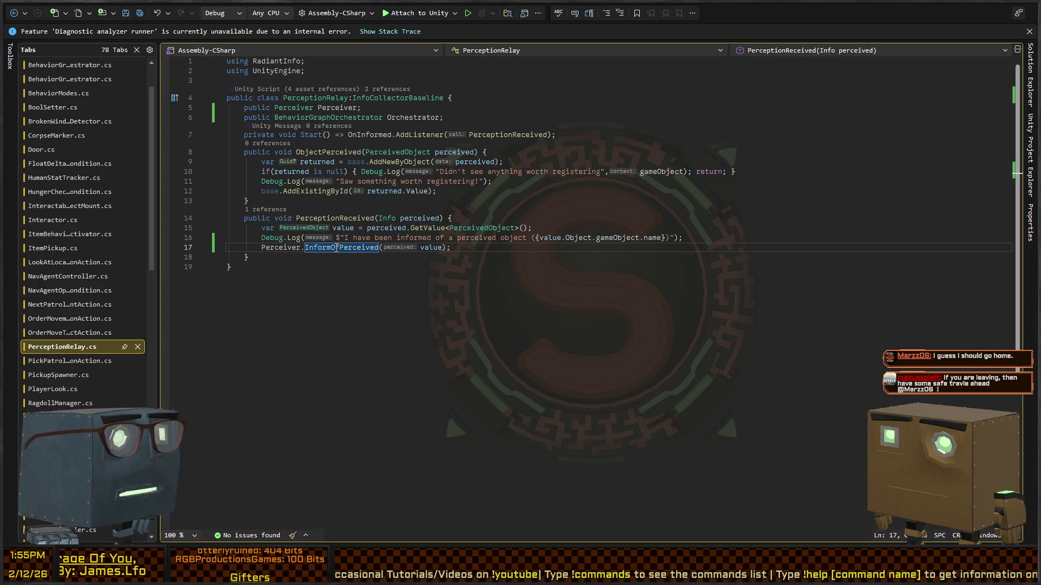
{"action": "left_click", "coordinate": [337, 248], "text": "ctrl"}
{"action": "scroll", "coordinate": [344, 277], "scroll_direction": "down", "scroll_amount": 4}
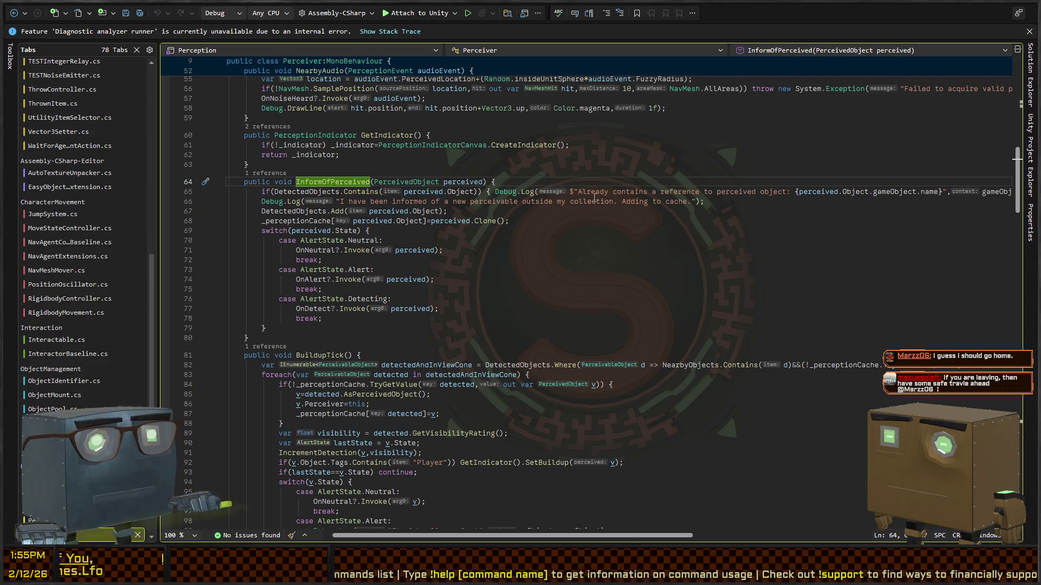
{"action": "scroll", "coordinate": [402, 206], "scroll_direction": "right", "scroll_amount": 5}
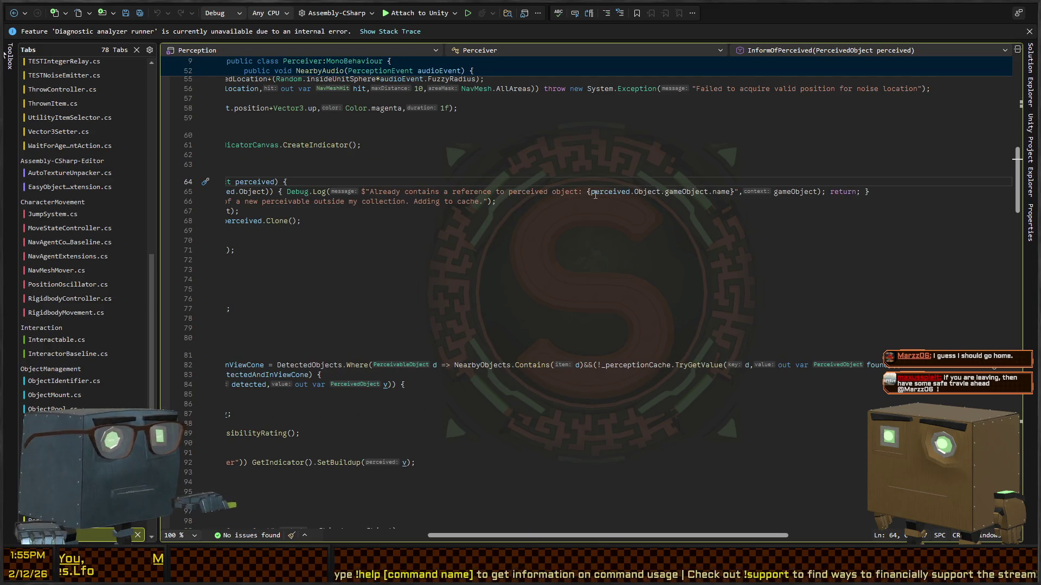
{"action": "scroll", "coordinate": [470, 201], "scroll_direction": "left", "scroll_amount": 5}
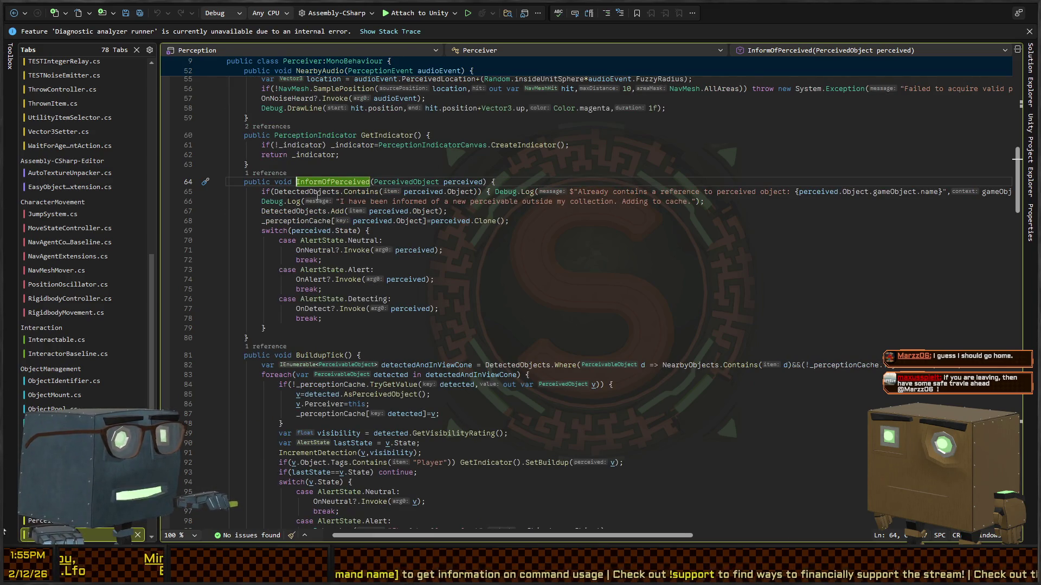
Inspect how DetectedObjects, Object and _perceptionCache are used on lines 65–68 of InformOfPerceived
{"action": "left_click", "coordinate": [342, 192]}
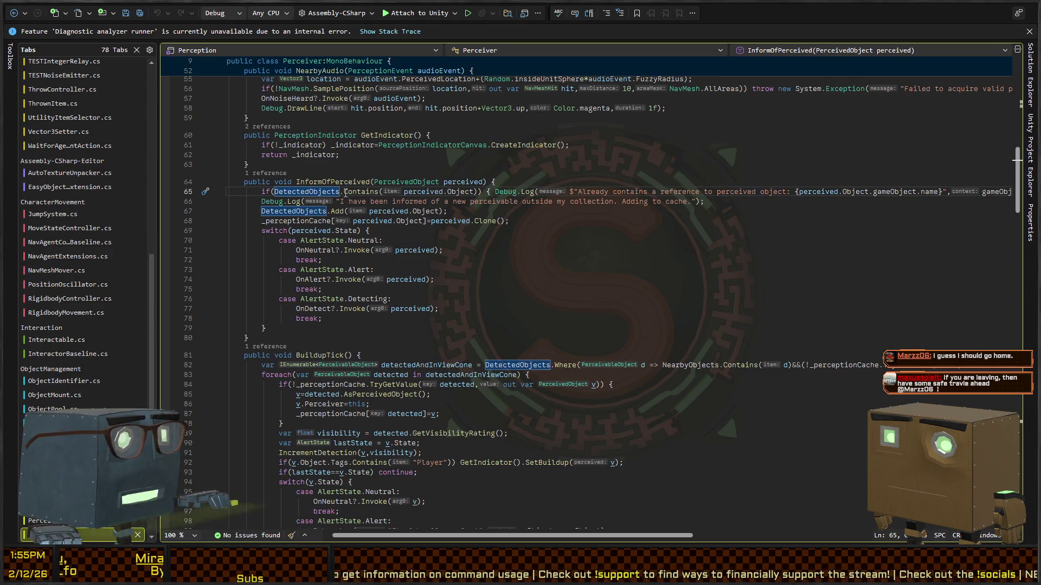
{"action": "key", "text": "ctrl+minus"}
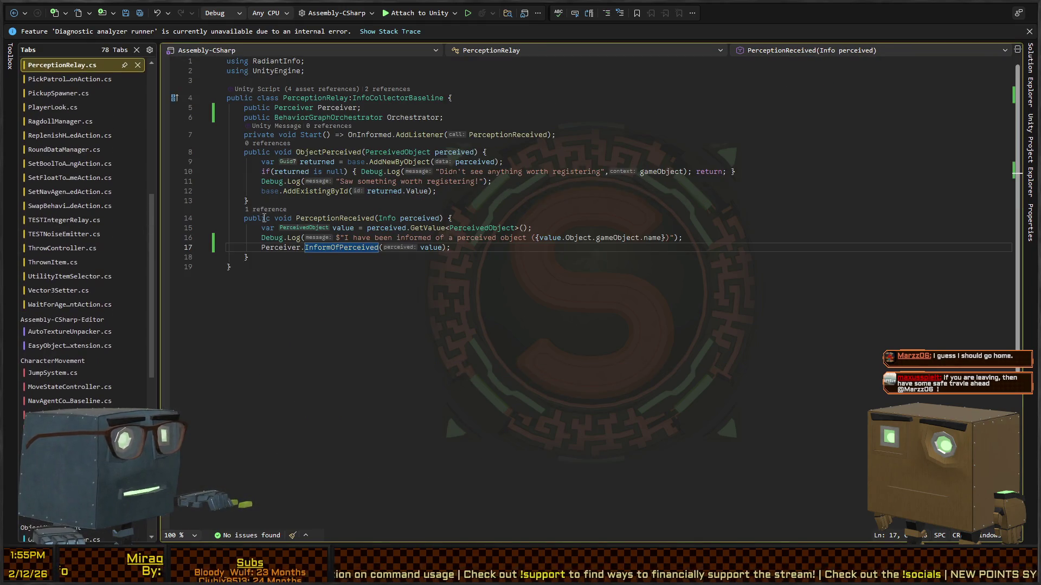
{"action": "key", "text": "ctrl+shift+minus"}
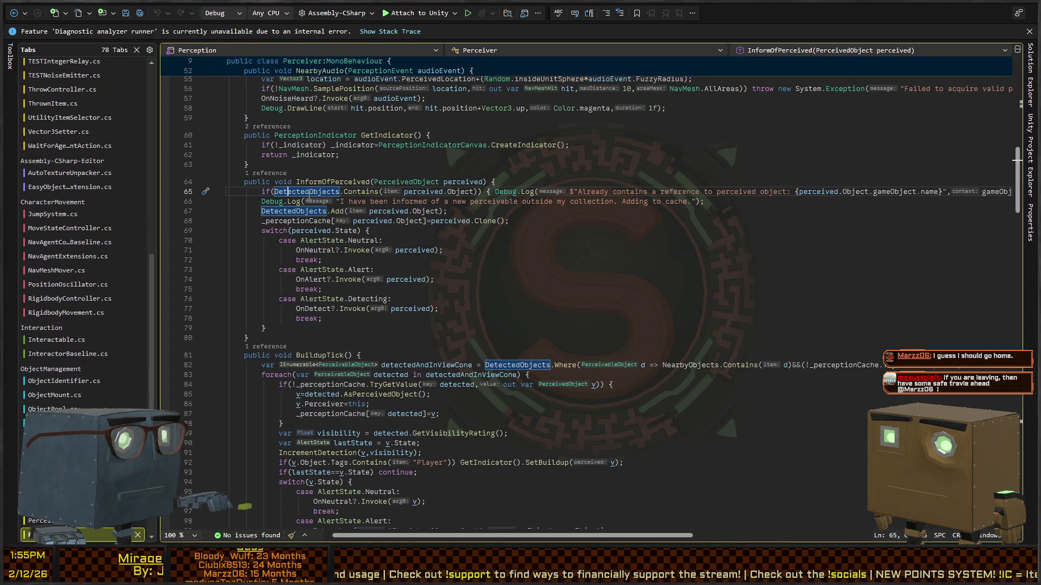
{"action": "left_click", "coordinate": [435, 211]}
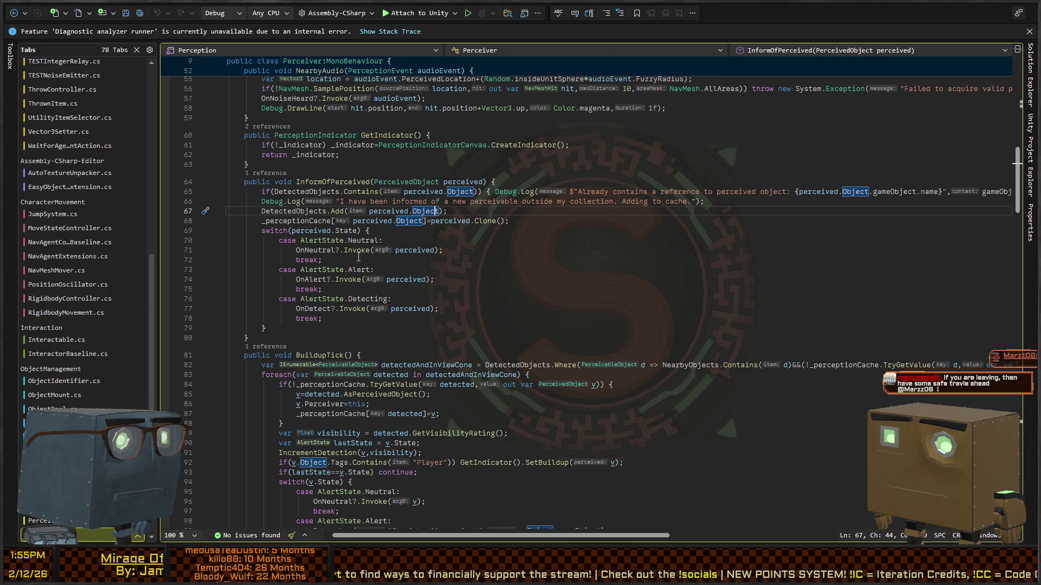
{"action": "left_click", "coordinate": [295, 221]}
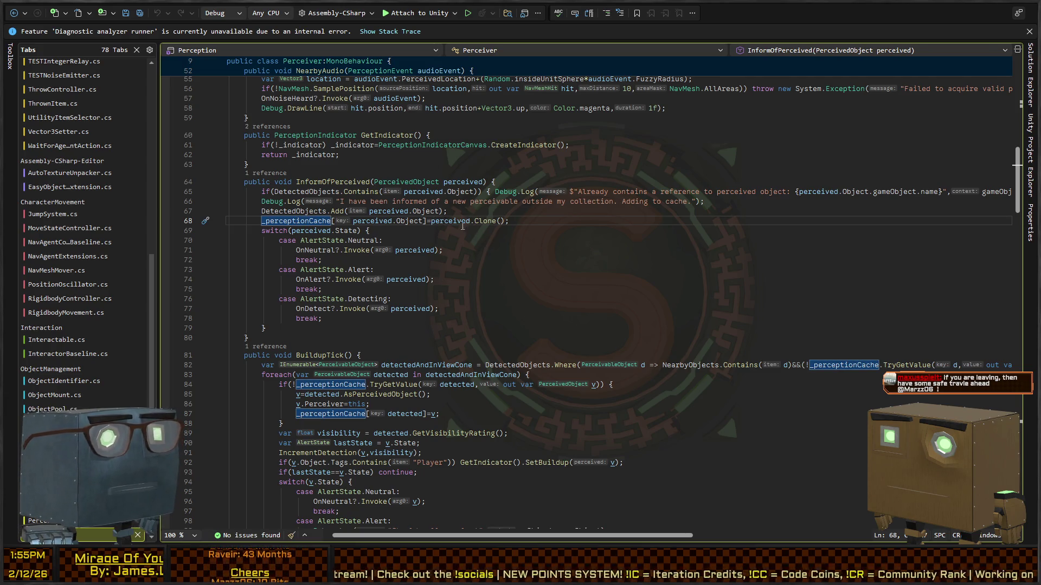
Look at the PerceivedObject definition from the perceived parameter, then come back to InformOfPerceived
{"action": "left_click", "coordinate": [443, 182]}
{"action": "scroll", "coordinate": [444, 219], "scroll_direction": "up", "scroll_amount": 4}
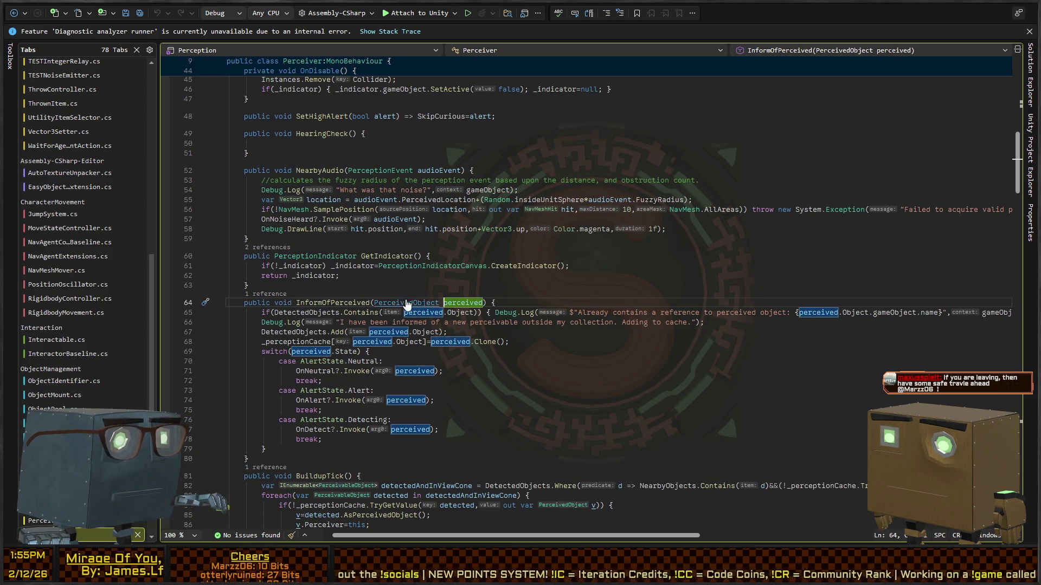
{"action": "left_click", "coordinate": [406, 302], "text": "ctrl"}
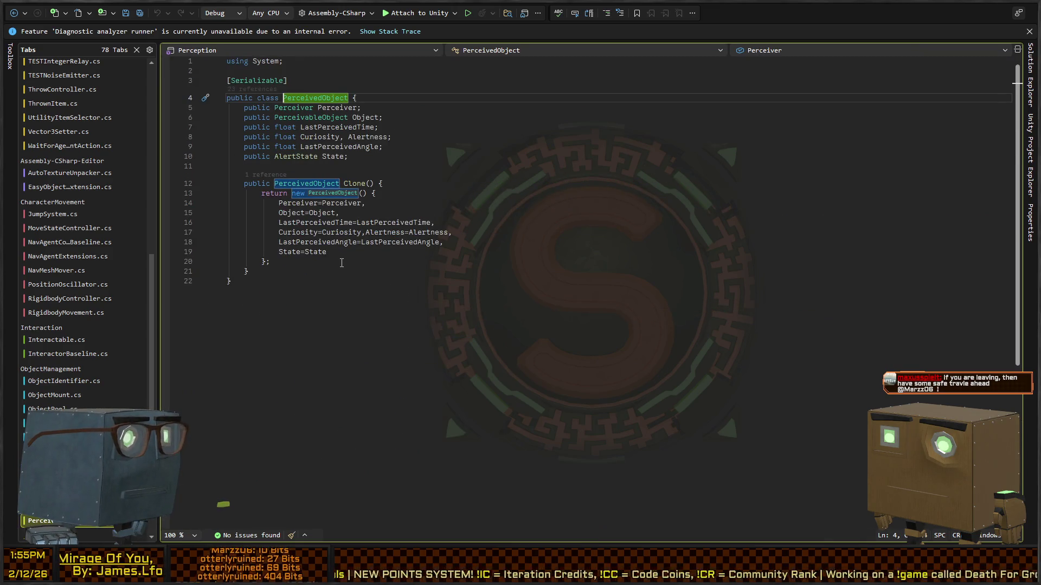
{"action": "left_click", "coordinate": [14, 14]}
{"action": "left_click", "coordinate": [13, 15]}
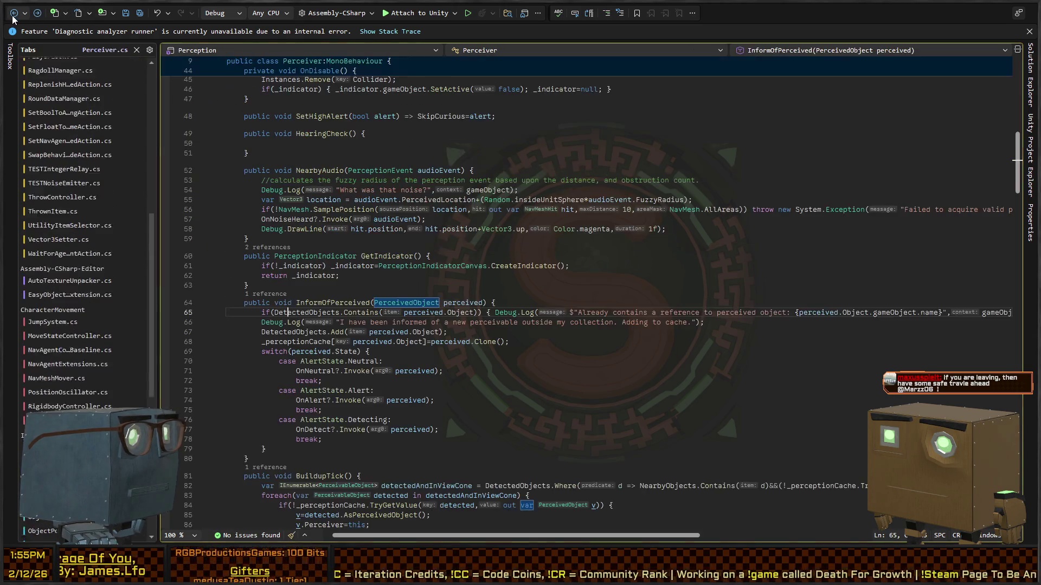
Follow DetectedObjects to its next use in BuildupTick at line 133, then navigate back
{"action": "scroll", "coordinate": [346, 250], "scroll_direction": "down", "scroll_amount": 2}
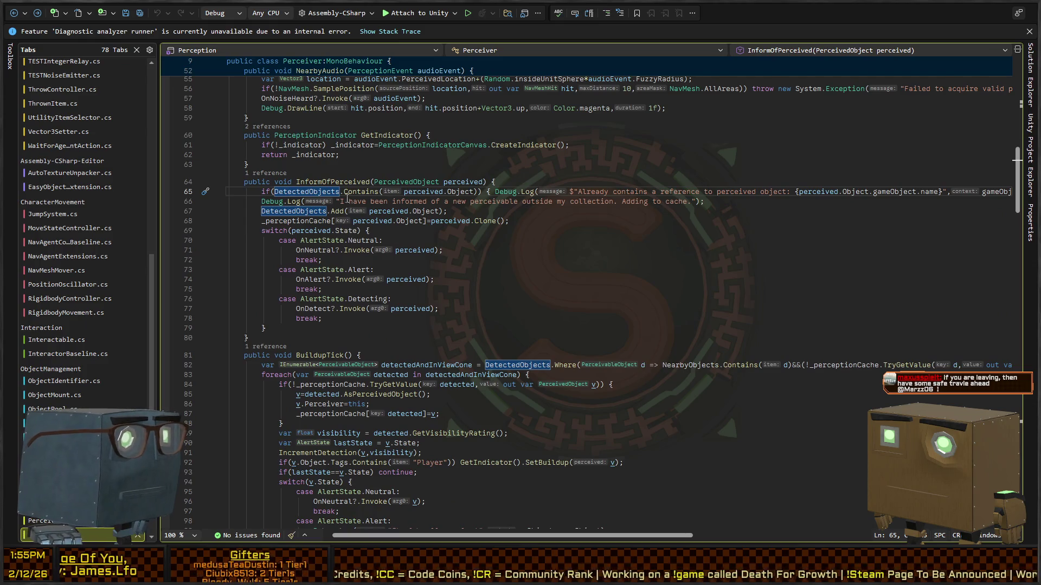
{"action": "scroll", "coordinate": [357, 173], "scroll_direction": "down", "scroll_amount": 2}
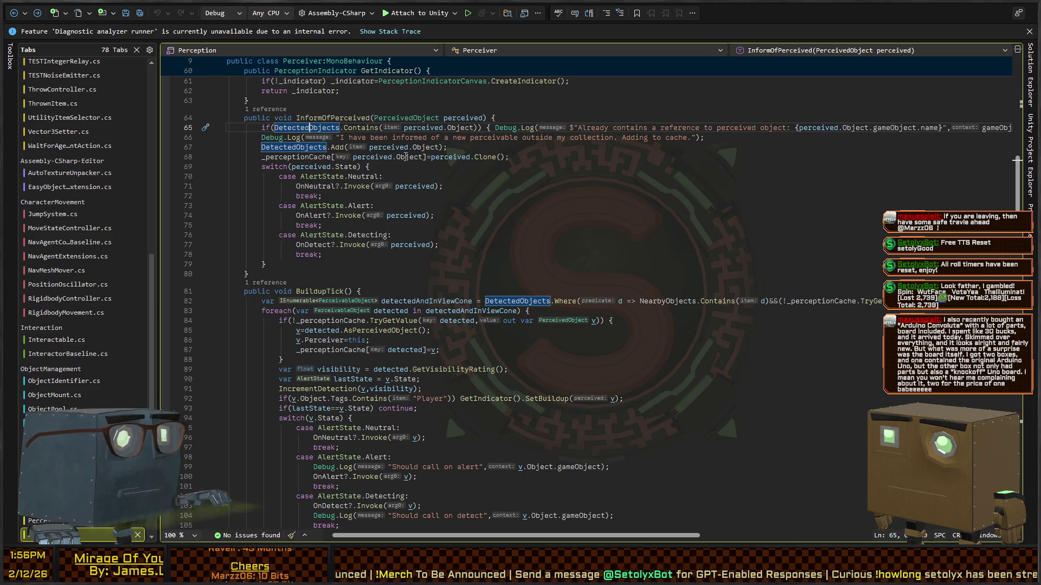
{"action": "key", "text": "ctrl+shift+Down"}
{"action": "key", "text": "ctrl+shift+Down"}
{"action": "key", "text": "ctrl+shift+Down"}
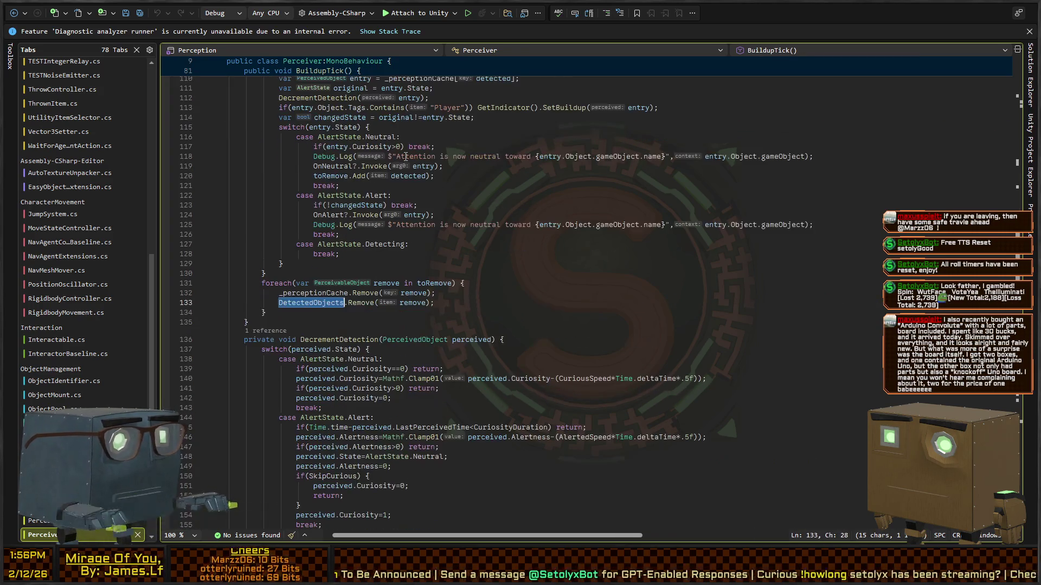
{"action": "key", "text": "End"}
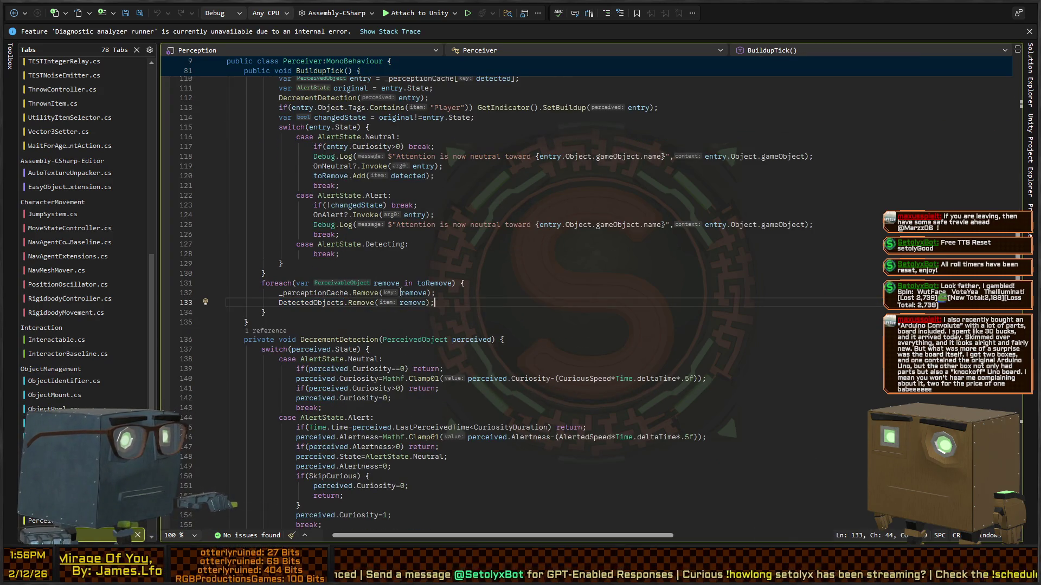
{"action": "scroll", "coordinate": [315, 312], "scroll_direction": "up", "scroll_amount": 2}
{"action": "scroll", "coordinate": [315, 312], "scroll_direction": "up", "scroll_amount": 6}
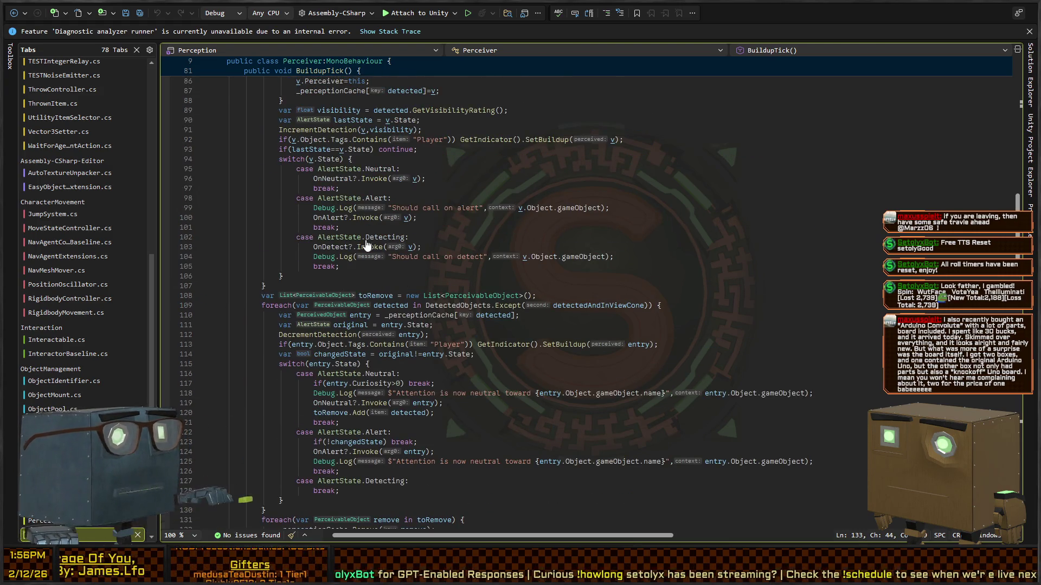
{"action": "key", "text": "ctrl+minus"}
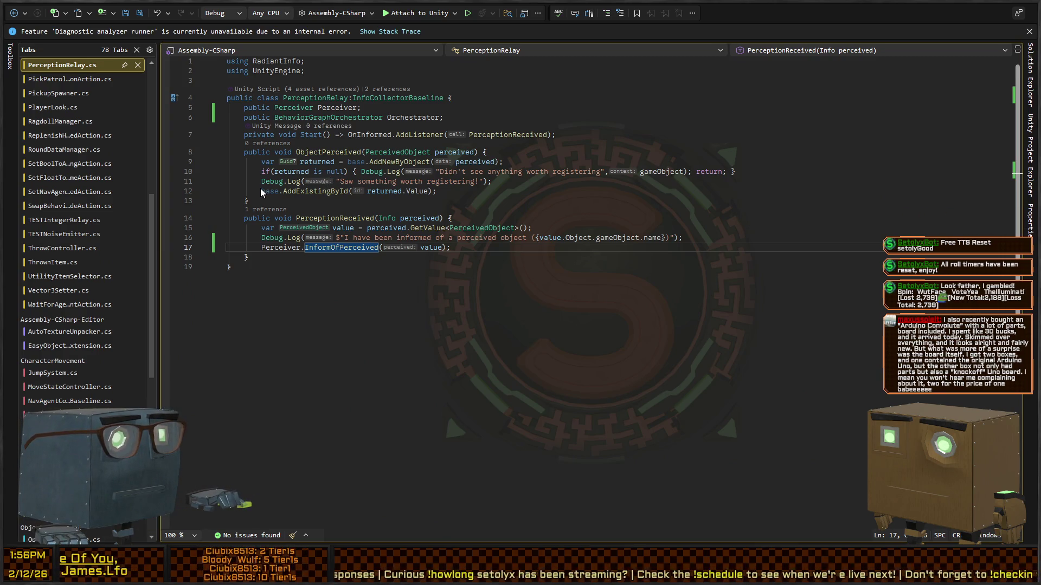
In BehaviorGraphOrchestrator.cs, copy the known-perceivables check on line 39 of Detected, then scroll down to Alerted
{"action": "key", "text": "ctrl+minus"}
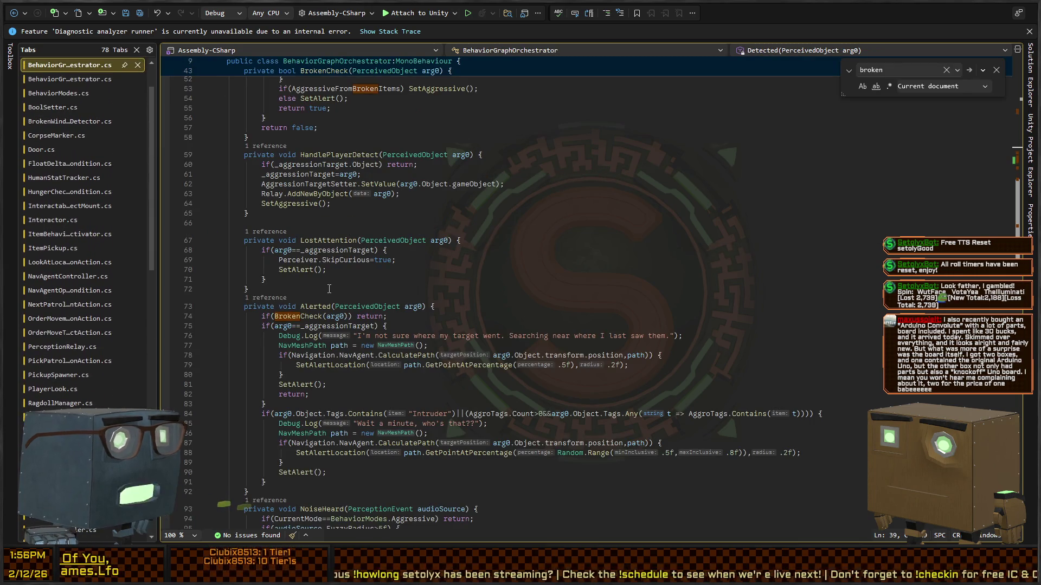
{"action": "scroll", "coordinate": [336, 302], "scroll_direction": "up", "scroll_amount": 17}
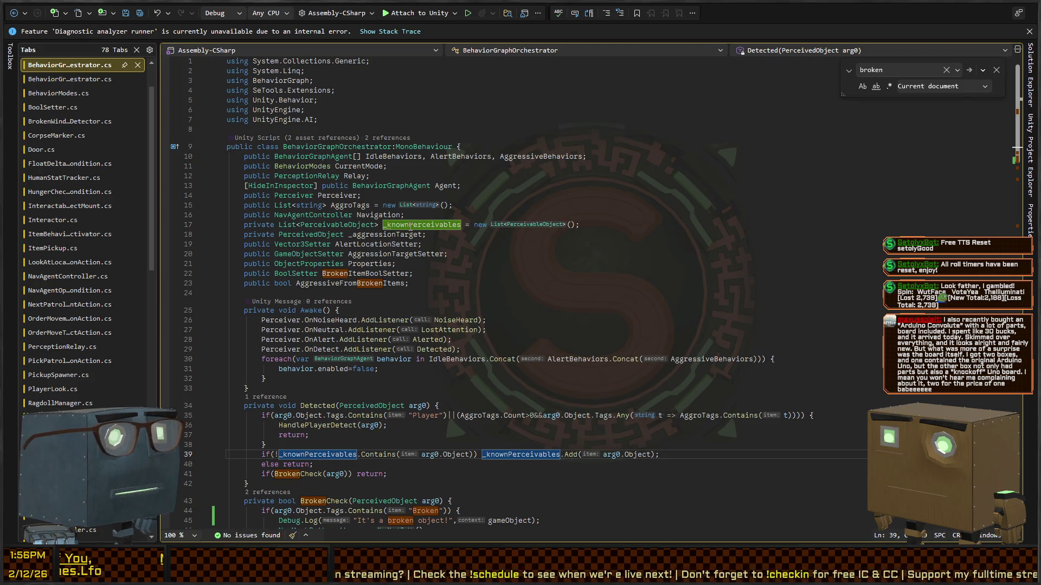
{"action": "scroll", "coordinate": [411, 228], "scroll_direction": "down", "scroll_amount": 6}
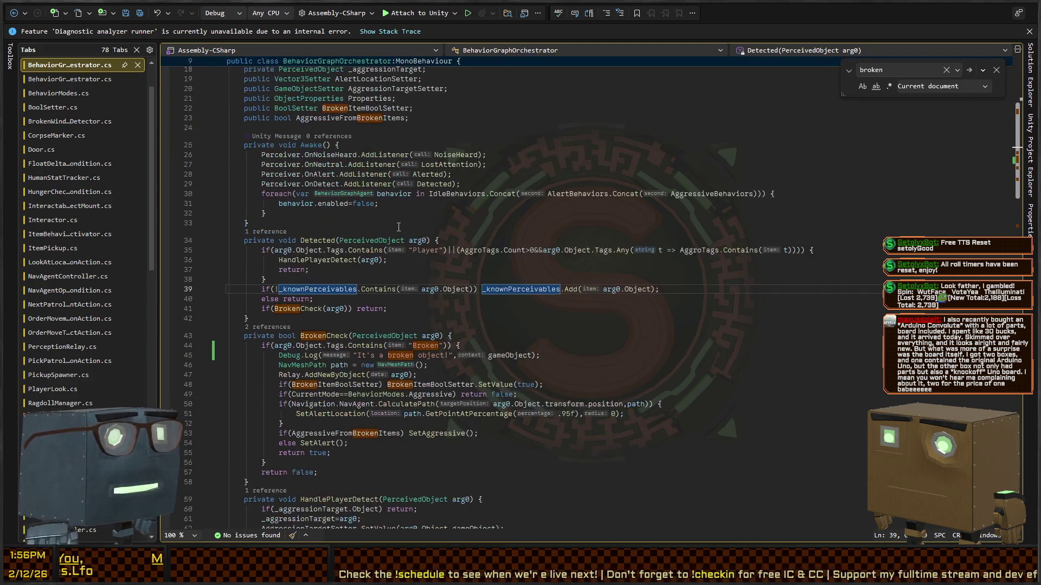
{"action": "scroll", "coordinate": [315, 246], "scroll_direction": "down", "scroll_amount": 6}
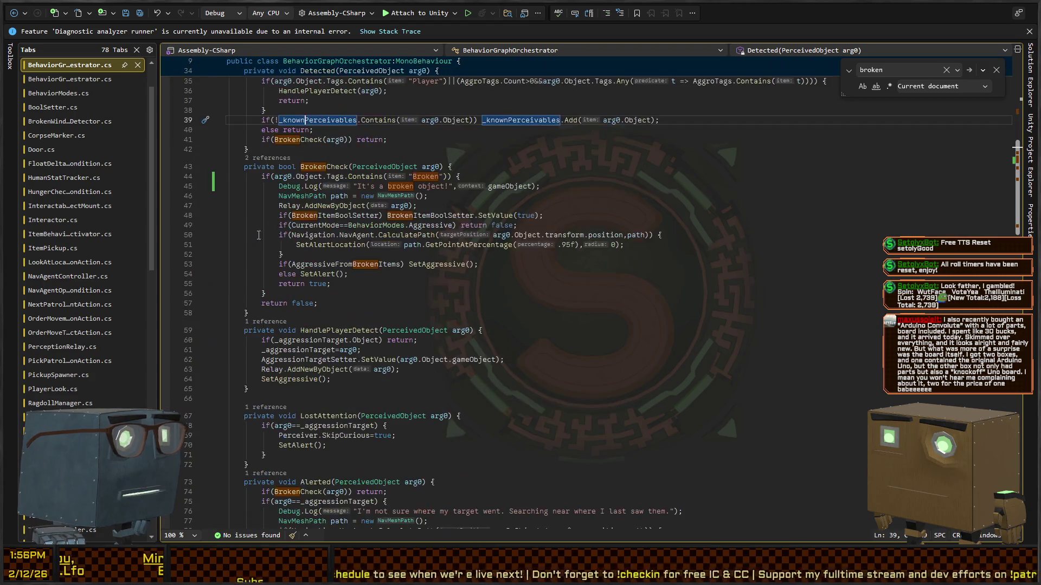
{"action": "scroll", "coordinate": [327, 180], "scroll_direction": "up", "scroll_amount": 3}
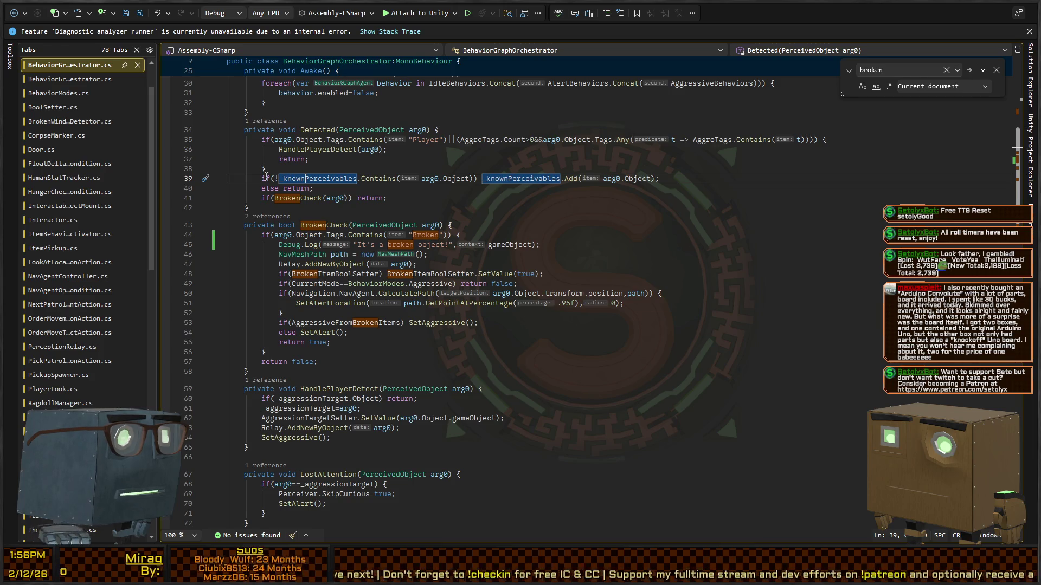
{"action": "triple_click", "coordinate": [370, 180]}
{"action": "key", "text": "ctrl+c"}
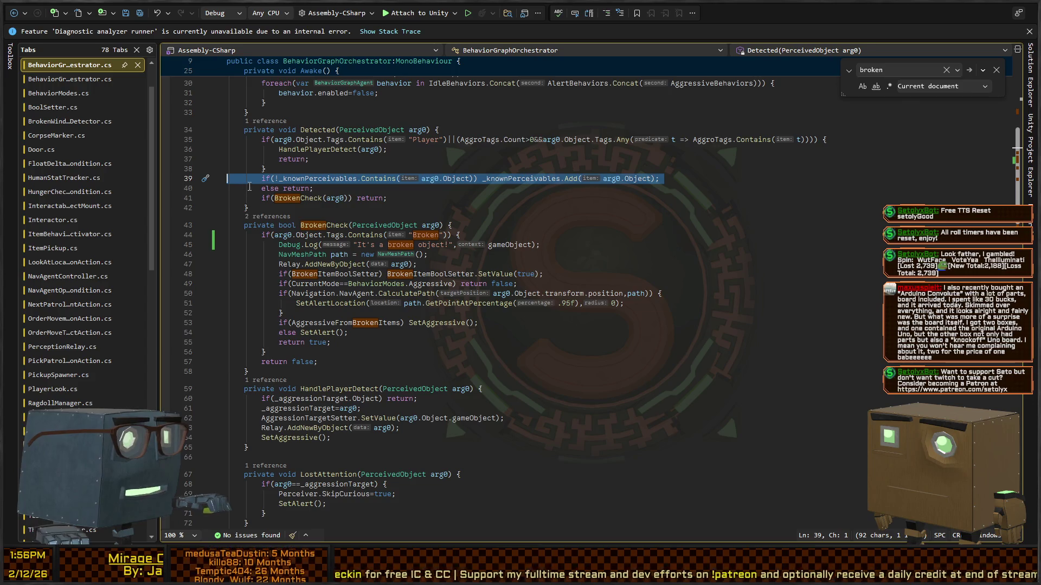
{"action": "scroll", "coordinate": [267, 316], "scroll_direction": "down", "scroll_amount": 7}
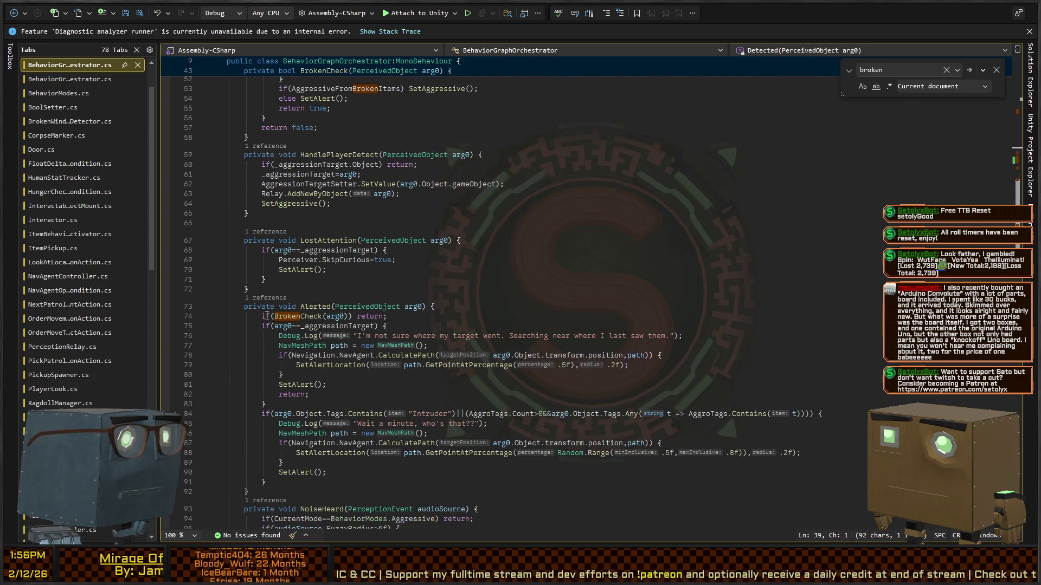
Paste the known-perceivables check into Alerted and move it and the BrokenCheck line to the method's end
{"action": "left_click", "coordinate": [438, 321]}
{"action": "key", "text": "ctrl+v"}
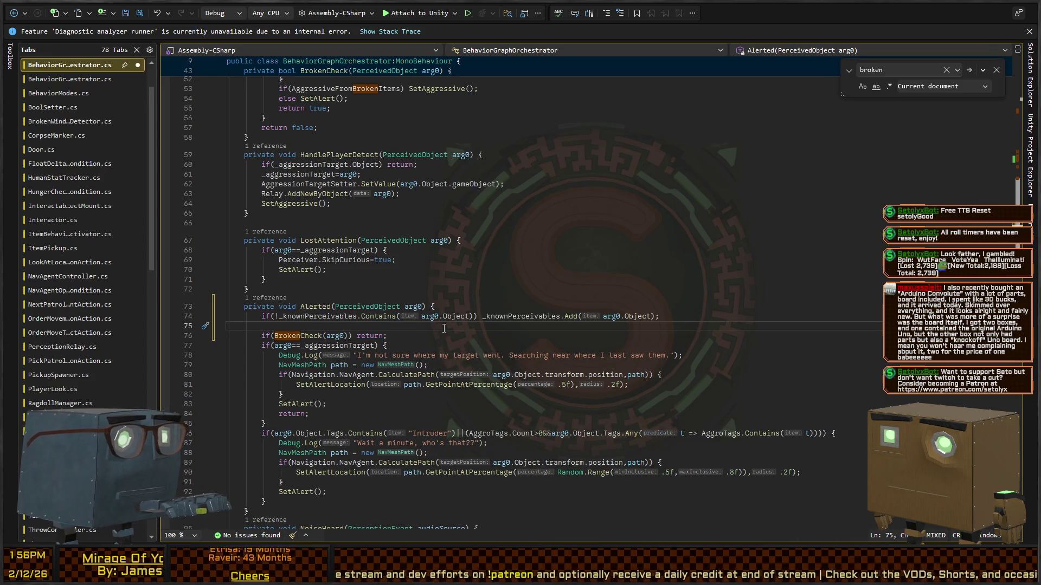
{"action": "key", "text": "BackSpace"}
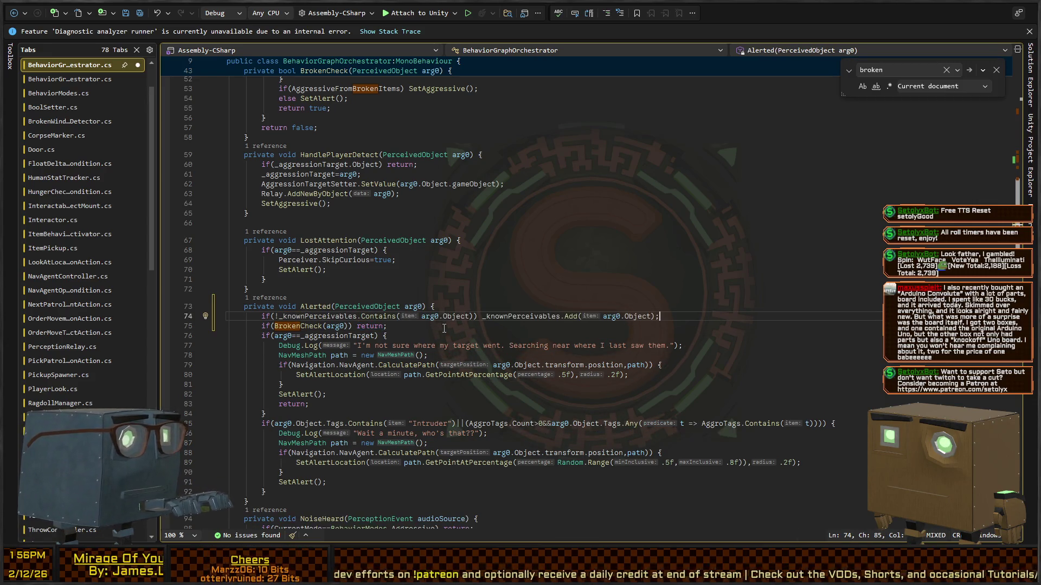
{"action": "key", "text": "Down"}
{"action": "key", "text": "shift+Up"}
{"action": "key", "text": "shift+Home"}
{"action": "key", "text": "alt+Up"}
{"action": "key", "text": "alt+Down"}
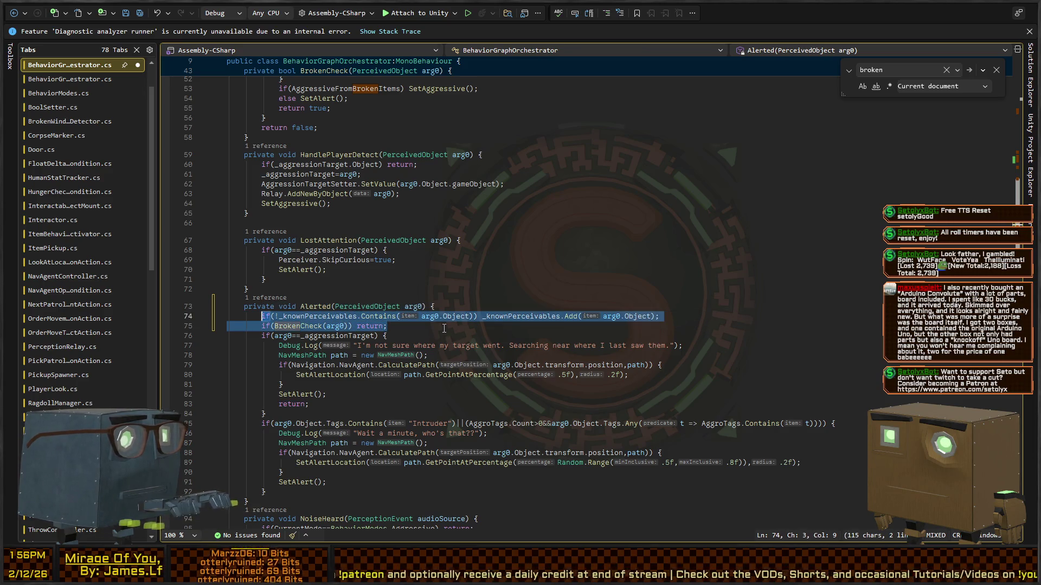
{"action": "key", "text": "alt+Down"}
{"action": "key", "text": "alt+Down"}
{"action": "key", "text": "alt+Down"}
{"action": "key", "text": "alt+Down"}
{"action": "key", "text": "alt+Down"}
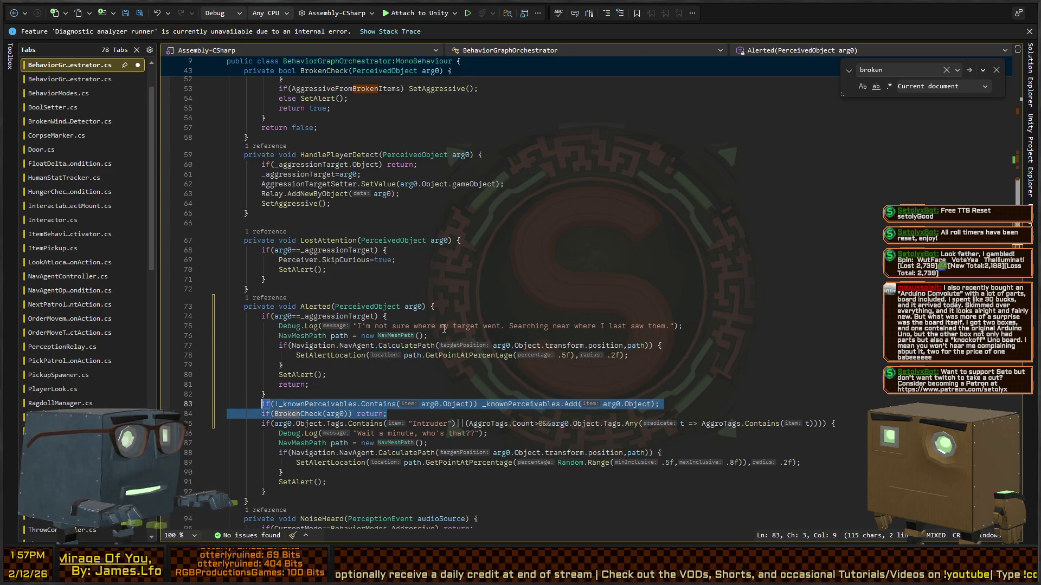
{"action": "scroll", "coordinate": [402, 278], "scroll_direction": "down", "scroll_amount": 4}
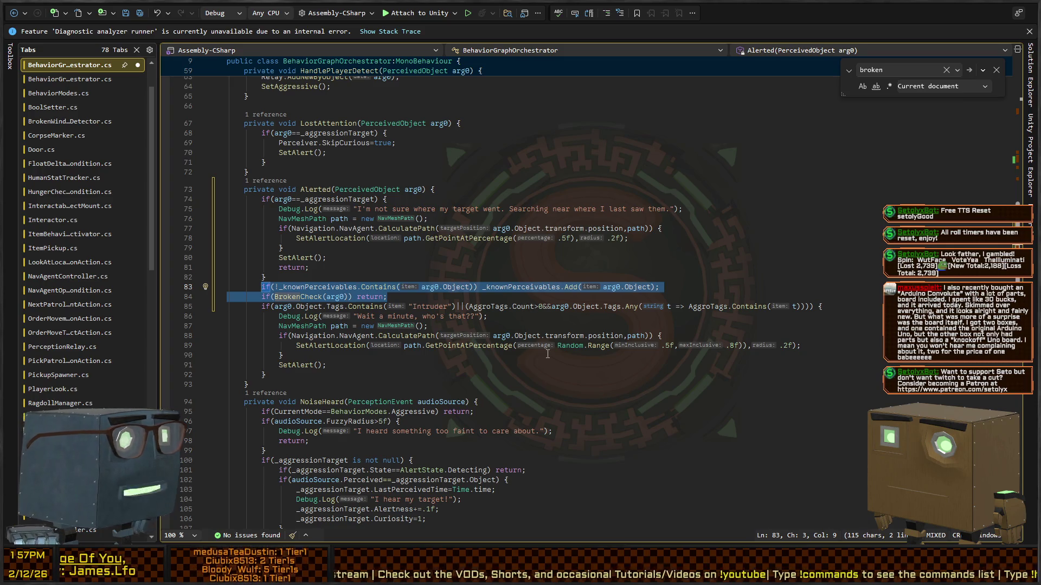
{"action": "key", "text": "alt+Down"}
{"action": "key", "text": "alt+Down"}
{"action": "key", "text": "alt+Down"}
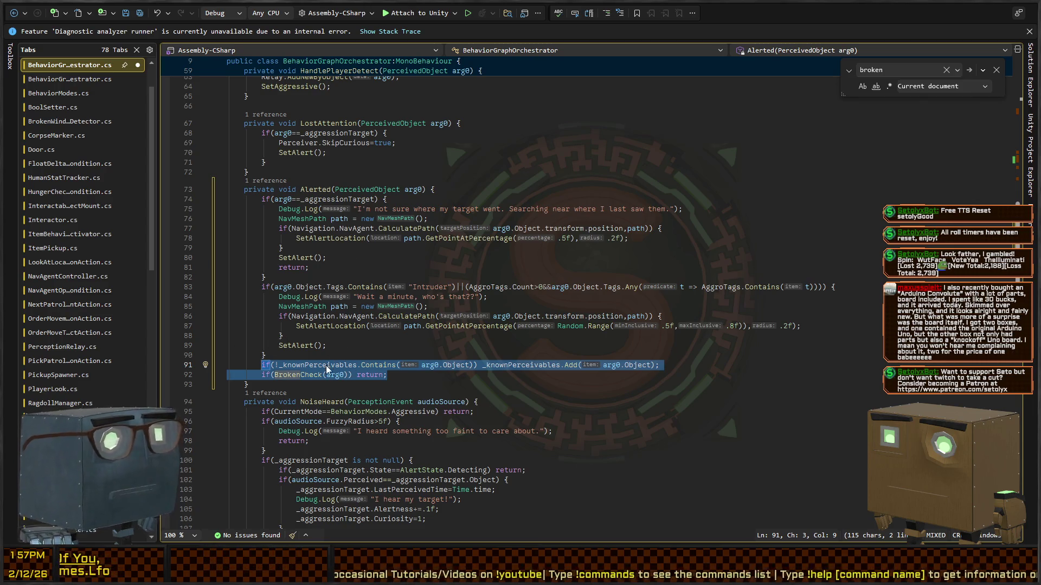
{"action": "left_click", "coordinate": [459, 383]}
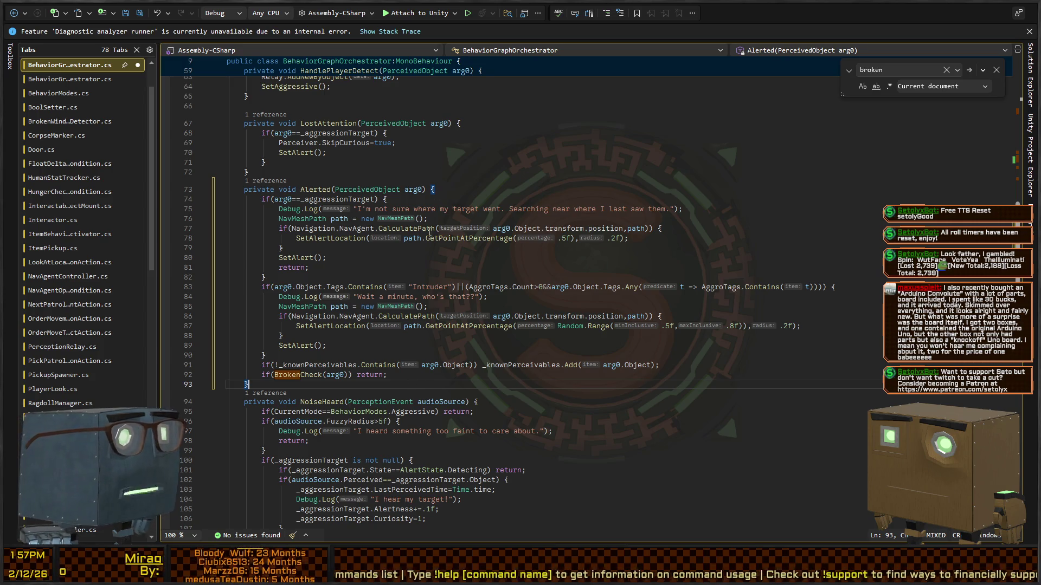
Save the script, then start Play mode in Unity
{"action": "key", "text": "ctrl+s"}
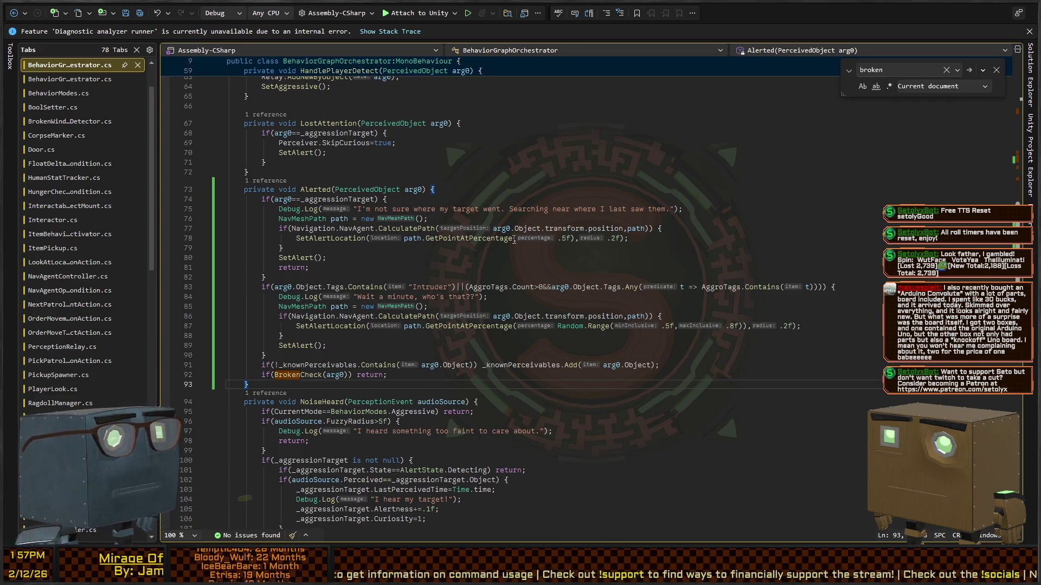
{"action": "left_click", "coordinate": [392, 373]}
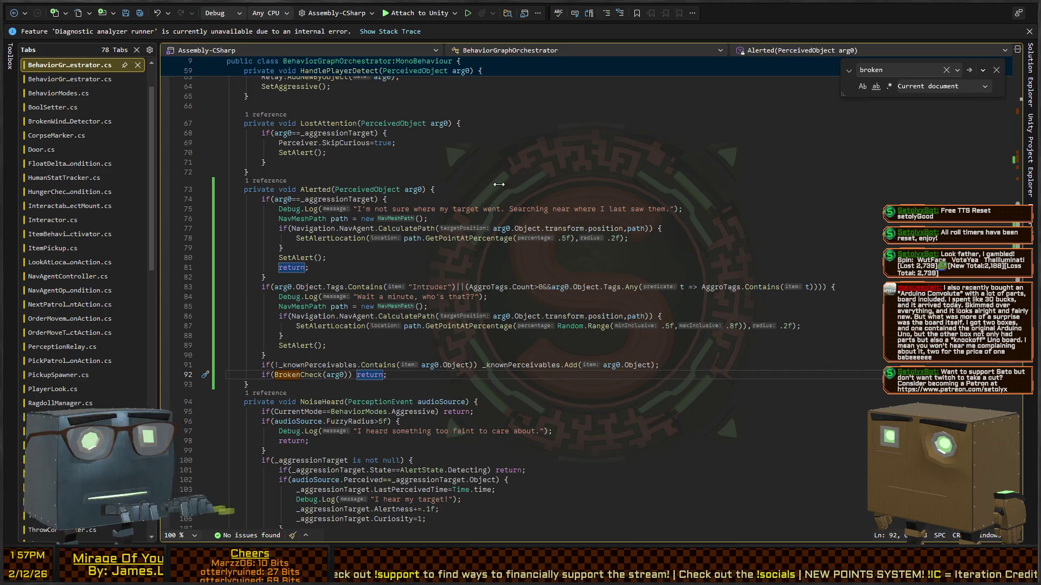
{"action": "key", "text": "alt+Tab"}
{"action": "left_click_drag", "start_coordinate": [693, 153], "coordinate": [773, 154]}
{"action": "key", "text": "ctrl+p"}
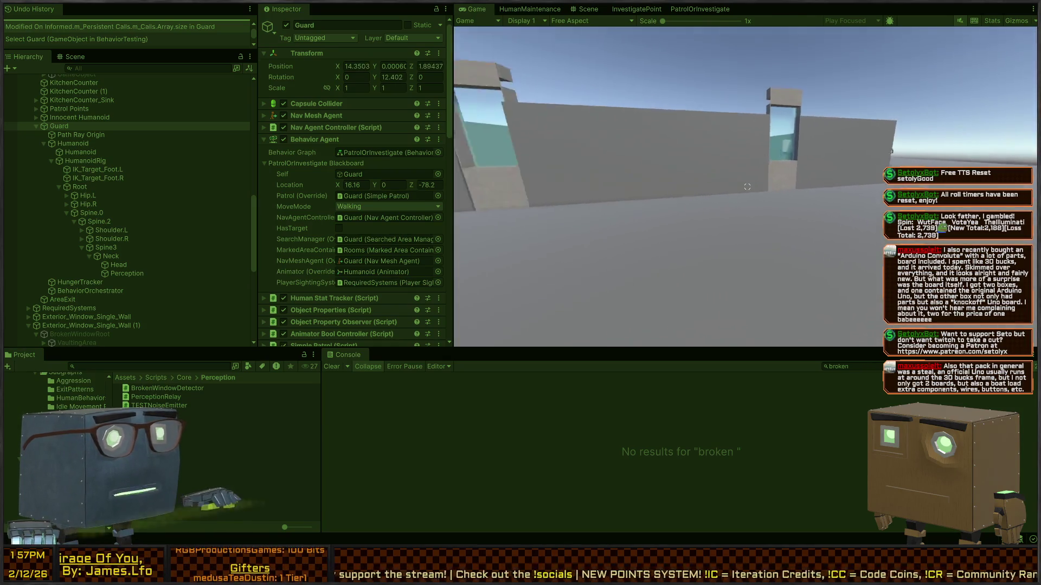
Walk the player toward the wall window, then fly the Scene view camera toward the walls and doors
{"action": "key", "text": "w"}
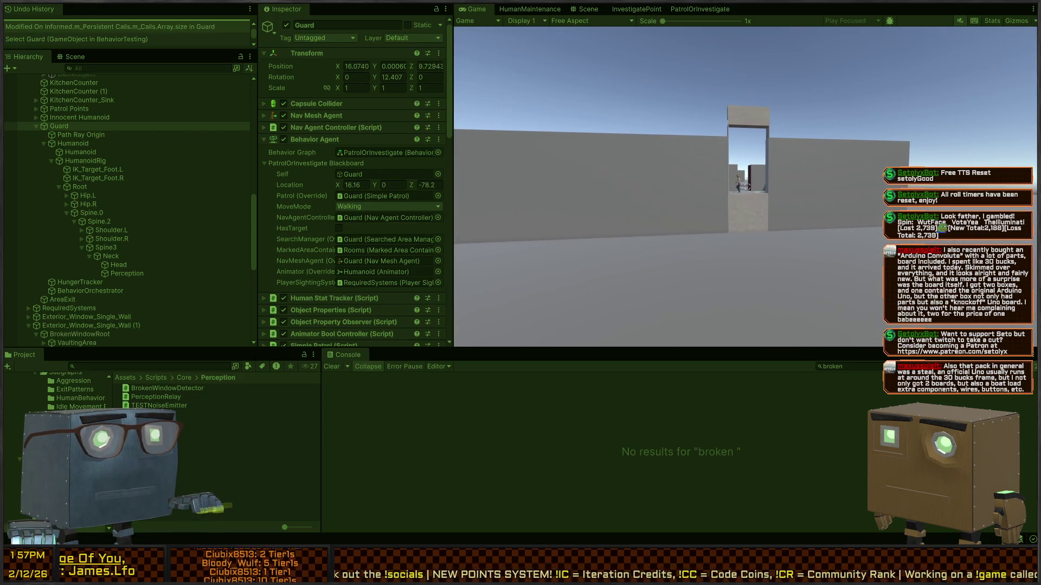
{"action": "left_click", "coordinate": [583, 9]}
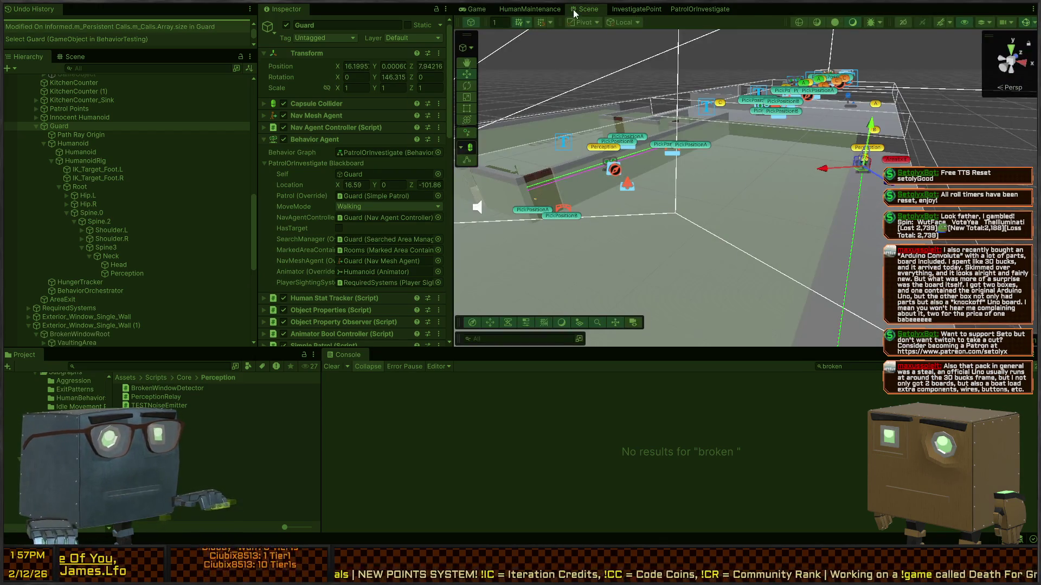
{"action": "left_click", "coordinate": [581, 7]}
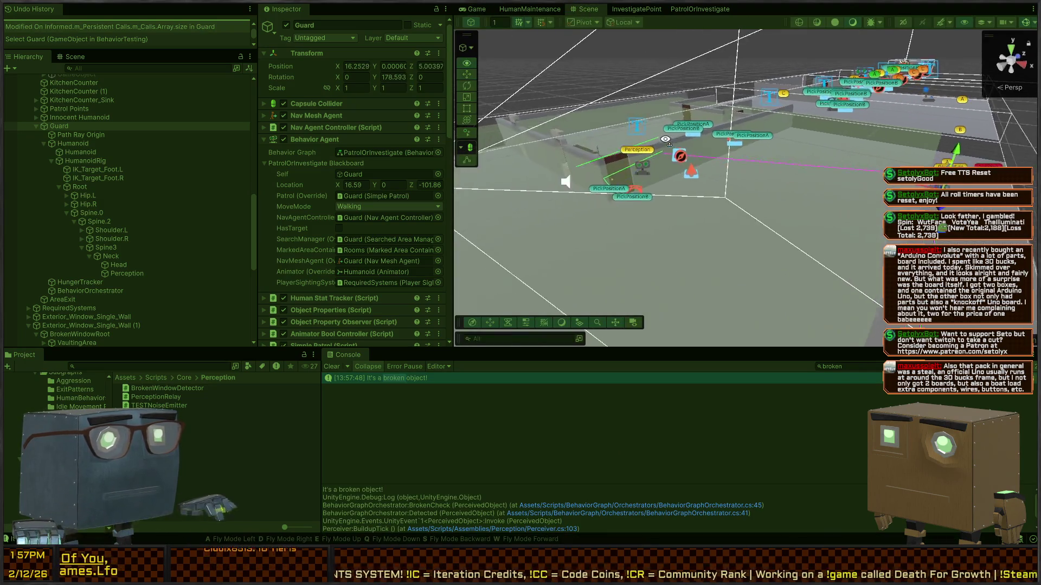
{"action": "mouse_move", "coordinate": [594, 71]}
{"action": "left_mouse_down"}
{"action": "mouse_move", "coordinate": [703, 141]}
{"action": "mouse_move", "coordinate": [782, 162]}
{"action": "mouse_move", "coordinate": [562, 168]}
{"action": "mouse_move", "coordinate": [611, 175]}
{"action": "mouse_move", "coordinate": [643, 160]}
{"action": "mouse_move", "coordinate": [681, 162]}
{"action": "mouse_move", "coordinate": [792, 181]}
{"action": "mouse_move", "coordinate": [822, 177]}
{"action": "mouse_move", "coordinate": [873, 140]}
{"action": "mouse_move", "coordinate": [864, 181]}
{"action": "mouse_move", "coordinate": [605, 257]}
{"action": "mouse_move", "coordinate": [864, 260]}
{"action": "mouse_move", "coordinate": [792, 232]}
{"action": "mouse_move", "coordinate": [458, 233]}
{"action": "mouse_move", "coordinate": [434, 234]}
{"action": "mouse_move", "coordinate": [457, 274]}
{"action": "mouse_move", "coordinate": [390, 258]}
{"action": "mouse_move", "coordinate": [341, 266]}
{"action": "mouse_move", "coordinate": [552, 281]}
{"action": "mouse_move", "coordinate": [890, 271]}
{"action": "mouse_move", "coordinate": [676, 249]}
{"action": "mouse_move", "coordinate": [718, 243]}
{"action": "mouse_move", "coordinate": [332, 246]}
{"action": "mouse_move", "coordinate": [634, 242]}
{"action": "mouse_move", "coordinate": [597, 244]}
{"action": "mouse_move", "coordinate": [599, 188]}
{"action": "mouse_move", "coordinate": [579, 215]}
{"action": "left_mouse_up"}
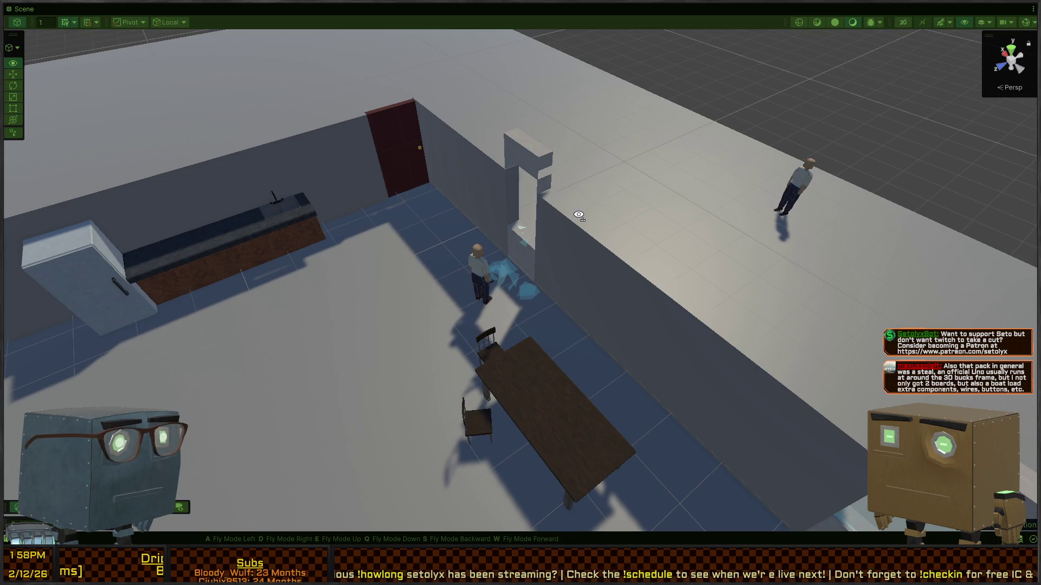
Fly the Scene camera around the red-door rooms, then restore the full editor layout
{"action": "mouse_move", "coordinate": [579, 215]}
{"action": "left_mouse_down"}
{"action": "mouse_move", "coordinate": [295, 198]}
{"action": "mouse_move", "coordinate": [395, 228]}
{"action": "mouse_move", "coordinate": [539, 223]}
{"action": "mouse_move", "coordinate": [685, 194]}
{"action": "mouse_move", "coordinate": [699, 212]}
{"action": "mouse_move", "coordinate": [810, 220]}
{"action": "mouse_move", "coordinate": [744, 196]}
{"action": "mouse_move", "coordinate": [729, 202]}
{"action": "mouse_move", "coordinate": [748, 216]}
{"action": "mouse_move", "coordinate": [667, 217]}
{"action": "mouse_move", "coordinate": [515, 183]}
{"action": "mouse_move", "coordinate": [449, 201]}
{"action": "left_mouse_up"}
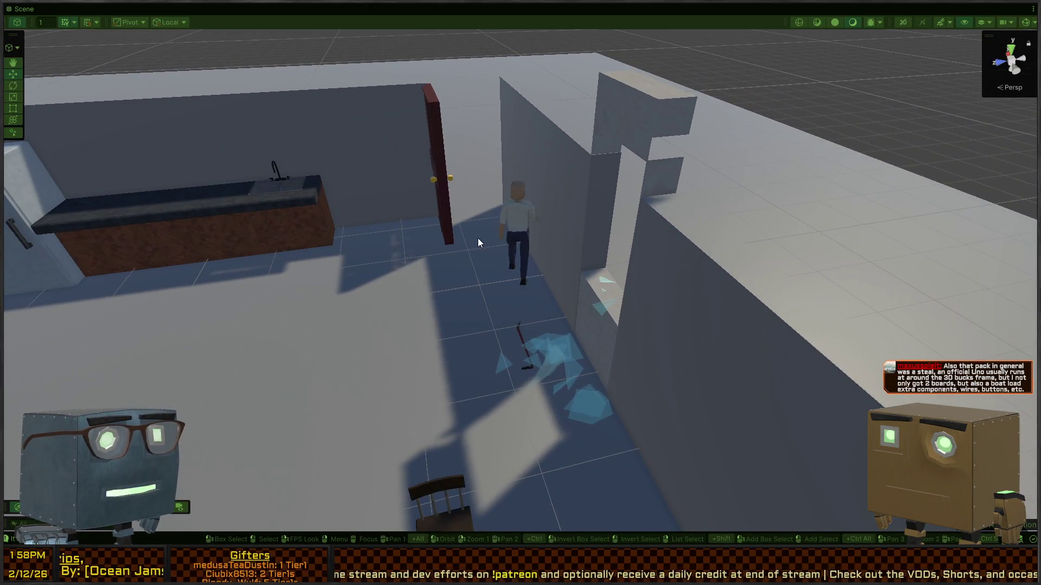
{"action": "key", "text": "shift+space"}
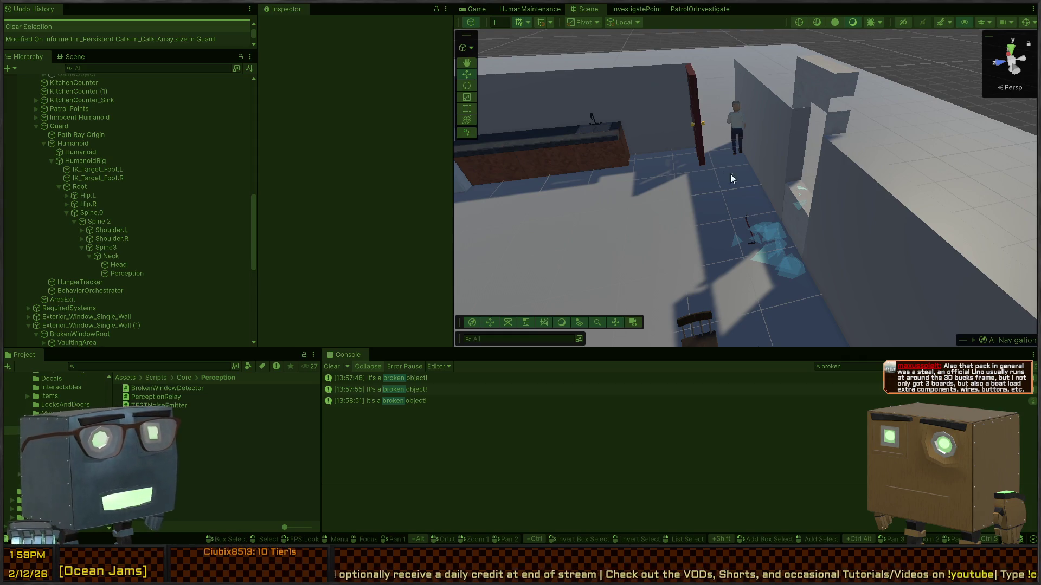
Compare the stack traces of the 13:57:48, 13:57:55 and 13:58:51 broken-object logs in the Console
{"action": "mouse_move", "coordinate": [804, 171]}
{"action": "left_mouse_down"}
{"action": "mouse_move", "coordinate": [479, 154]}
{"action": "mouse_move", "coordinate": [617, 166]}
{"action": "left_mouse_up"}
{"action": "left_click", "coordinate": [415, 400]}
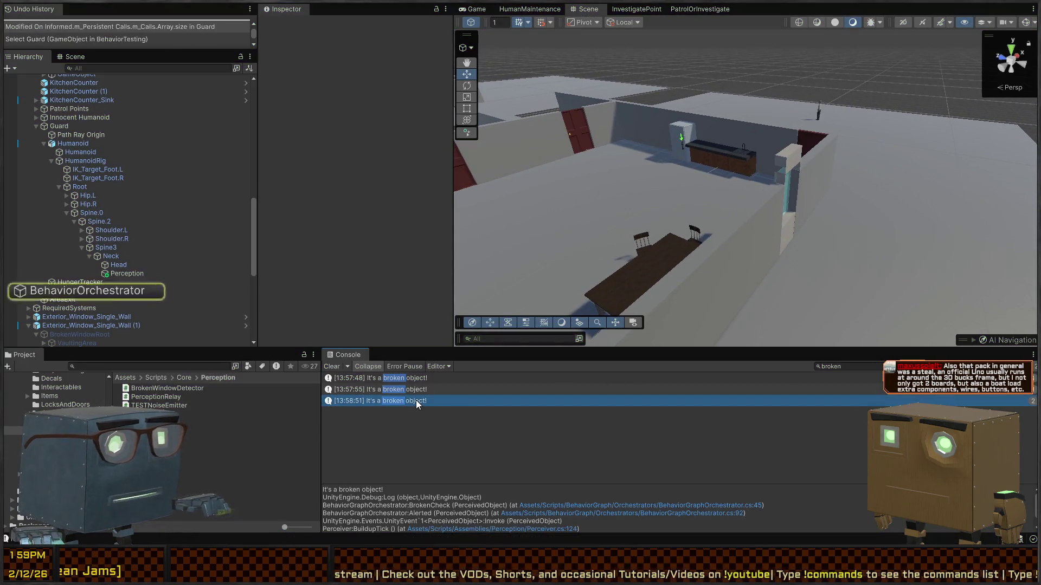
{"action": "left_click", "coordinate": [421, 390]}
{"action": "left_click", "coordinate": [426, 378]}
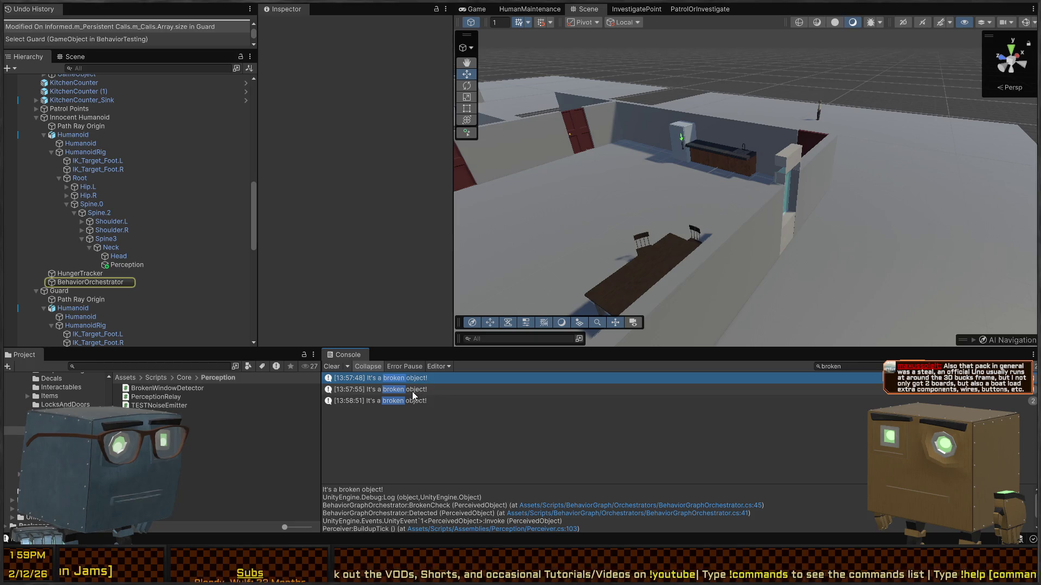
{"action": "left_click", "coordinate": [408, 401]}
{"action": "left_click", "coordinate": [415, 390]}
{"action": "left_click", "coordinate": [420, 378]}
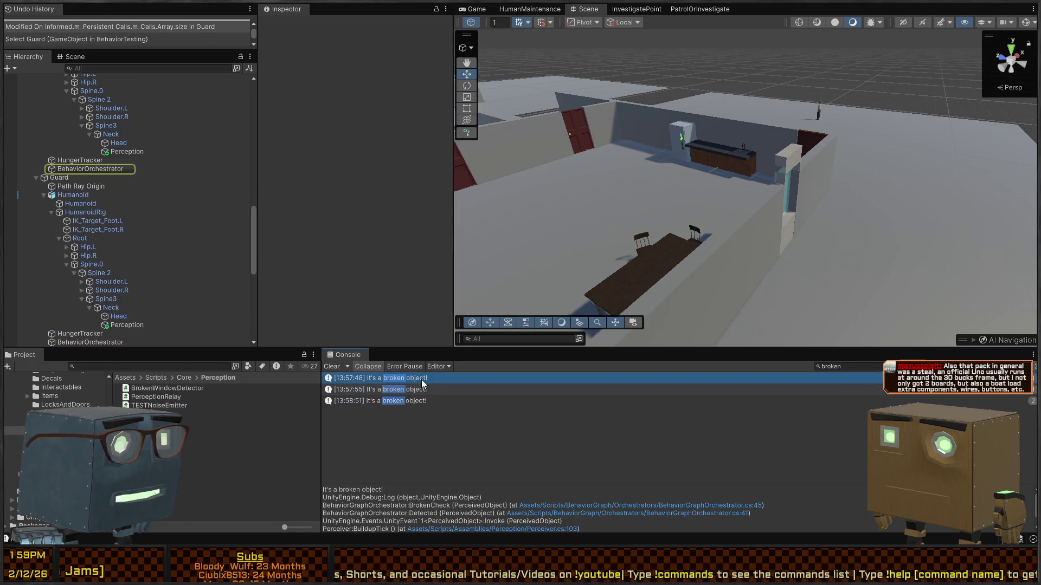
{"action": "left_click", "coordinate": [414, 400]}
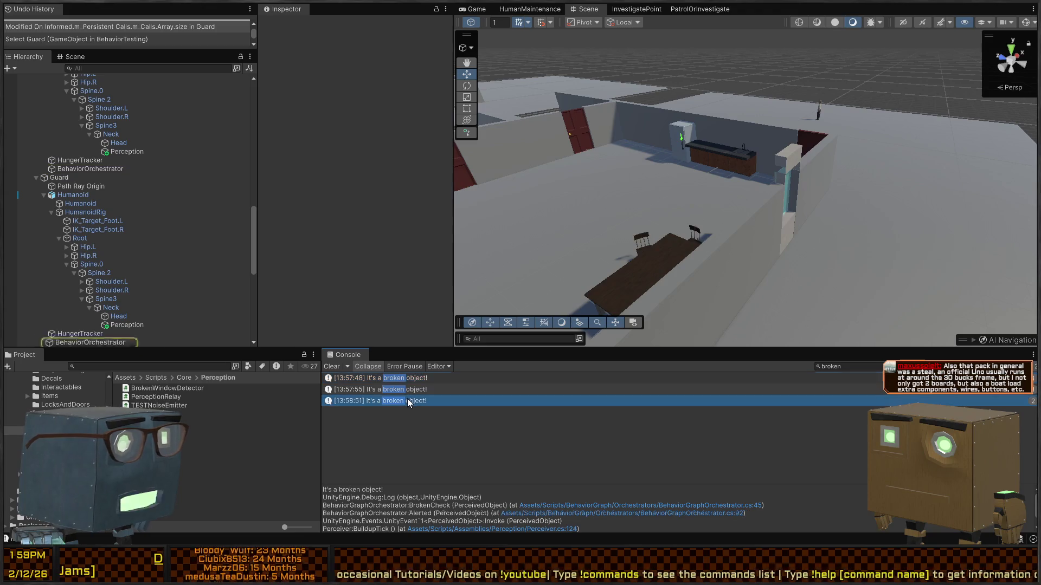
{"action": "left_click", "coordinate": [421, 390]}
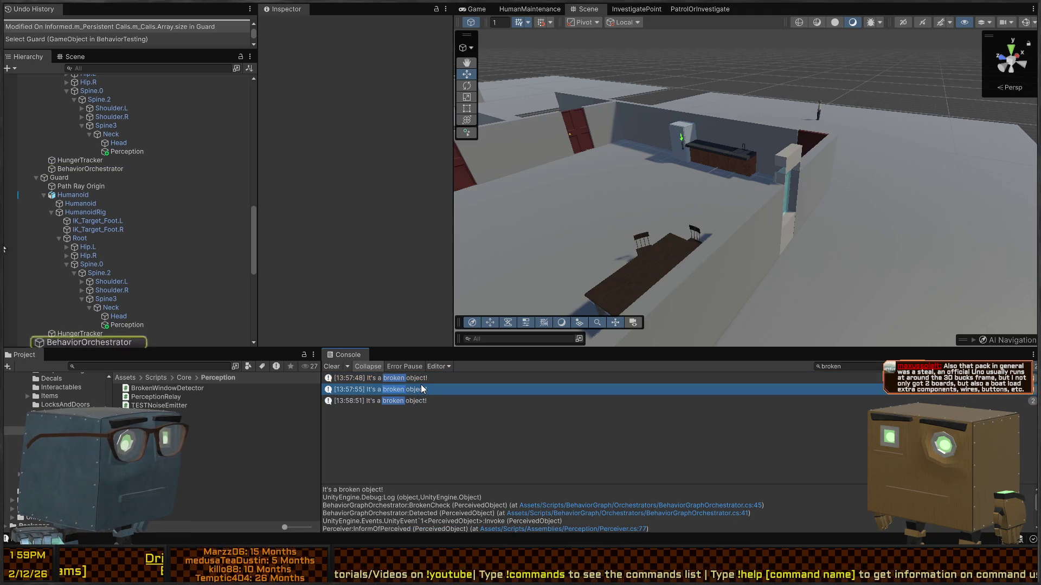
{"action": "left_click", "coordinate": [424, 378]}
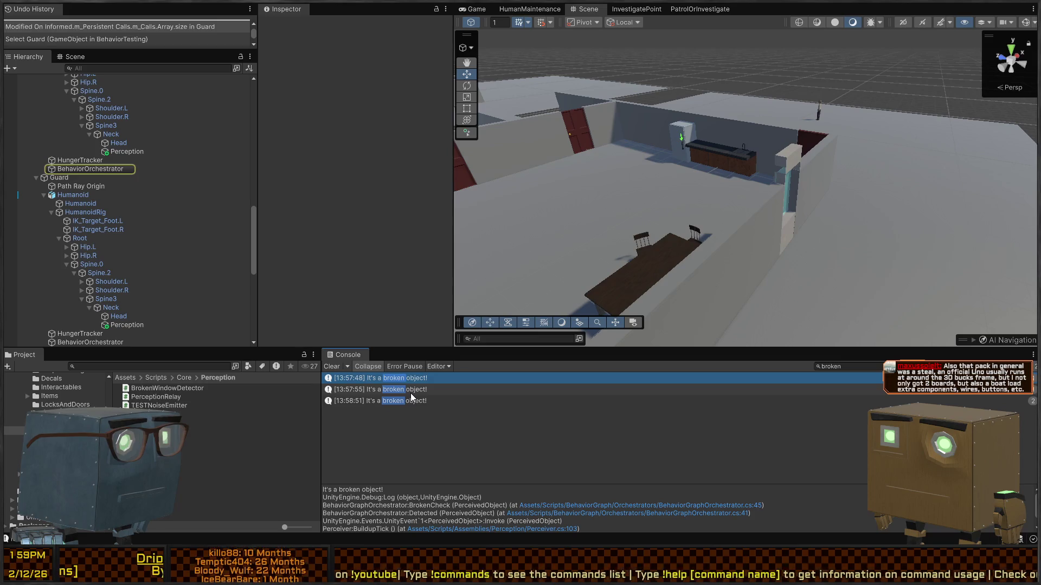
{"action": "left_click", "coordinate": [409, 401]}
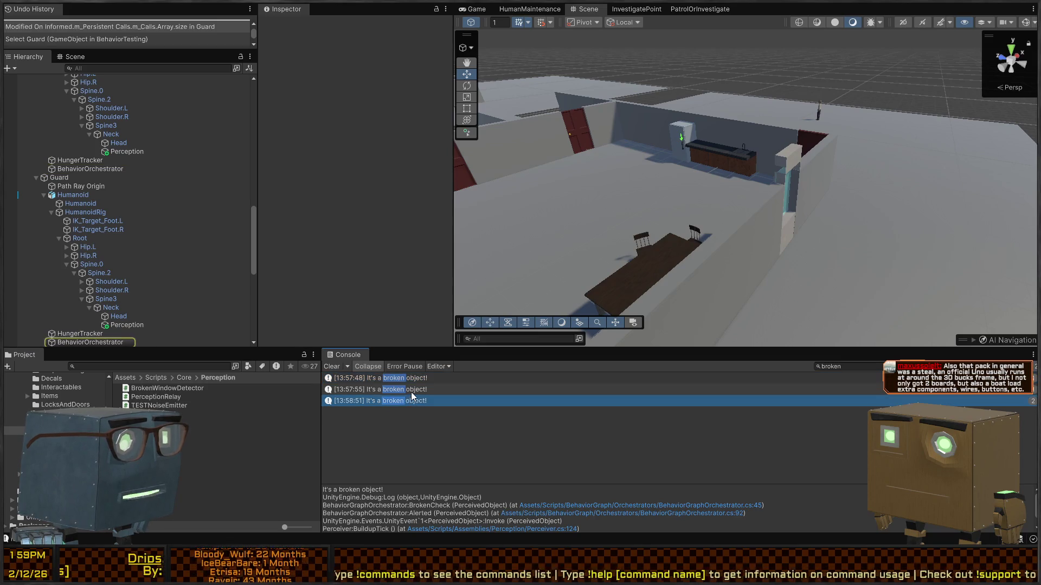
{"action": "left_click", "coordinate": [412, 390]}
{"action": "left_click", "coordinate": [408, 400]}
{"action": "left_click", "coordinate": [413, 389]}
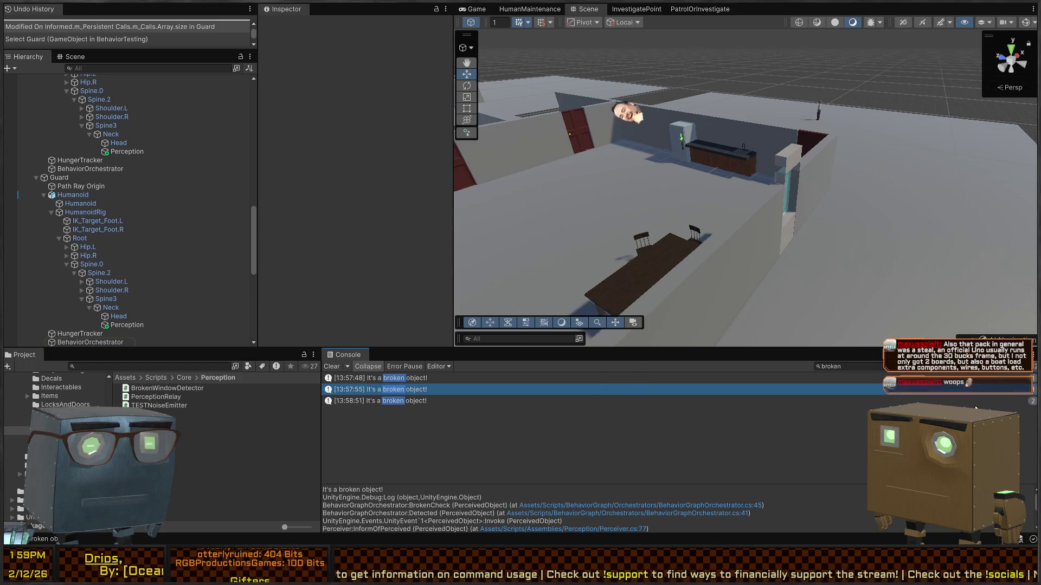
Show Console entries on two lines each and bring up the 13:58:51 log's stack trace
{"action": "left_click", "coordinate": [399, 382]}
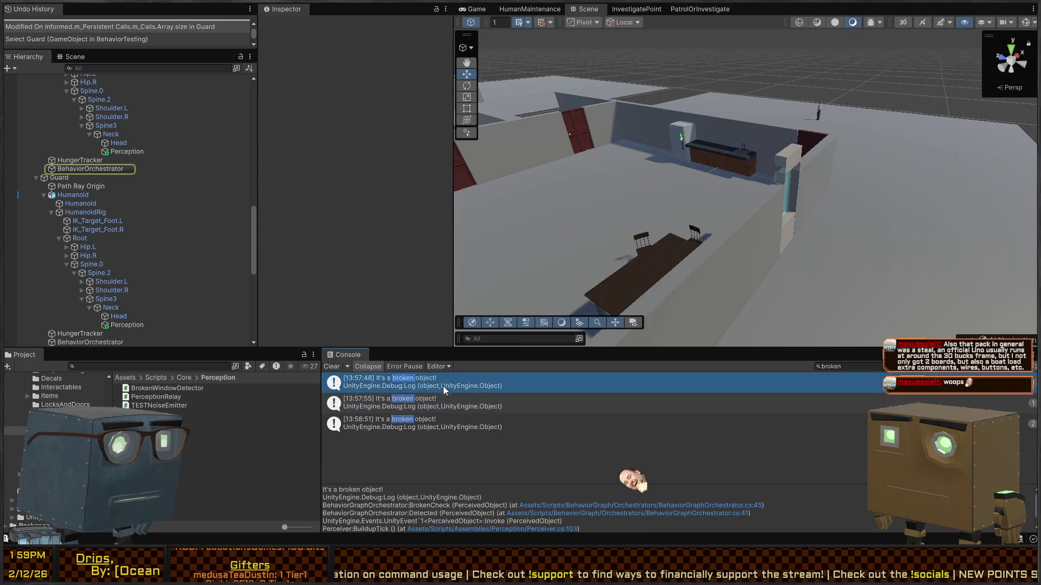
{"action": "key", "text": "Down"}
{"action": "key", "text": "Up"}
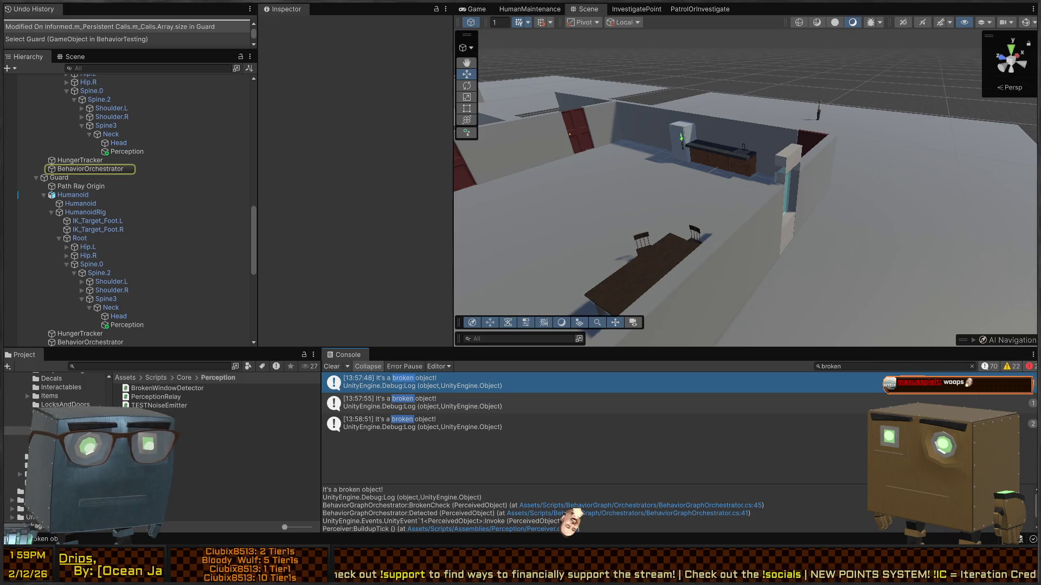
{"action": "left_click", "coordinate": [677, 401]}
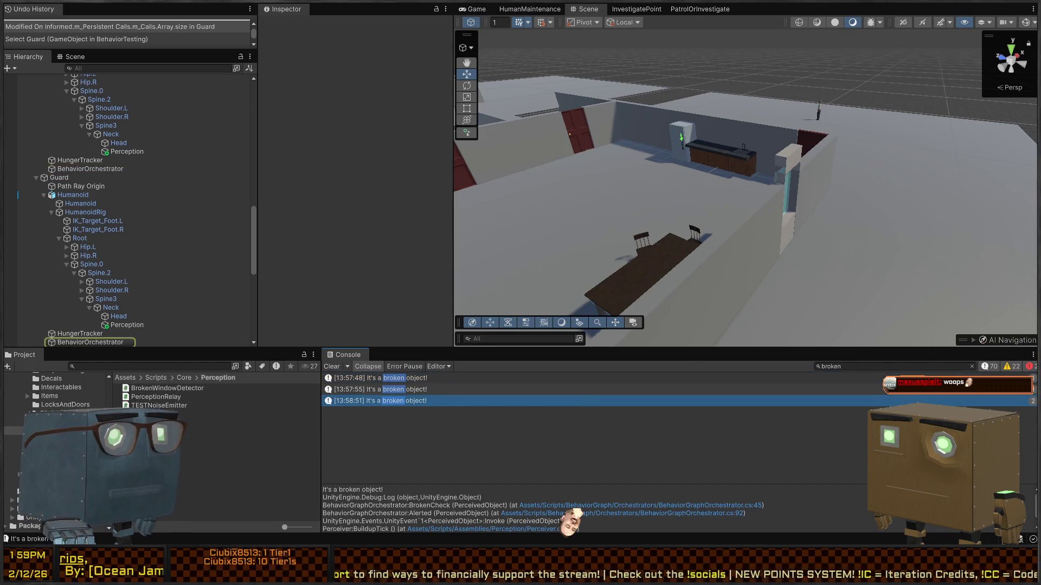
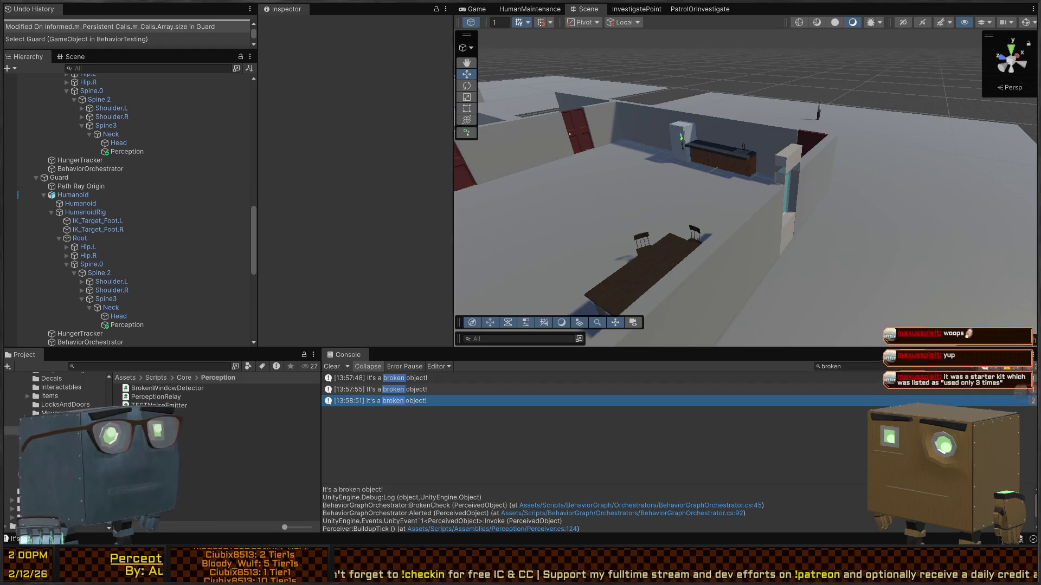
Fly the Scene camera around the kitchen and select the Humanoid character
{"action": "mouse_move", "coordinate": [759, 184]}
{"action": "left_mouse_down"}
{"action": "mouse_move", "coordinate": [806, 181]}
{"action": "mouse_move", "coordinate": [654, 182]}
{"action": "mouse_move", "coordinate": [698, 191]}
{"action": "mouse_move", "coordinate": [651, 169]}
{"action": "mouse_move", "coordinate": [703, 167]}
{"action": "mouse_move", "coordinate": [746, 129]}
{"action": "mouse_move", "coordinate": [730, 153]}
{"action": "left_mouse_up"}
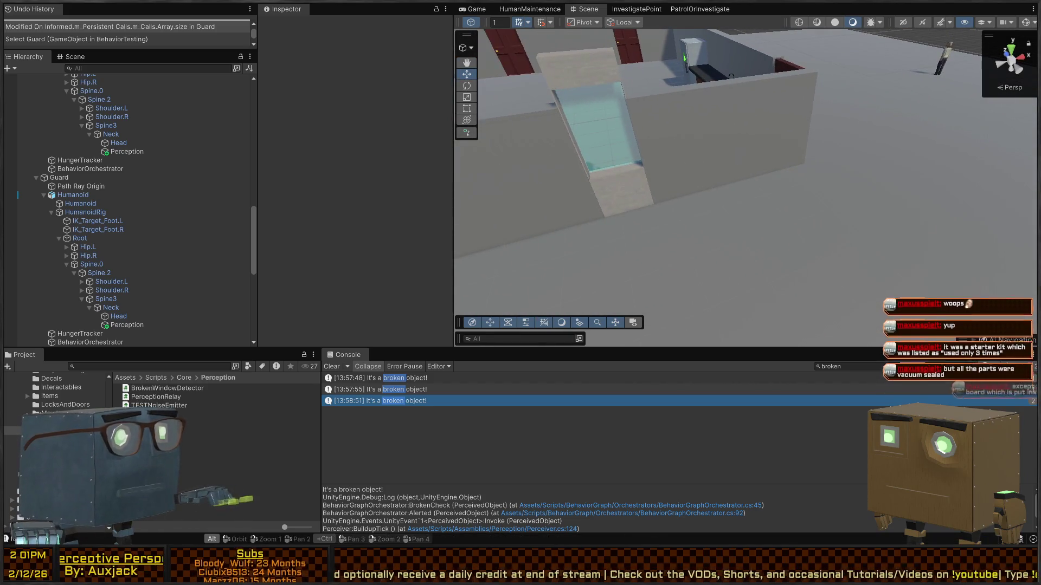
{"action": "key", "text": "alt"}
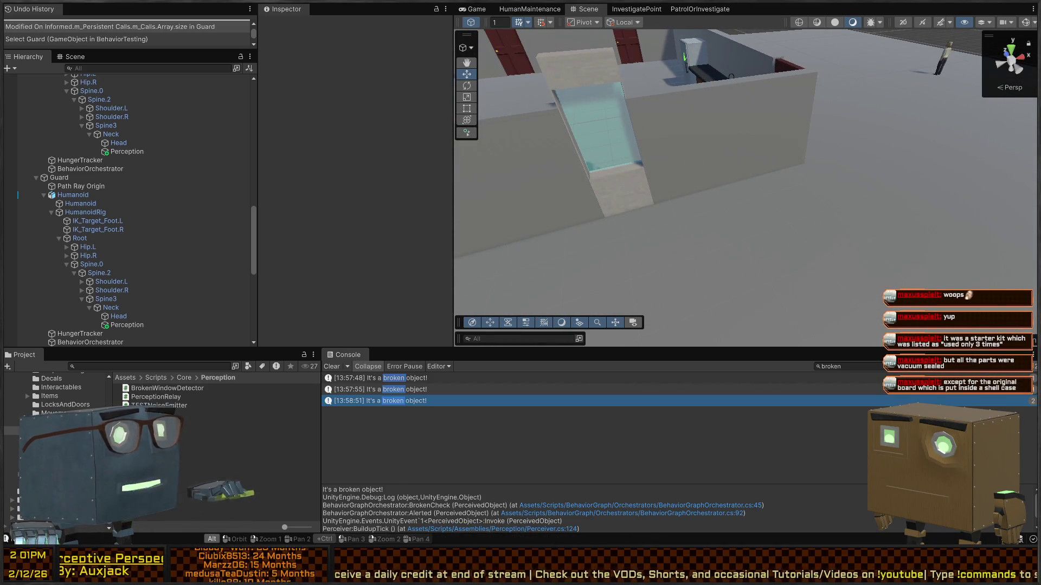
{"action": "mouse_move", "coordinate": [689, 191]}
{"action": "left_mouse_down"}
{"action": "mouse_move", "coordinate": [712, 163]}
{"action": "mouse_move", "coordinate": [847, 223]}
{"action": "mouse_move", "coordinate": [719, 200]}
{"action": "left_mouse_up"}
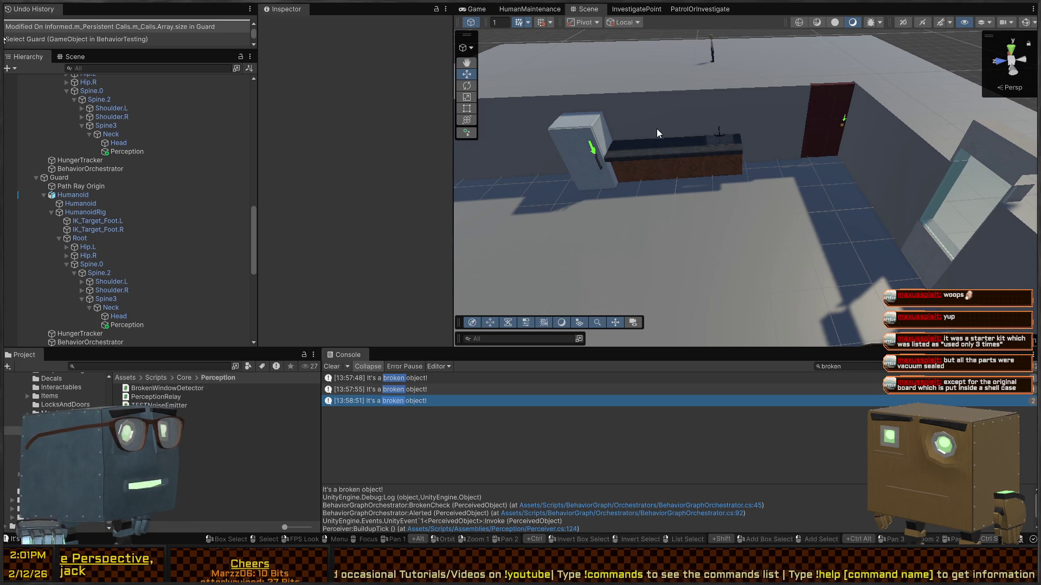
{"action": "left_click_drag", "start_coordinate": [678, 155], "coordinate": [629, 160]}
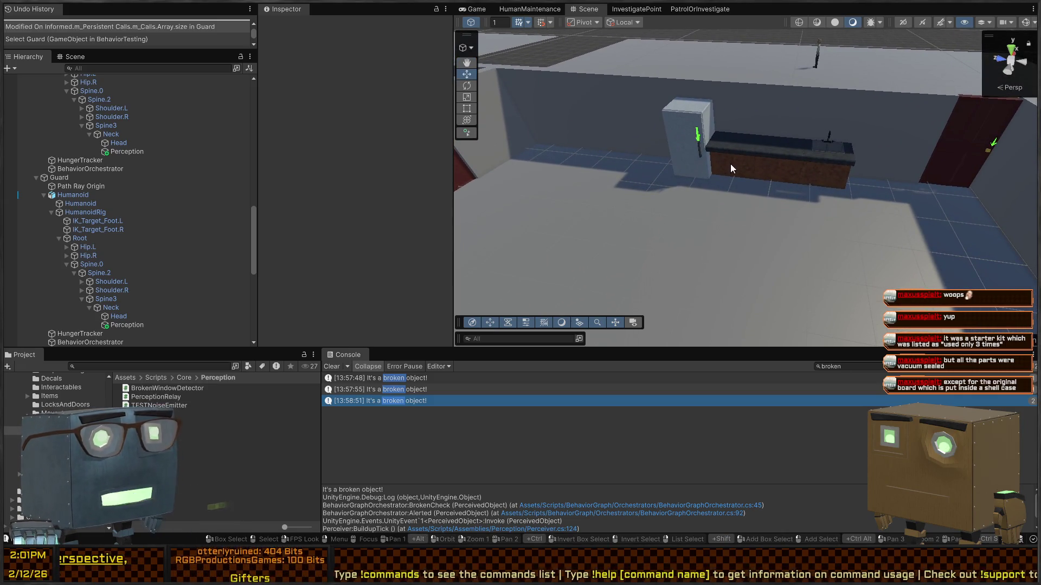
{"action": "mouse_move", "coordinate": [732, 162]}
{"action": "left_mouse_down"}
{"action": "mouse_move", "coordinate": [741, 180]}
{"action": "mouse_move", "coordinate": [706, 187]}
{"action": "mouse_move", "coordinate": [830, 185]}
{"action": "left_mouse_up"}
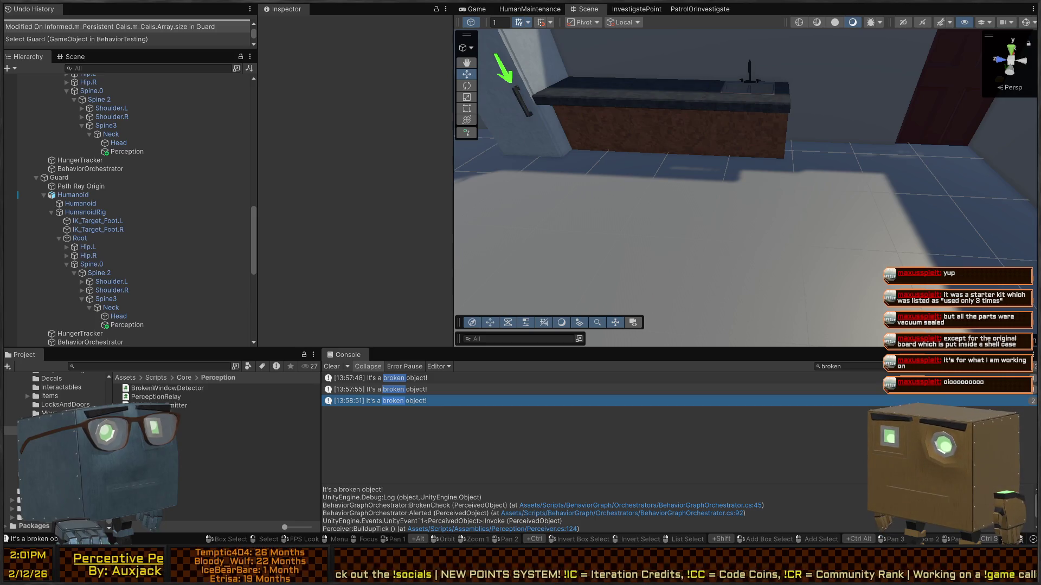
{"action": "mouse_move", "coordinate": [851, 156]}
{"action": "left_mouse_down"}
{"action": "mouse_move", "coordinate": [824, 210]}
{"action": "mouse_move", "coordinate": [828, 290]}
{"action": "mouse_move", "coordinate": [745, 222]}
{"action": "left_mouse_up"}
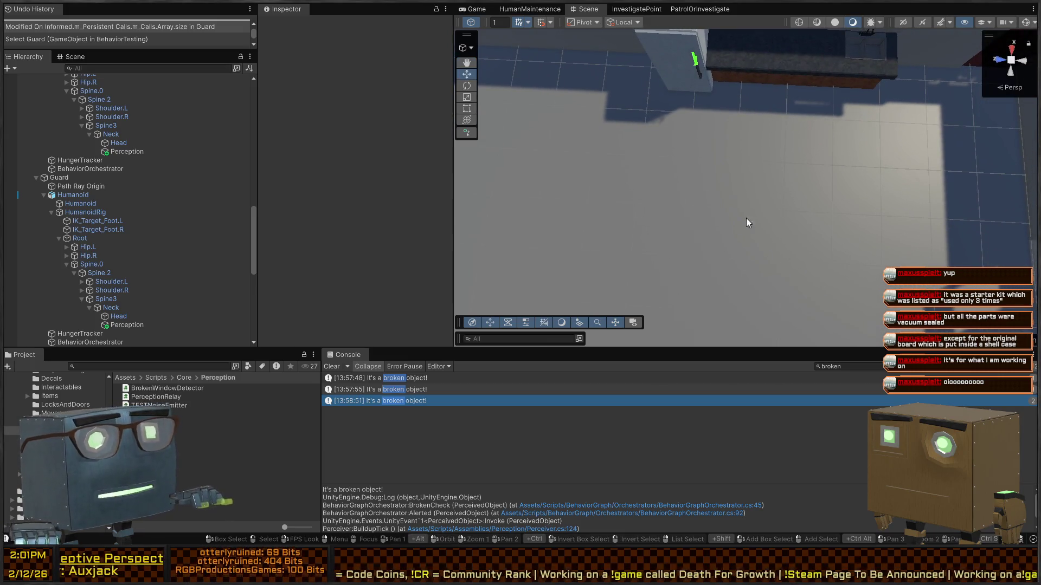
{"action": "mouse_move", "coordinate": [658, 112]}
{"action": "left_mouse_down"}
{"action": "mouse_move", "coordinate": [725, 177]}
{"action": "mouse_move", "coordinate": [729, 158]}
{"action": "mouse_move", "coordinate": [620, 102]}
{"action": "mouse_move", "coordinate": [684, 120]}
{"action": "left_mouse_up"}
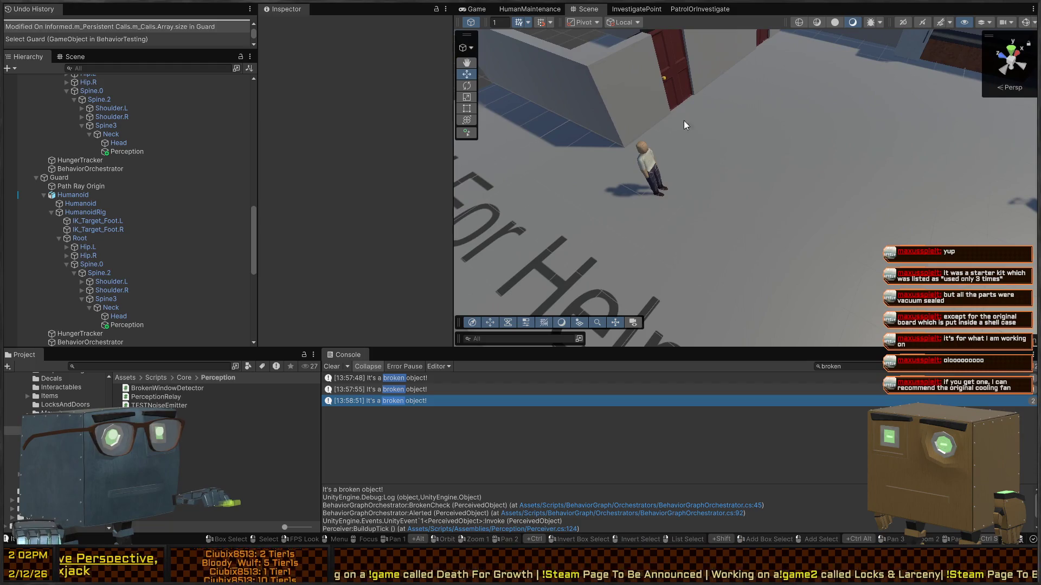
{"action": "left_click", "coordinate": [656, 181]}
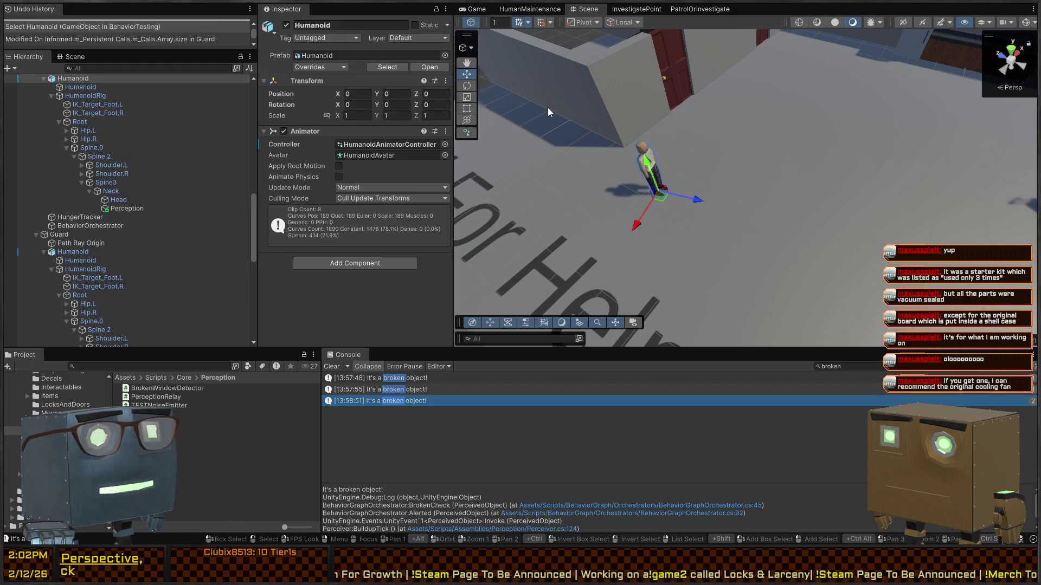
Select Path Ray Origin under Innocent Humanoid to show its Transform in the Inspector
{"action": "mouse_move", "coordinate": [623, 119]}
{"action": "left_mouse_down"}
{"action": "mouse_move", "coordinate": [652, 118]}
{"action": "mouse_move", "coordinate": [711, 82]}
{"action": "mouse_move", "coordinate": [695, 91]}
{"action": "left_mouse_up"}
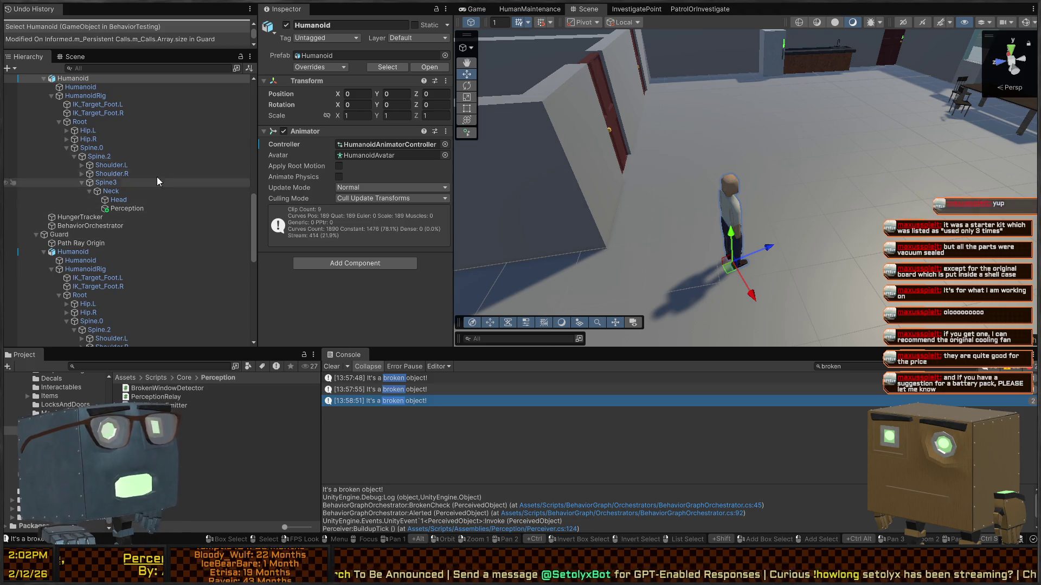
{"action": "left_click_drag", "start_coordinate": [655, 136], "coordinate": [676, 161]}
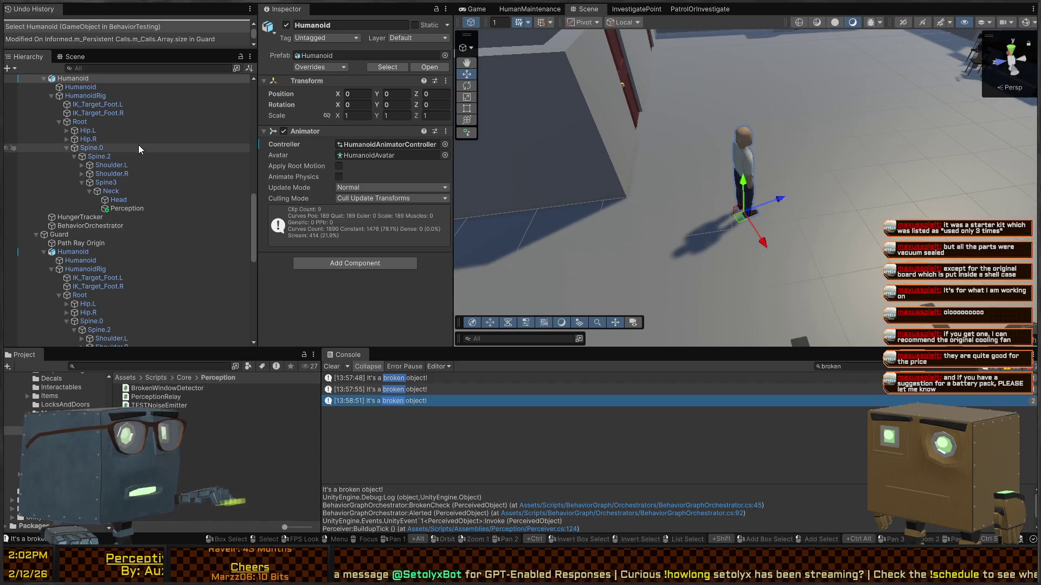
{"action": "scroll", "coordinate": [48, 114], "scroll_direction": "up", "scroll_amount": 2}
{"action": "left_click", "coordinate": [76, 101]}
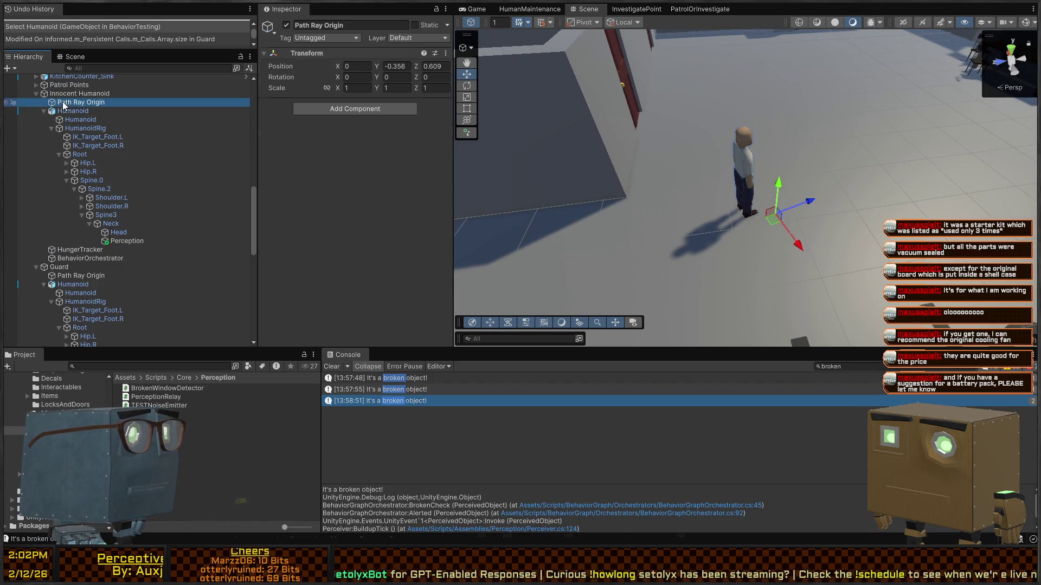
Select Innocent Humanoid and scroll its Inspector to the Perception Relay and Behavior Agents
{"action": "left_click", "coordinate": [80, 93]}
{"action": "scroll", "coordinate": [304, 151], "scroll_direction": "down", "scroll_amount": 3}
{"action": "scroll", "coordinate": [300, 157], "scroll_direction": "down", "scroll_amount": 5}
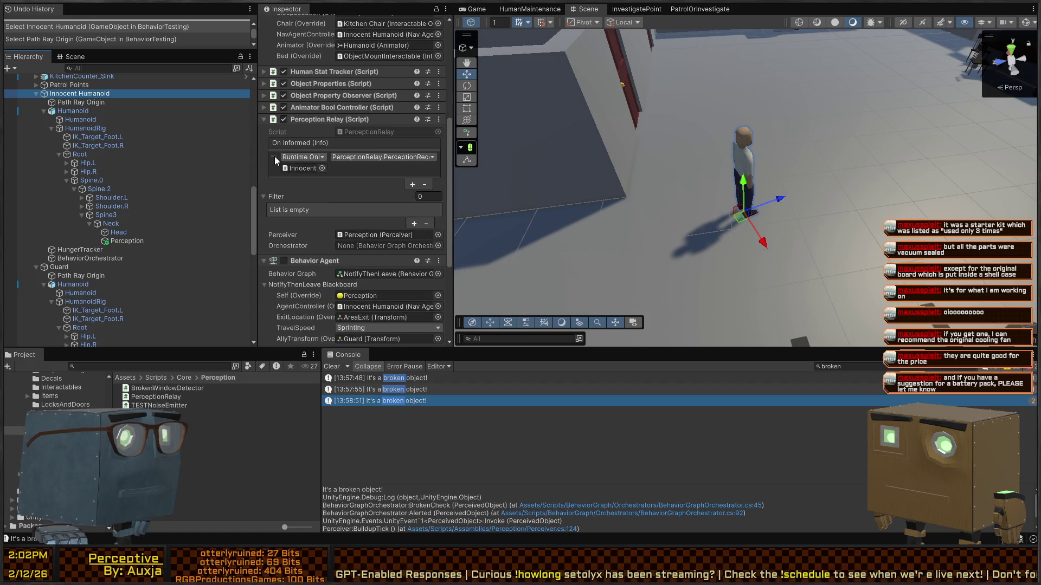
{"action": "left_click_drag", "start_coordinate": [704, 208], "coordinate": [844, 185]}
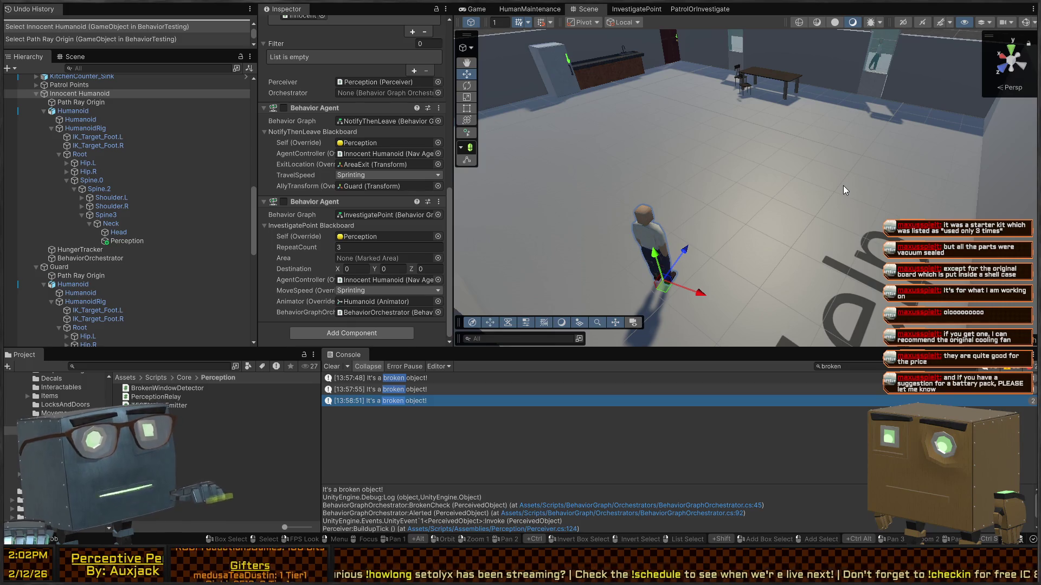
Fly the camera toward the Help floor text while reviewing the NotifyThenLeave and InvestigatePoint blackboards
{"action": "mouse_move", "coordinate": [709, 147]}
{"action": "left_mouse_down"}
{"action": "mouse_move", "coordinate": [733, 215]}
{"action": "mouse_move", "coordinate": [730, 184]}
{"action": "mouse_move", "coordinate": [699, 196]}
{"action": "left_mouse_up"}
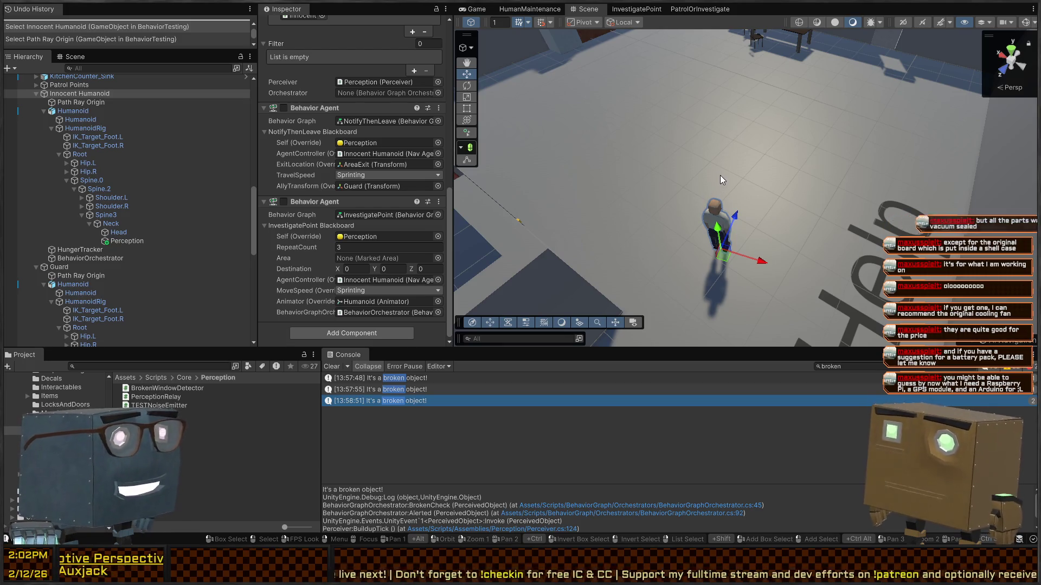
{"action": "left_click_drag", "start_coordinate": [734, 158], "coordinate": [751, 138]}
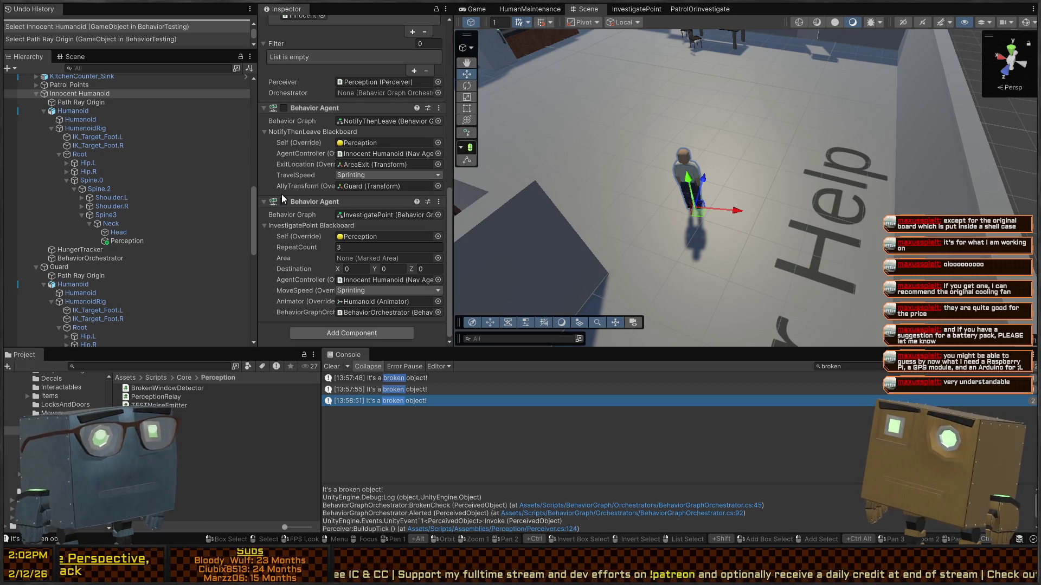
{"action": "mouse_move", "coordinate": [704, 182]}
{"action": "left_mouse_down"}
{"action": "mouse_move", "coordinate": [715, 173]}
{"action": "mouse_move", "coordinate": [677, 185]}
{"action": "left_mouse_up"}
{"action": "scroll", "coordinate": [310, 190], "scroll_direction": "up", "scroll_amount": 8}
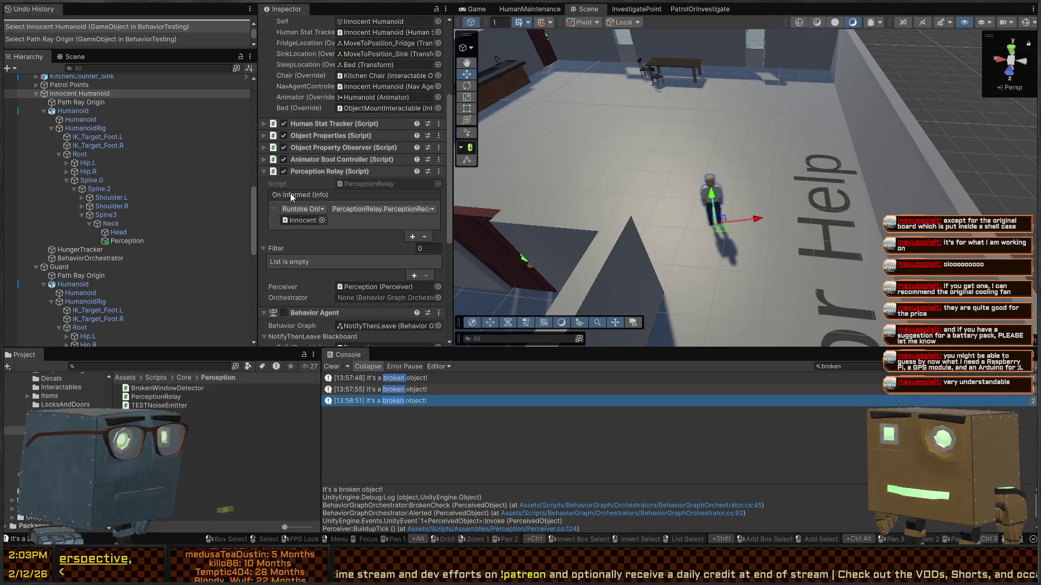
{"action": "scroll", "coordinate": [301, 200], "scroll_direction": "down", "scroll_amount": 5}
{"action": "scroll", "coordinate": [322, 157], "scroll_direction": "up", "scroll_amount": 6}
{"action": "scroll", "coordinate": [314, 170], "scroll_direction": "down", "scroll_amount": 2}
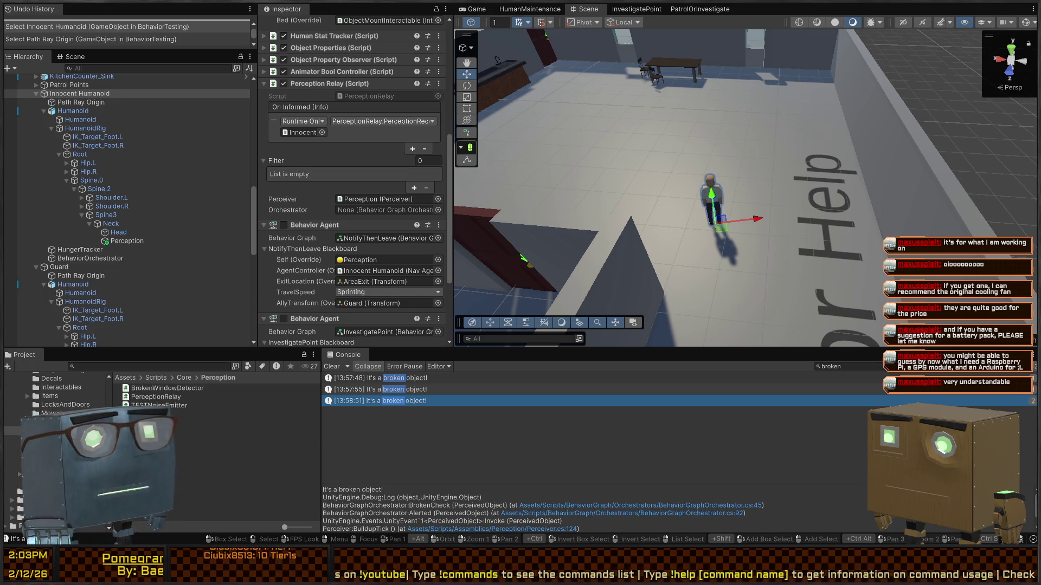
{"action": "mouse_move", "coordinate": [672, 179]}
{"action": "left_mouse_down"}
{"action": "mouse_move", "coordinate": [463, 180]}
{"action": "mouse_move", "coordinate": [819, 203]}
{"action": "mouse_move", "coordinate": [819, 167]}
{"action": "mouse_move", "coordinate": [934, 162]}
{"action": "mouse_move", "coordinate": [820, 158]}
{"action": "left_mouse_up"}
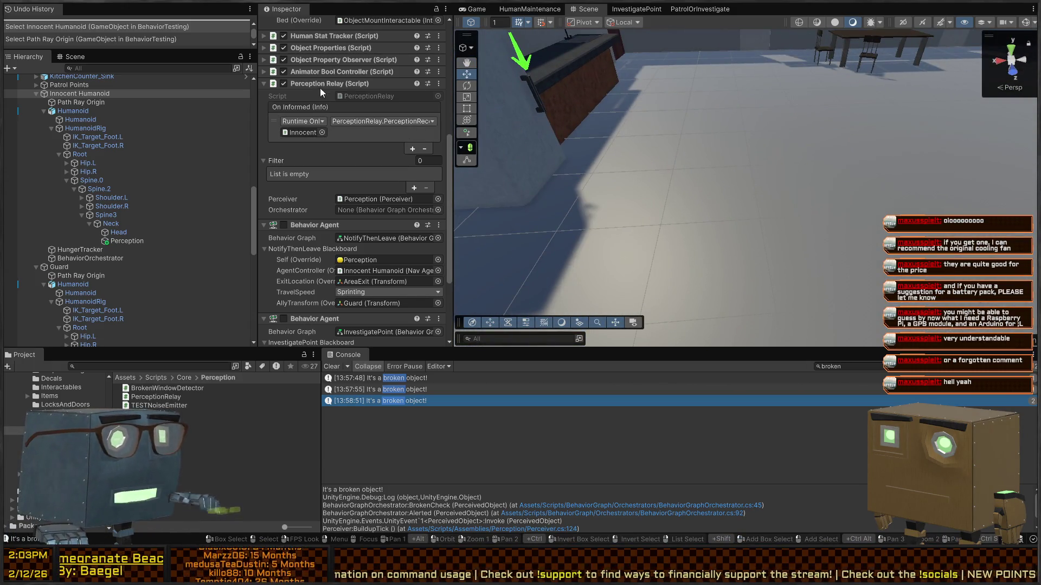
{"action": "scroll", "coordinate": [306, 255], "scroll_direction": "down", "scroll_amount": 5}
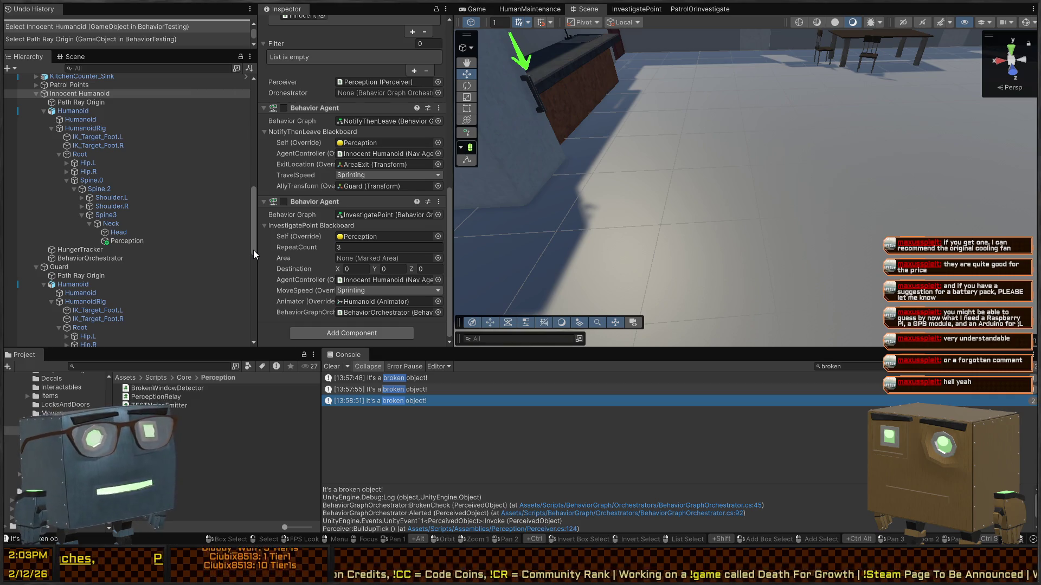
{"action": "right_click", "coordinate": [666, 182]}
Fly the Scene camera over the rooms with WASD, then enter Play mode with Ctrl+P
{"action": "key", "text": "w"}
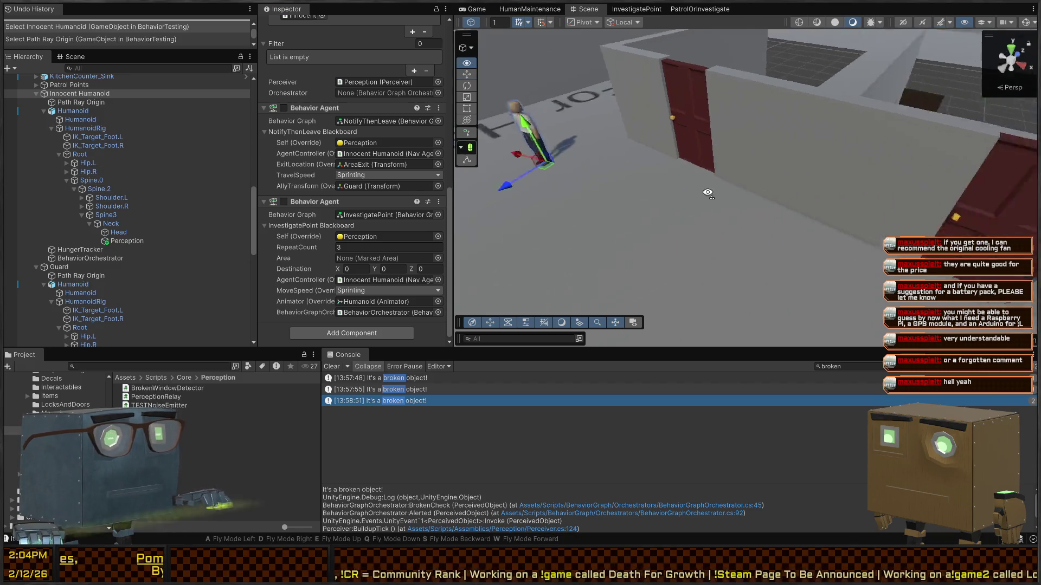
{"action": "key", "text": "s"}
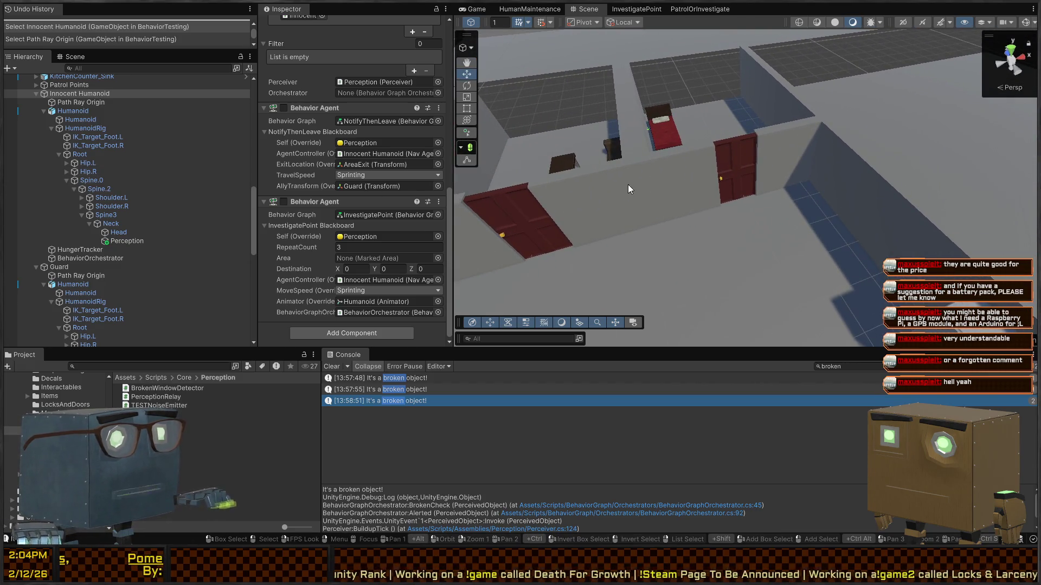
{"action": "key", "text": "w"}
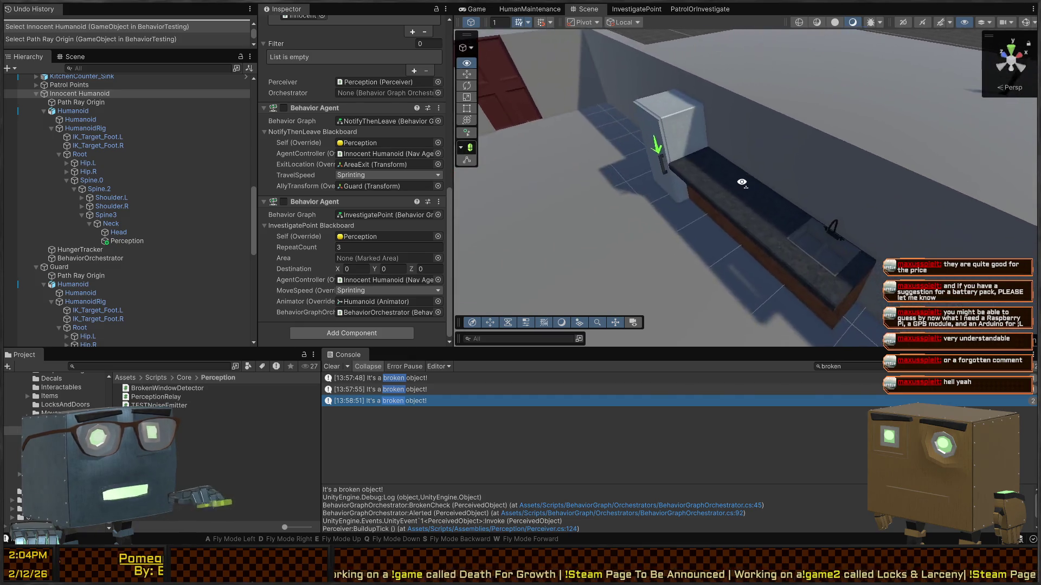
{"action": "key", "text": "a"}
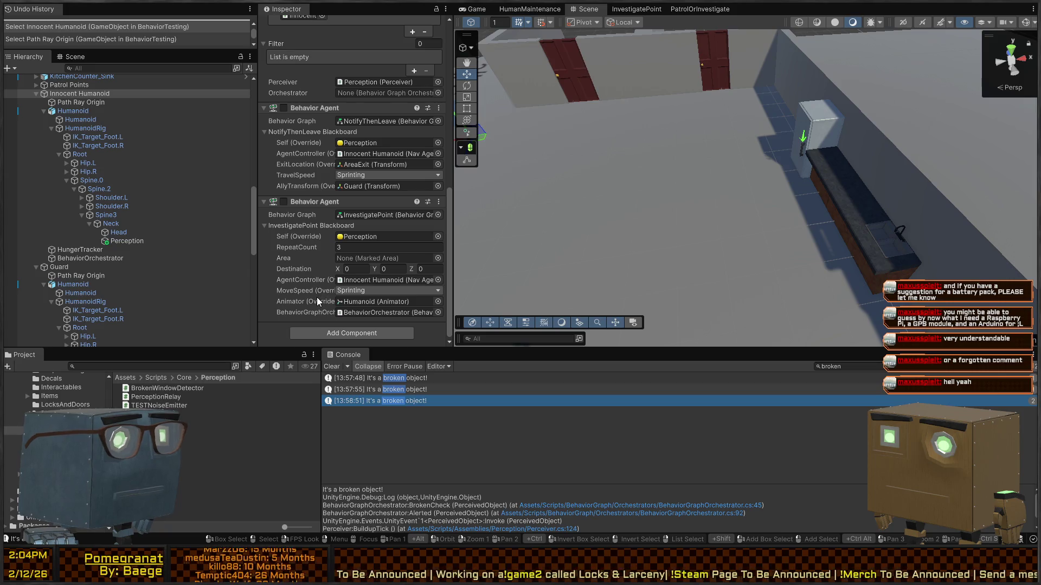
{"action": "key", "text": "s"}
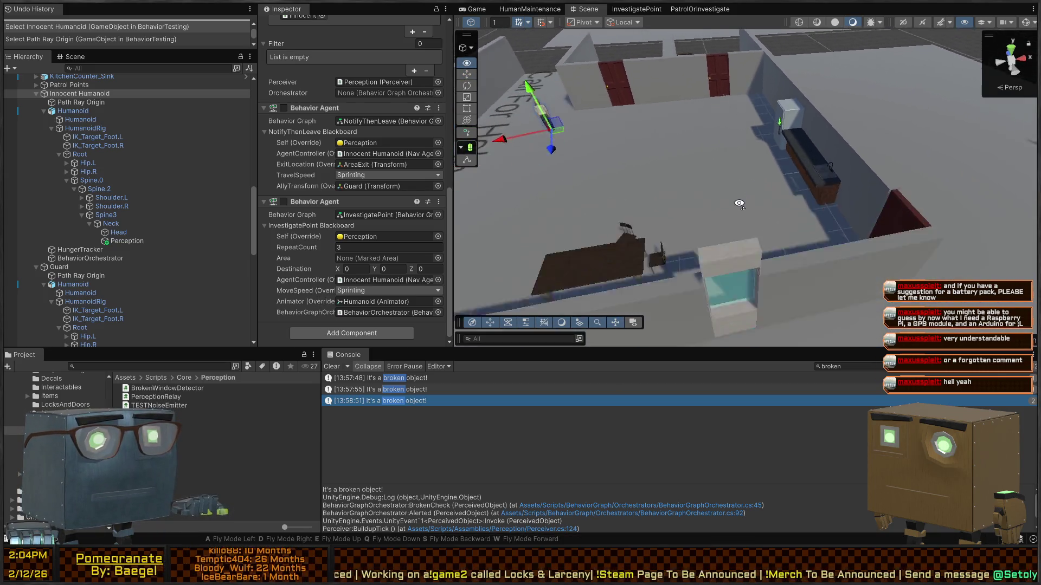
{"action": "key", "text": "ctrl+p"}
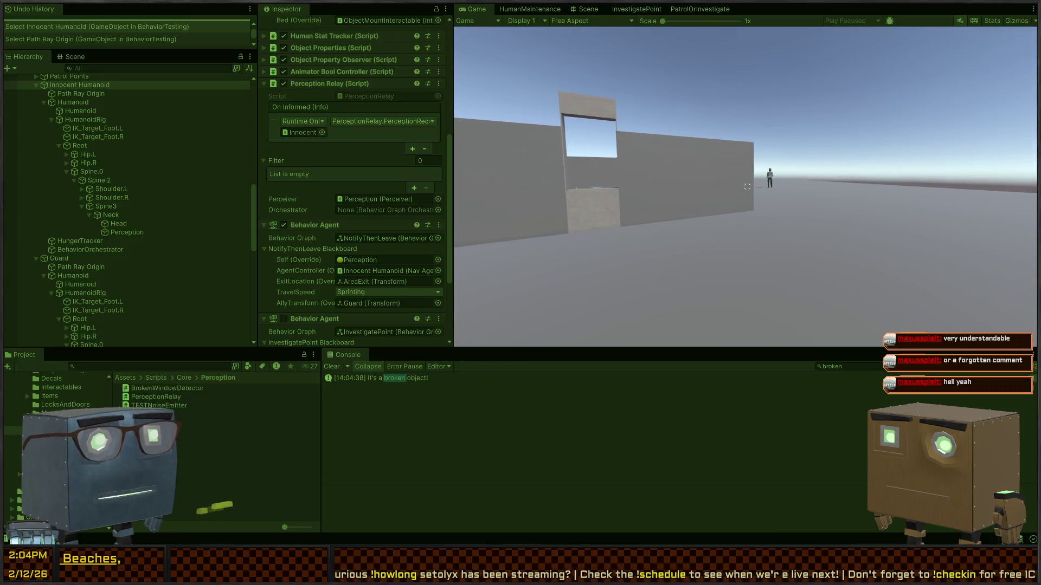
Clear the Console and open the 'It's a broken object!' log at BehaviorGraphOrchestrator.cs line 45
{"action": "left_click", "coordinate": [328, 367]}
{"action": "key", "text": "ctrl+2"}
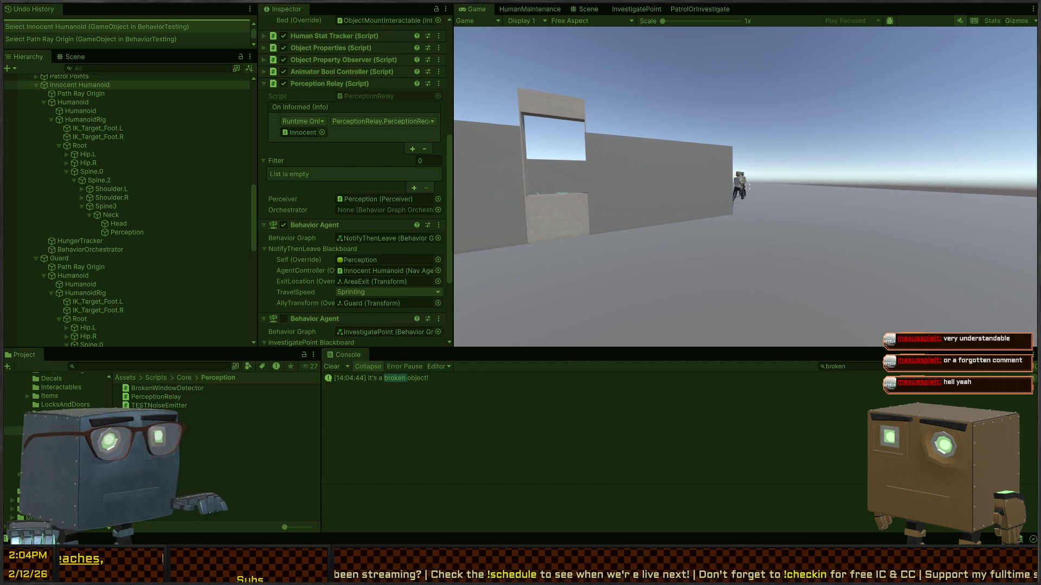
{"action": "key", "text": "ctrl+1"}
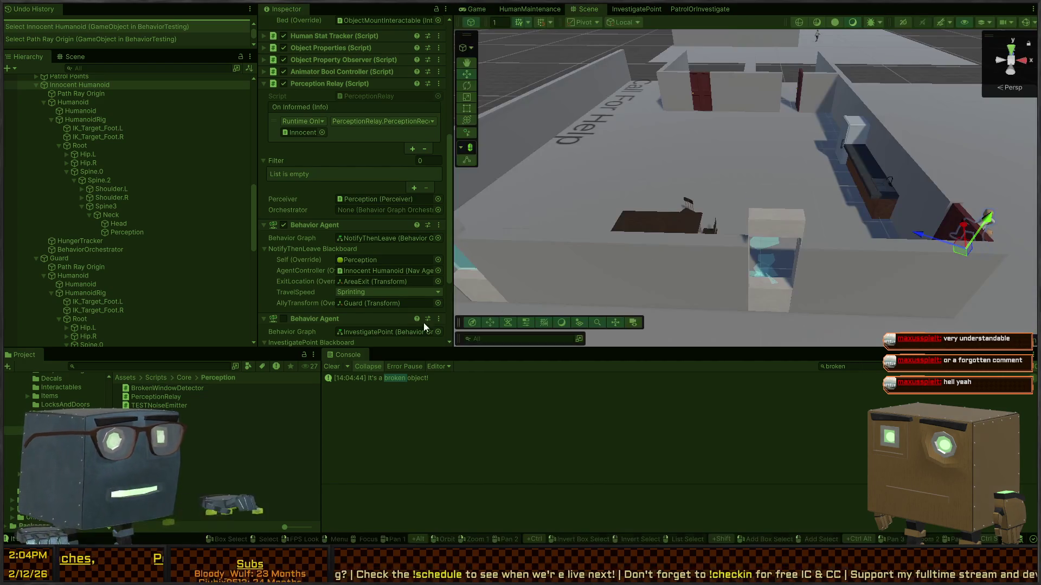
{"action": "left_click", "coordinate": [411, 379]}
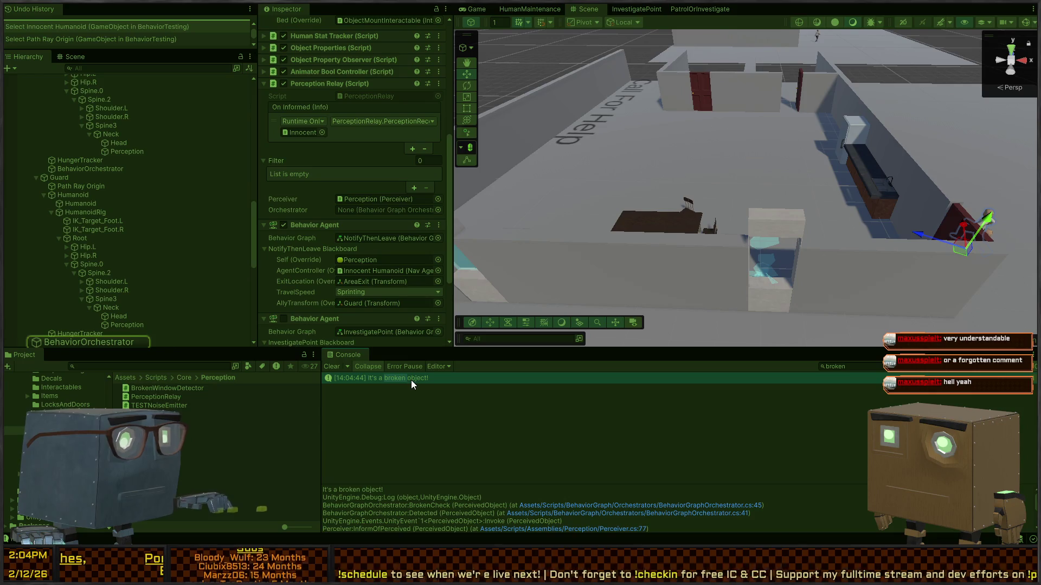
{"action": "double_click", "coordinate": [411, 380]}
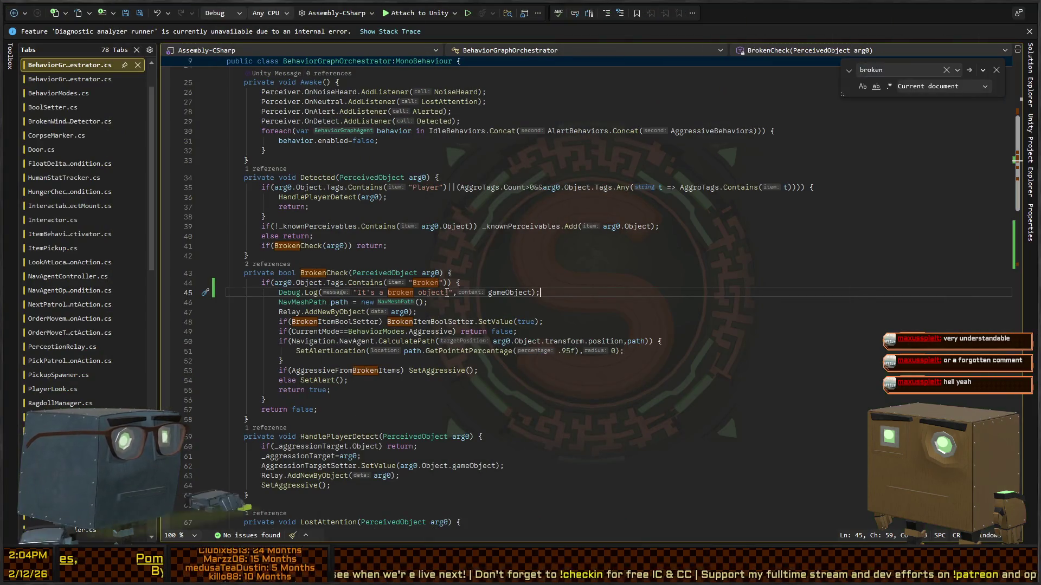
Reopen the BrokenCheck log line in Visual Studio and locate both BrokenCheck calls
{"action": "key", "text": "alt+Tab"}
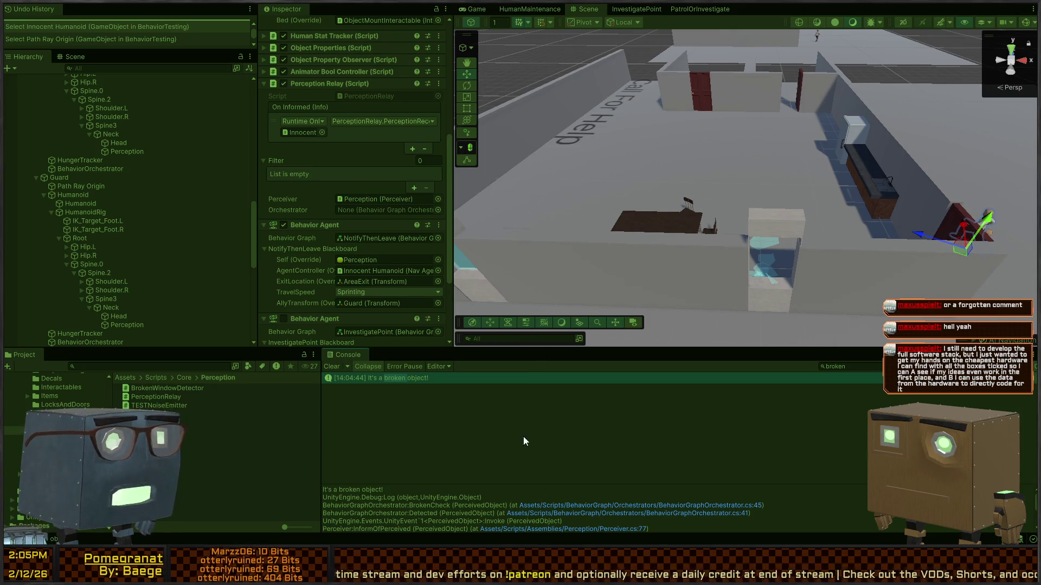
{"action": "double_click", "coordinate": [421, 377]}
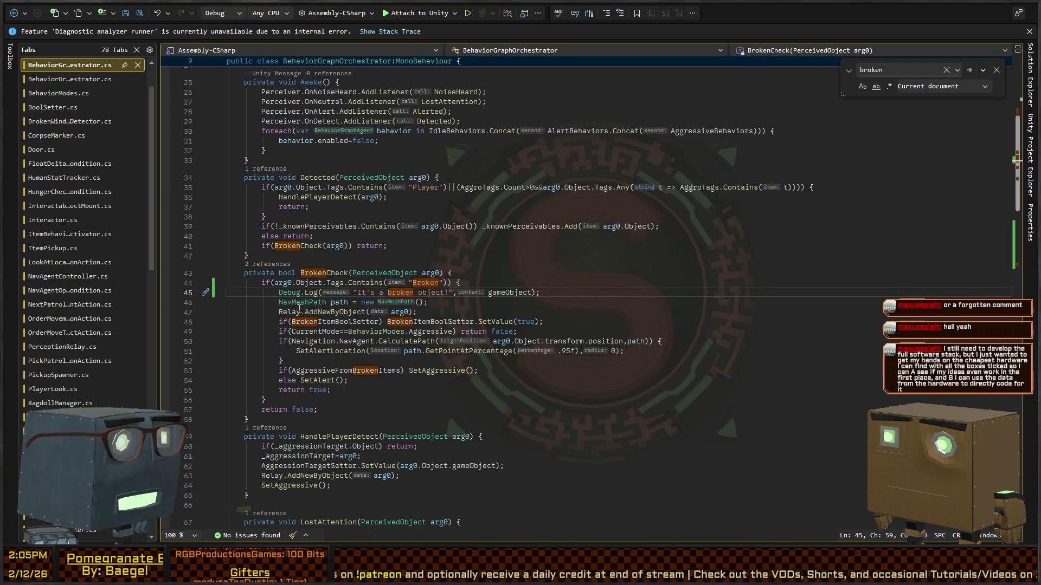
{"action": "double_click", "coordinate": [324, 251]}
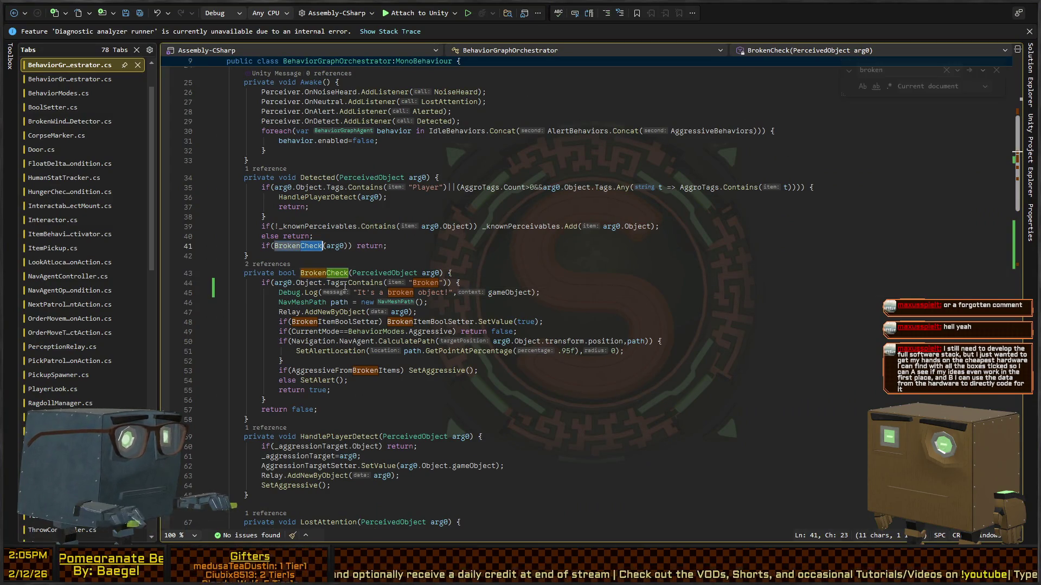
{"action": "key", "text": "ctrl+F3"}
{"action": "key", "text": "ctrl+F3"}
{"action": "key", "text": "ctrl+F3"}
{"action": "key", "text": "ctrl+F3"}
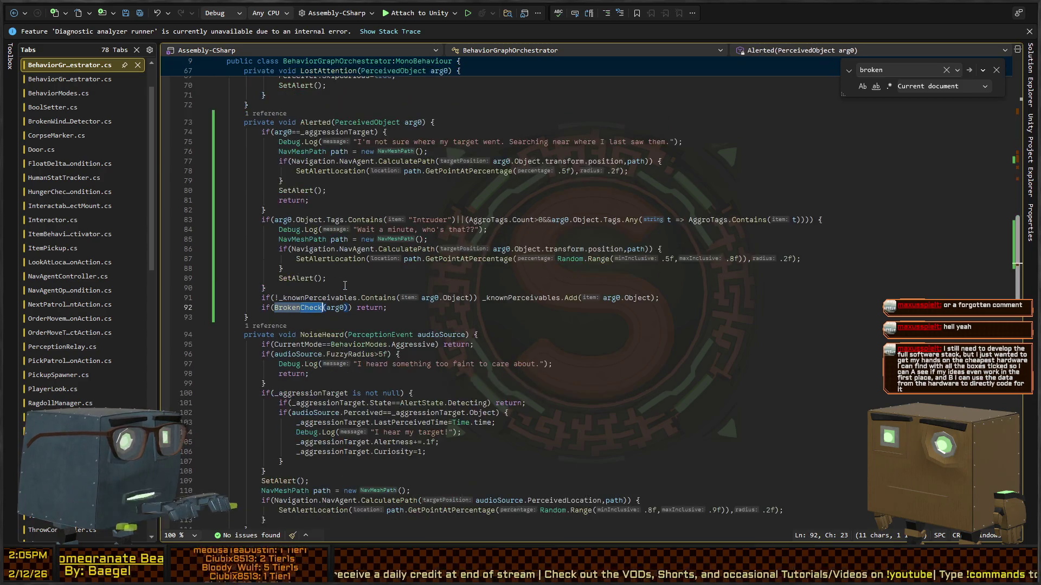
Multi-select the _knownPerceivables checks in Detected and Alerted and add 'else return;' after each
{"action": "key", "text": "Up"}
{"action": "key", "text": "ctrl+Left"}
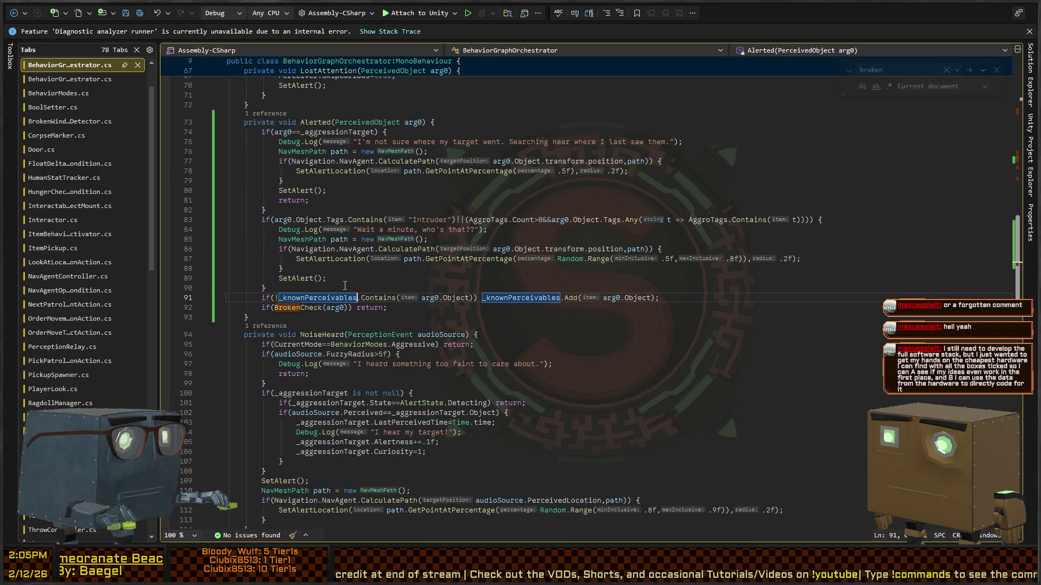
{"action": "key", "text": "ctrl+shift+Right"}
{"action": "key", "text": "ctrl+shift+Right"}
{"action": "key", "text": "ctrl+shift+Right"}
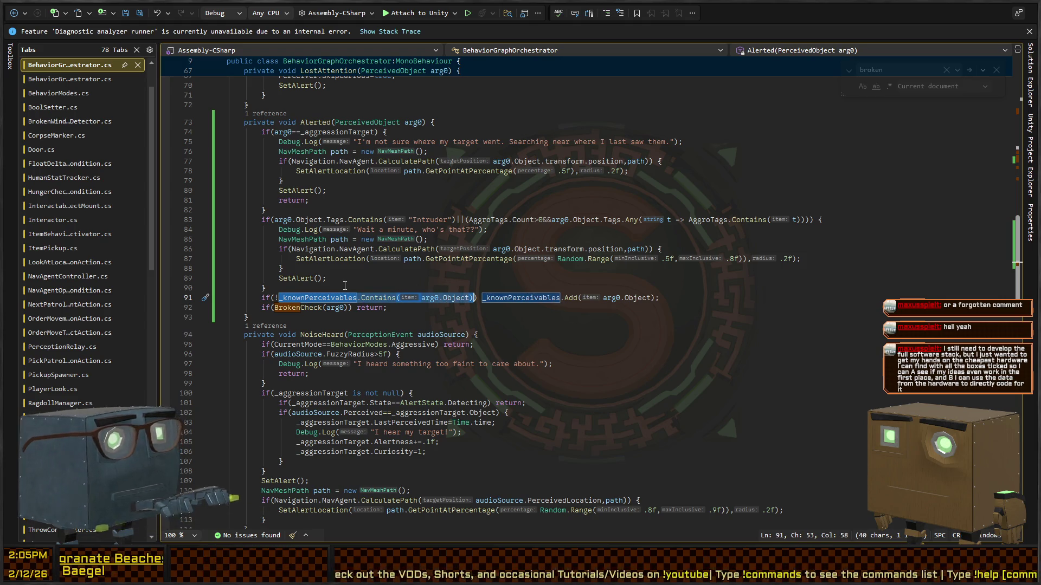
{"action": "key", "text": "ctrl+f"}
{"action": "key", "text": "Right"}
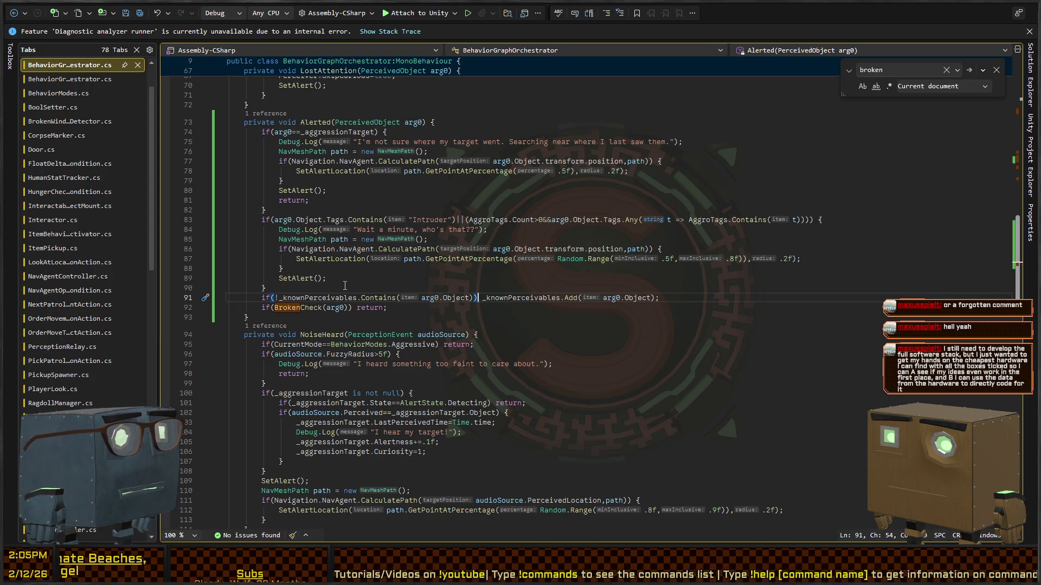
{"action": "key", "text": "Home"}
{"action": "key", "text": "shift+End"}
{"action": "key", "text": "ctrl+shift+Left"}
{"action": "key", "text": "ctrl+shift+Left"}
{"action": "key", "text": "ctrl+shift+Left"}
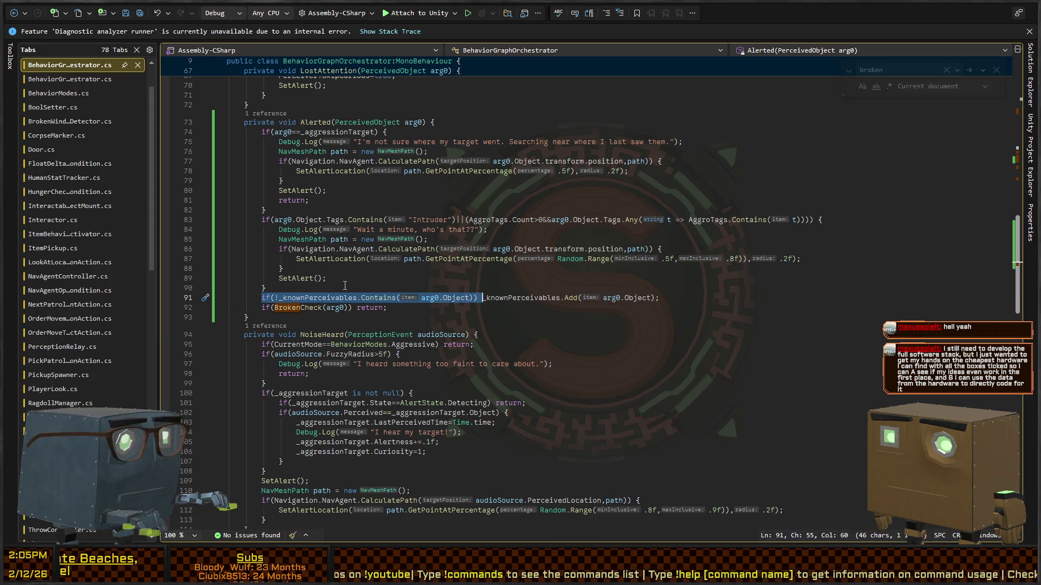
{"action": "key", "text": "Left"}
{"action": "key", "text": "Left"}
{"action": "key", "text": "shift+Home"}
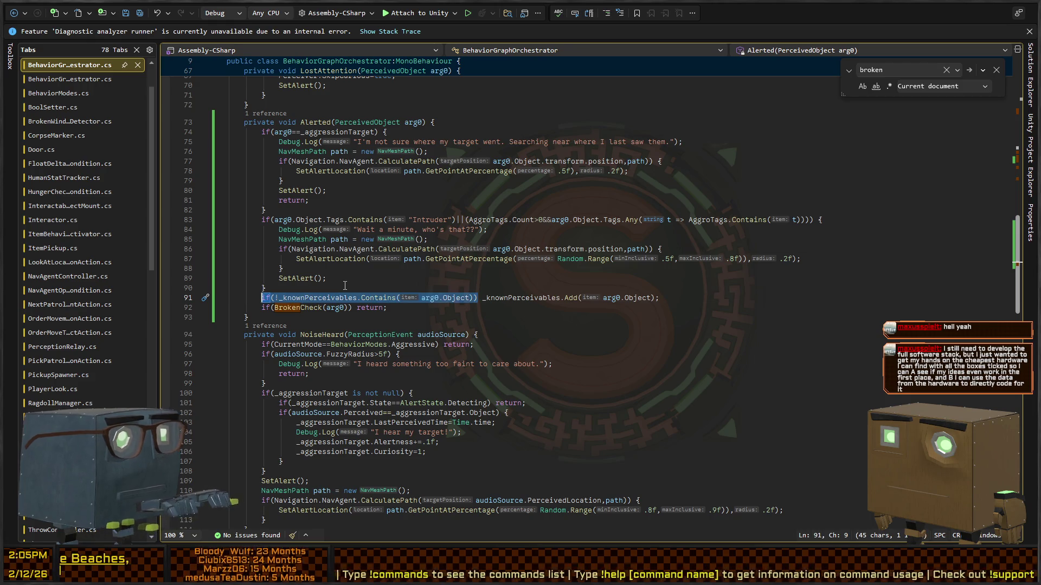
{"action": "key", "text": "shift+alt+period"}
{"action": "key", "text": "Right"}
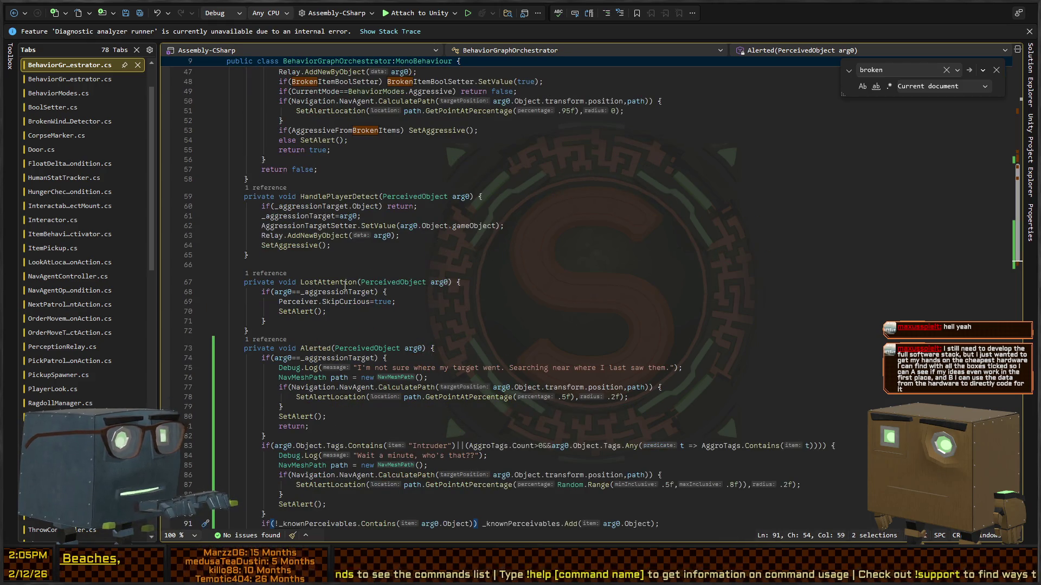
{"action": "key", "text": "Return"}
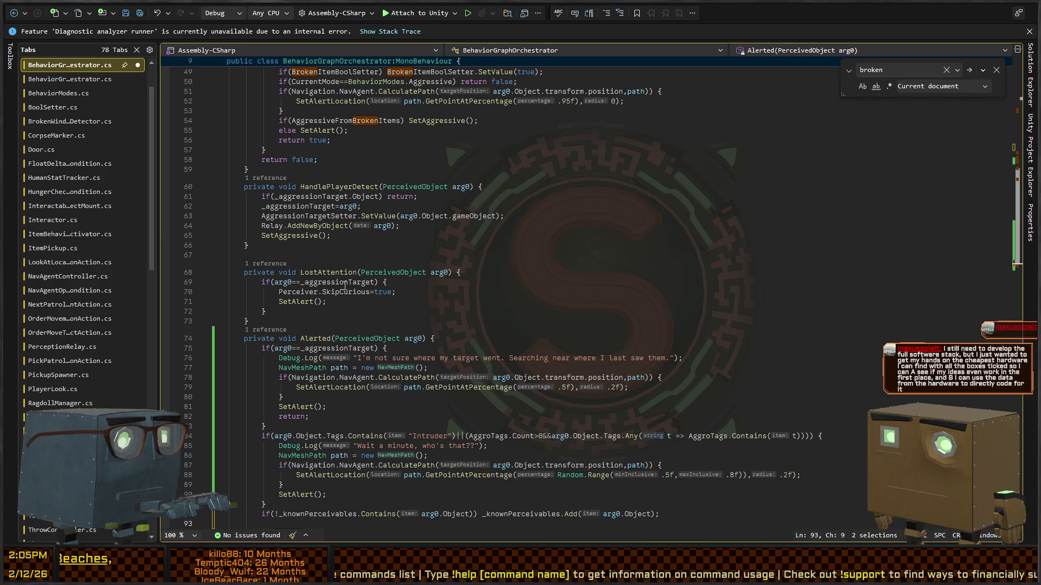
{"action": "type", "text": "else return;"}
Save the script and delete the duplicate else return line in Detected
{"action": "key", "text": "ctrl+s"}
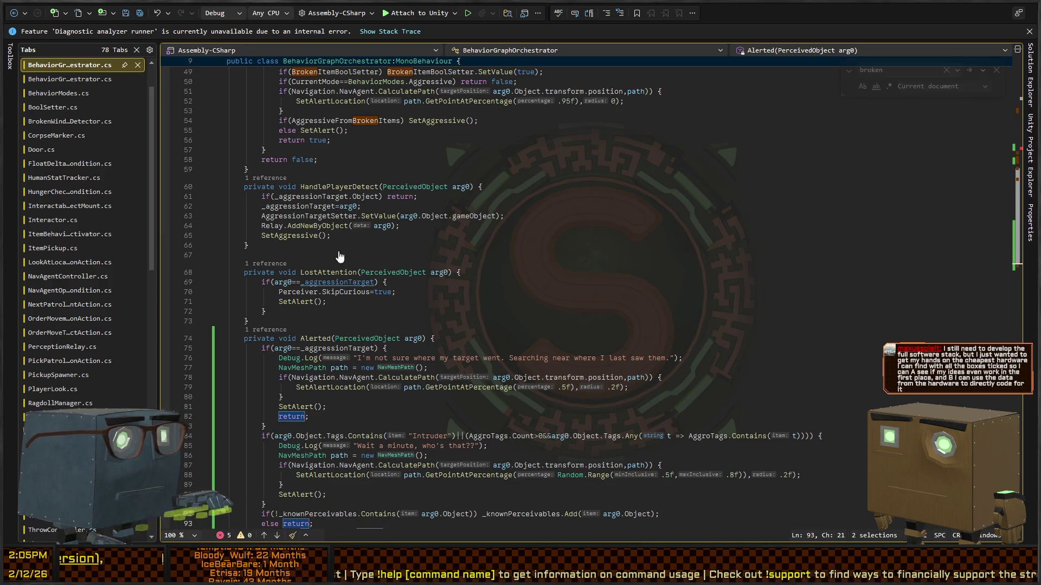
{"action": "scroll", "coordinate": [446, 257], "scroll_direction": "up", "scroll_amount": 5}
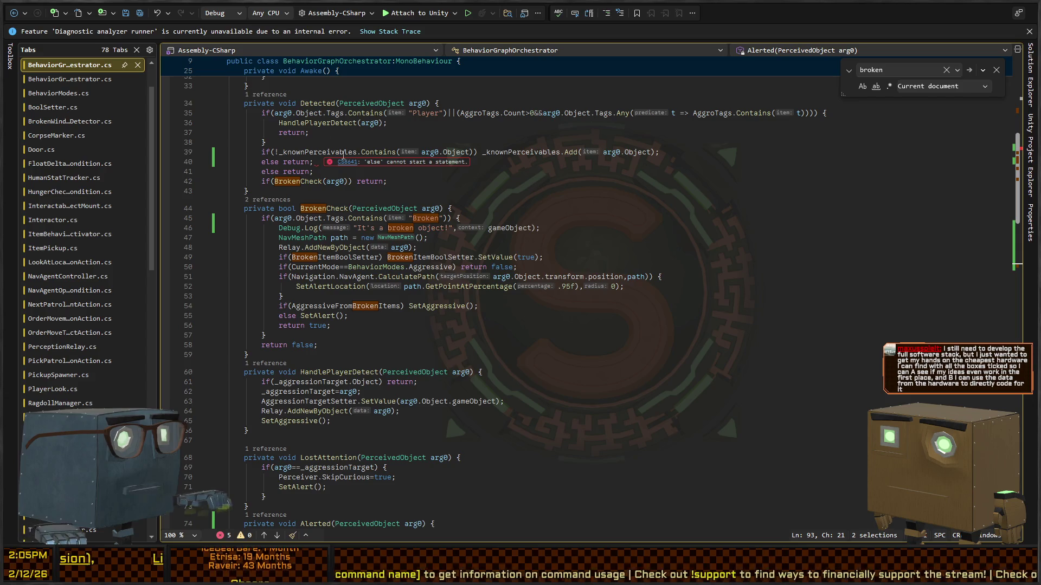
{"action": "left_click", "coordinate": [320, 172]}
{"action": "key", "text": "Escape"}
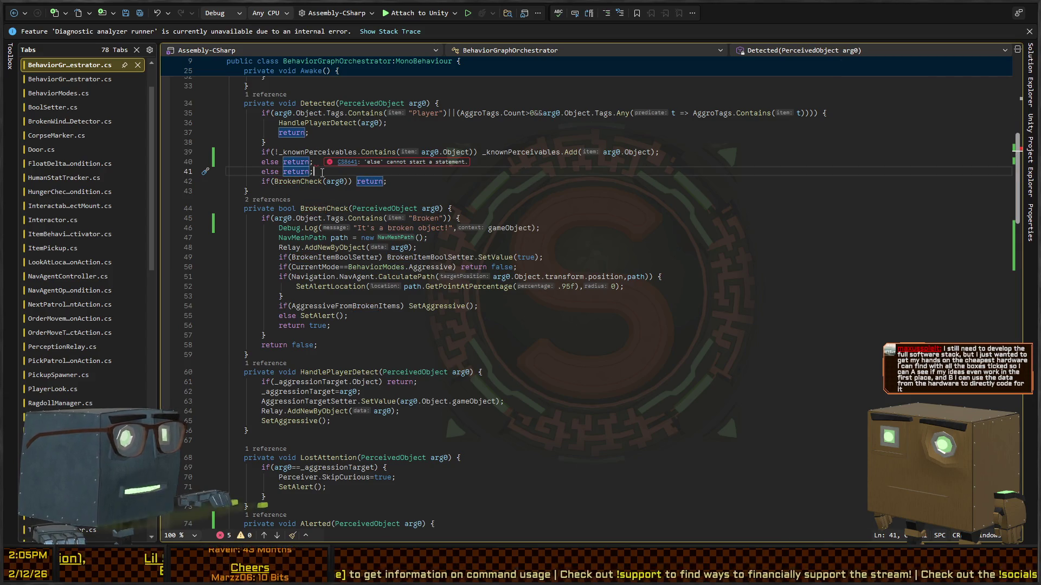
{"action": "key", "text": "shift+Home"}
{"action": "key", "text": "BackSpace"}
{"action": "key", "text": "BackSpace"}
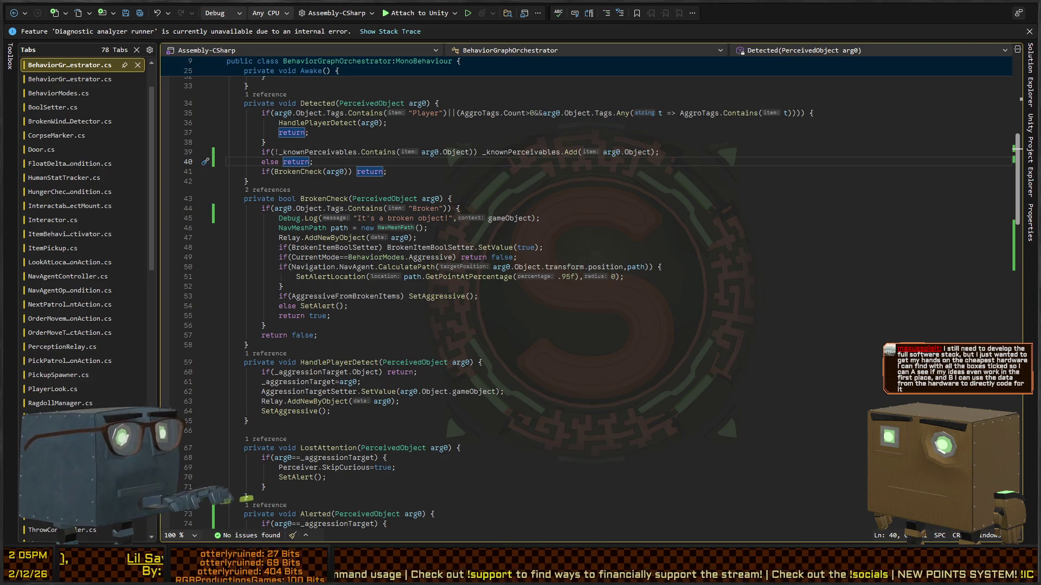
Return to Unity and start Play mode to test the change
{"action": "key", "text": "alt+Tab"}
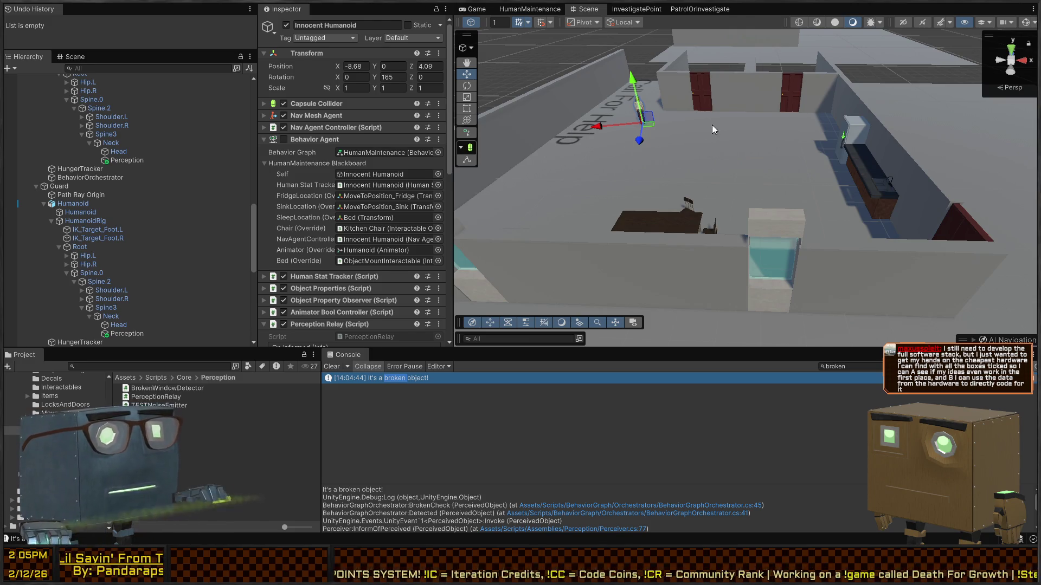
{"action": "mouse_move", "coordinate": [713, 129]}
{"action": "left_mouse_down"}
{"action": "mouse_move", "coordinate": [731, 103]}
{"action": "mouse_move", "coordinate": [798, 144]}
{"action": "left_mouse_up"}
{"action": "key", "text": "ctrl+p"}
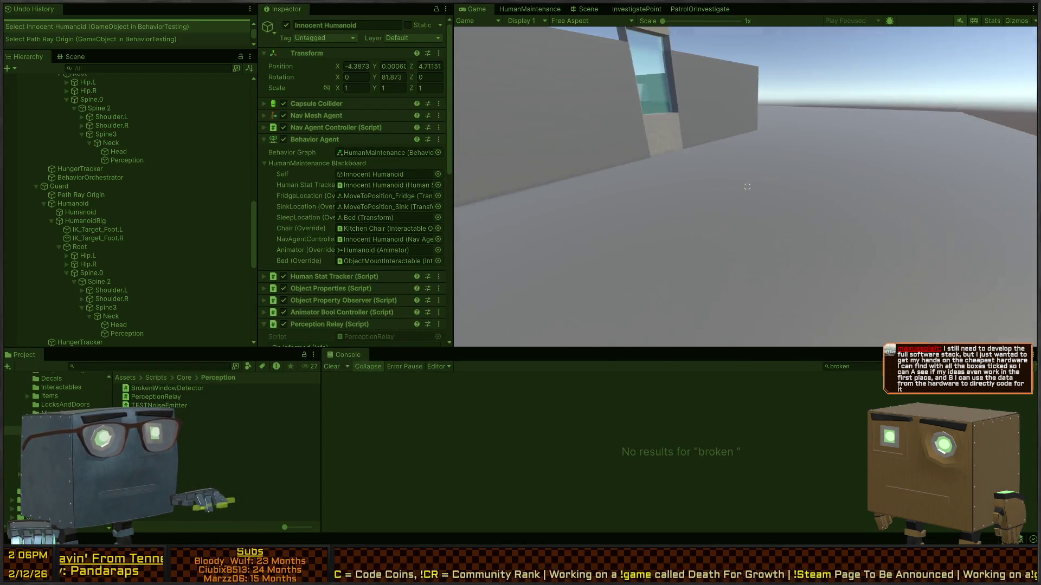
Walk to the test window, smash its glass with the crowbar, then walk toward the distant figures
{"action": "key", "text": "w"}
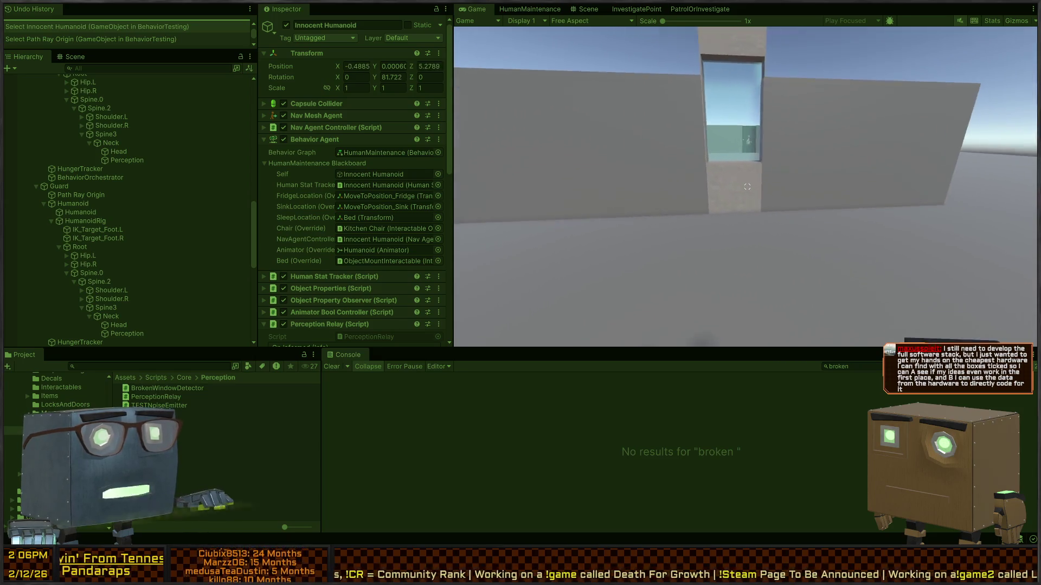
{"action": "left_click", "coordinate": [747, 186]}
{"action": "key", "text": "s"}
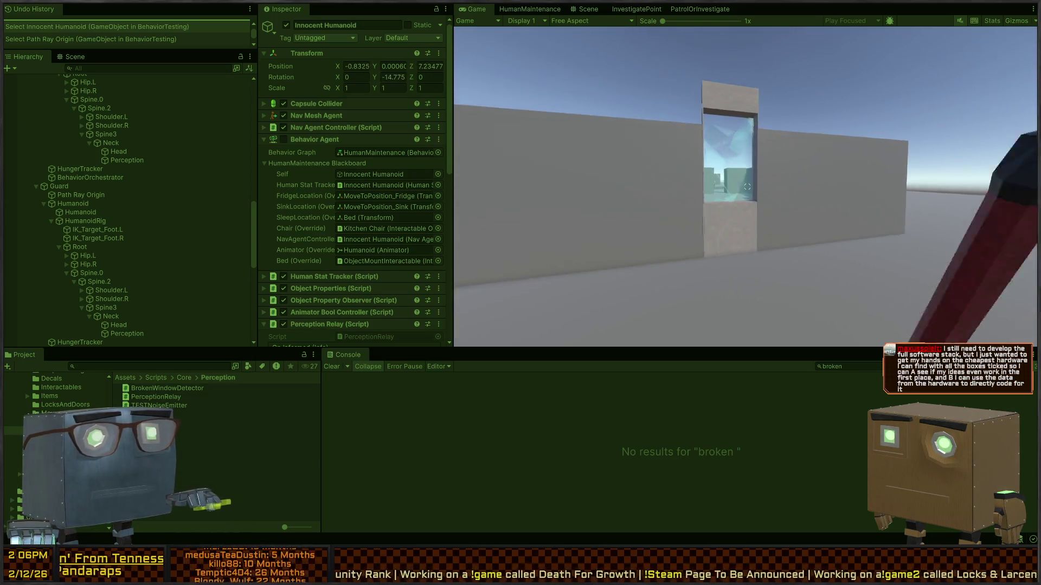
{"action": "key", "text": "s"}
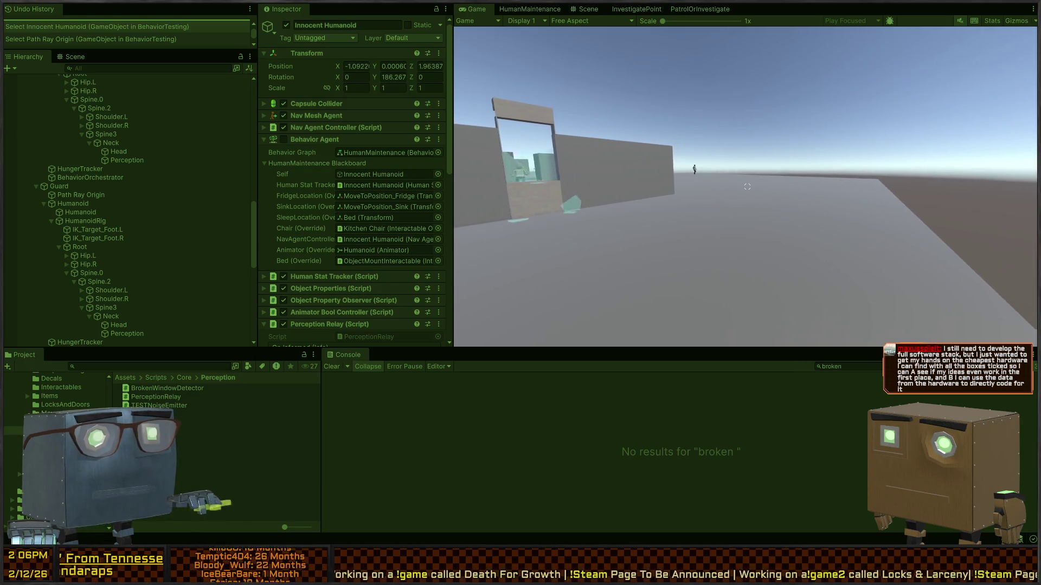
{"action": "key", "text": "w"}
{"action": "left_click", "coordinate": [747, 186]}
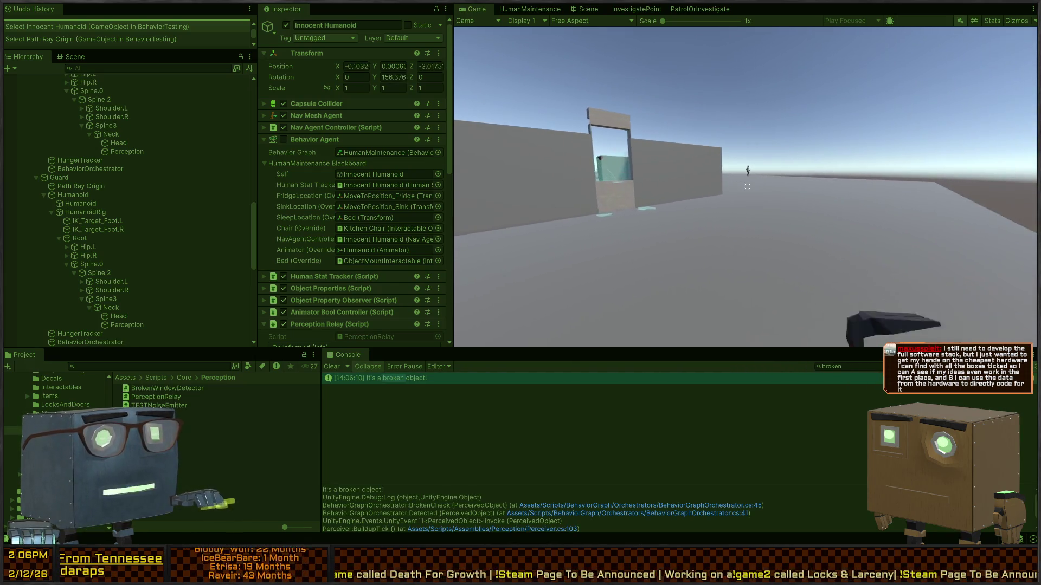
{"action": "key", "text": "w"}
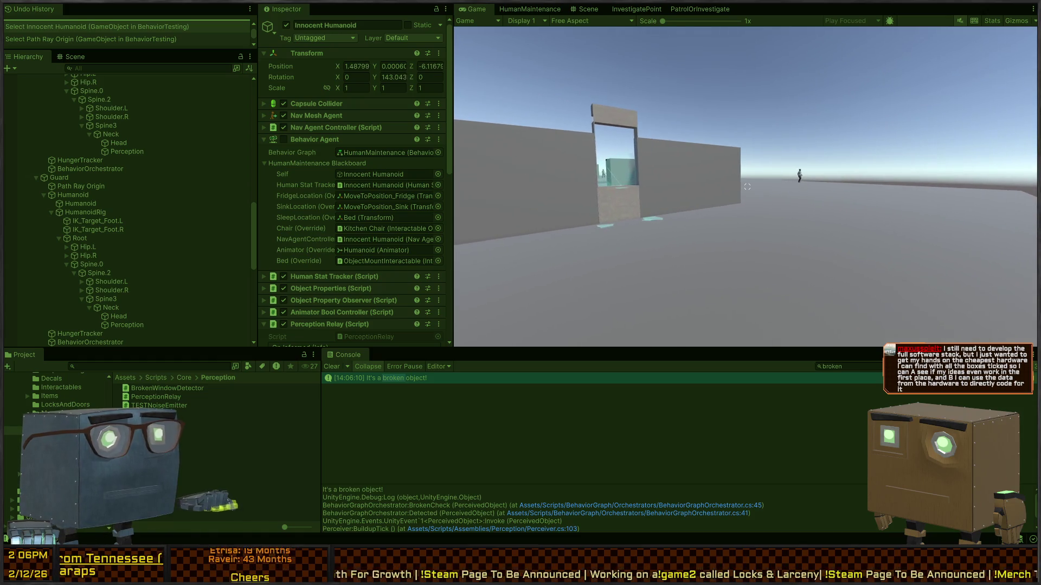
{"action": "key", "text": "w"}
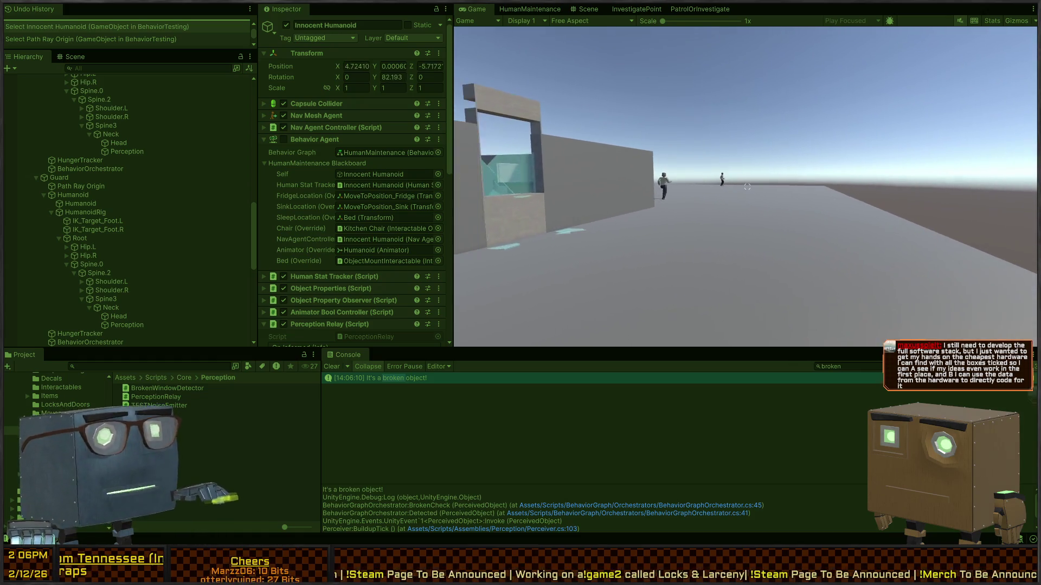
{"action": "key", "text": "w"}
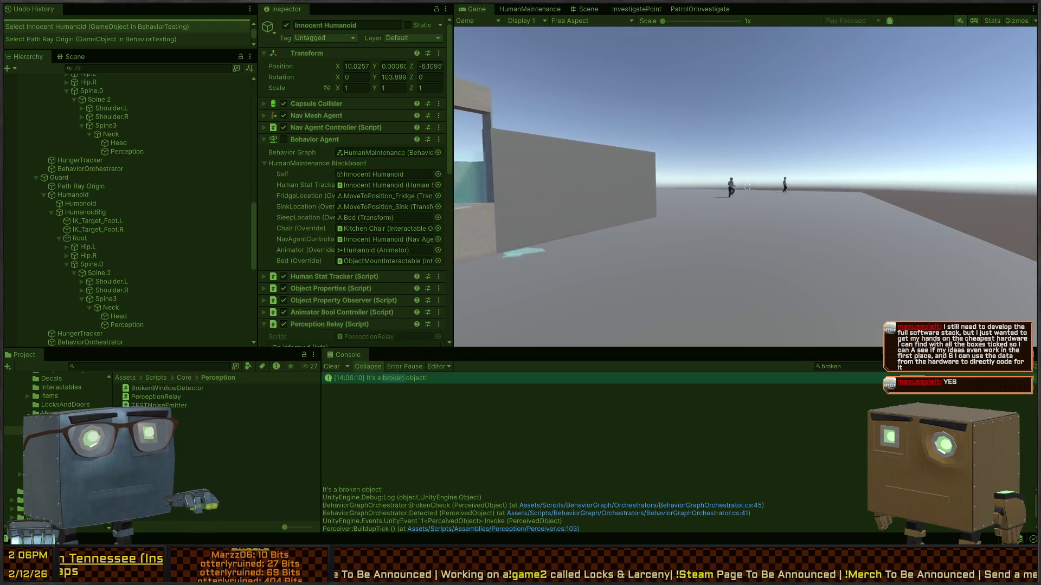
{"action": "key", "text": "w"}
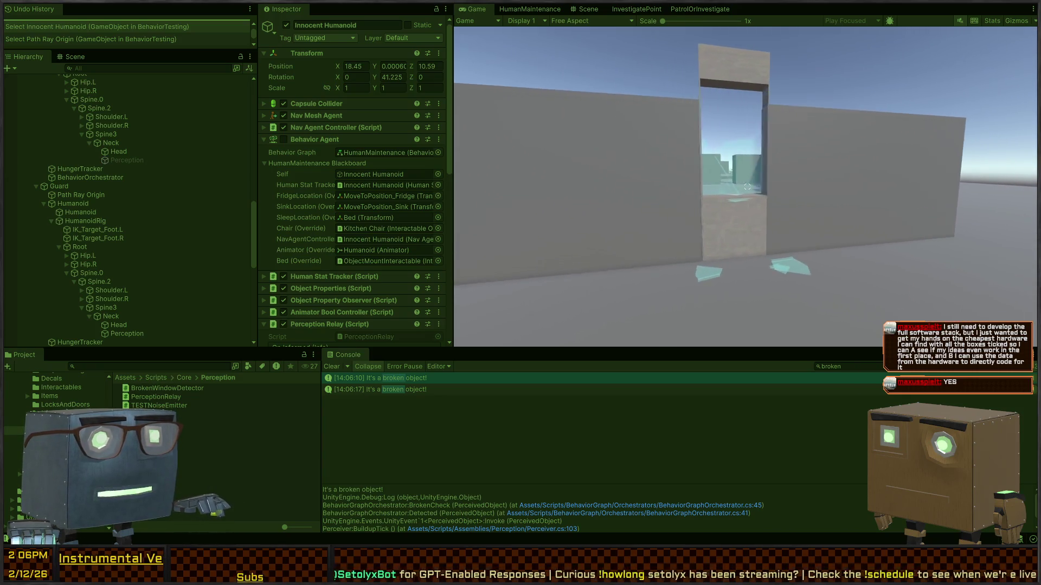
In the Scene view, fly over the level and select the floor Quad to see its Box Collider and NavMesh Modifier
{"action": "left_click", "coordinate": [584, 9]}
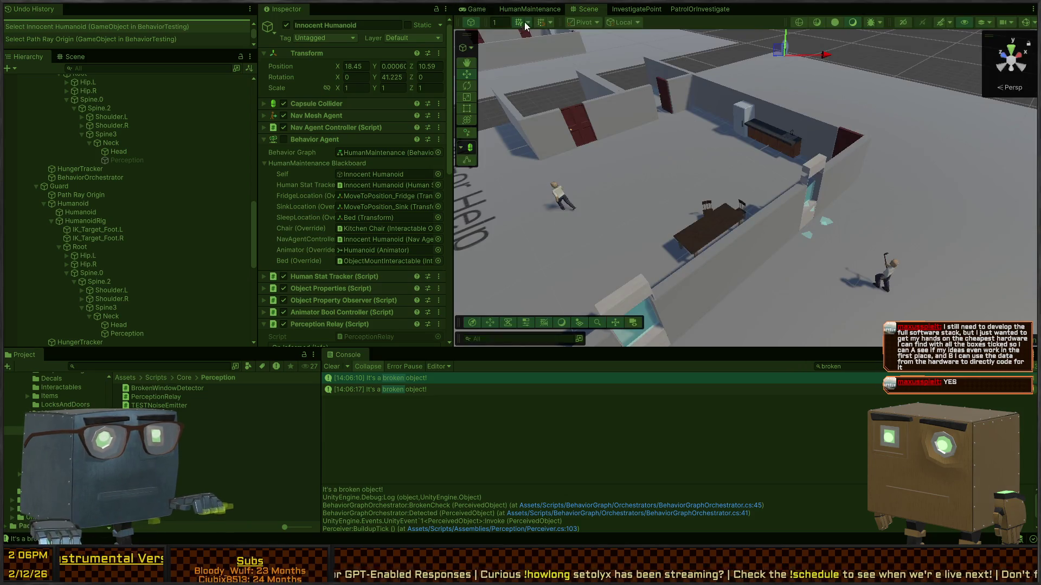
{"action": "left_click_drag", "start_coordinate": [740, 176], "coordinate": [725, 179]}
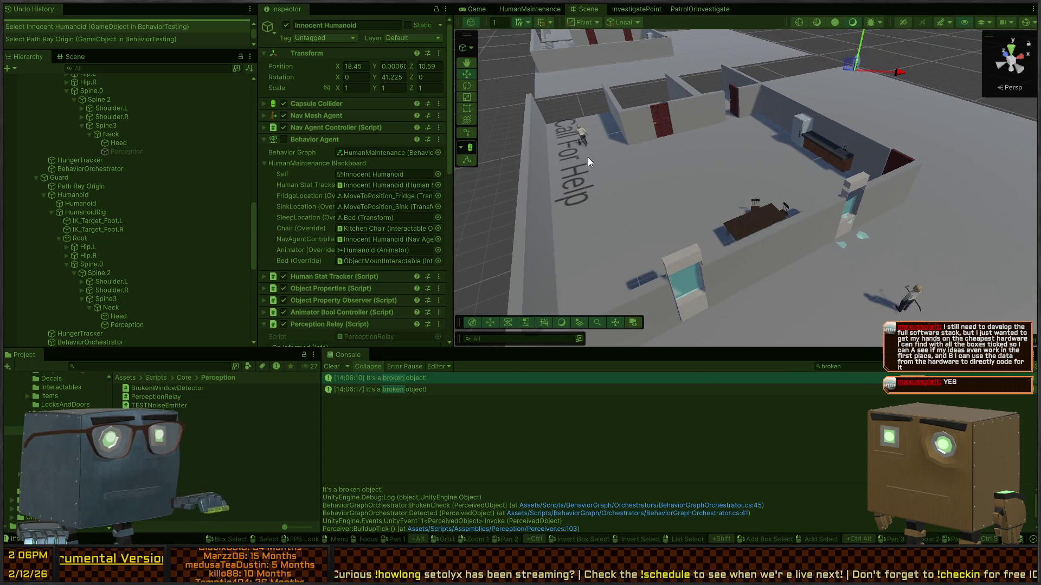
{"action": "left_click_drag", "start_coordinate": [590, 155], "coordinate": [637, 170]}
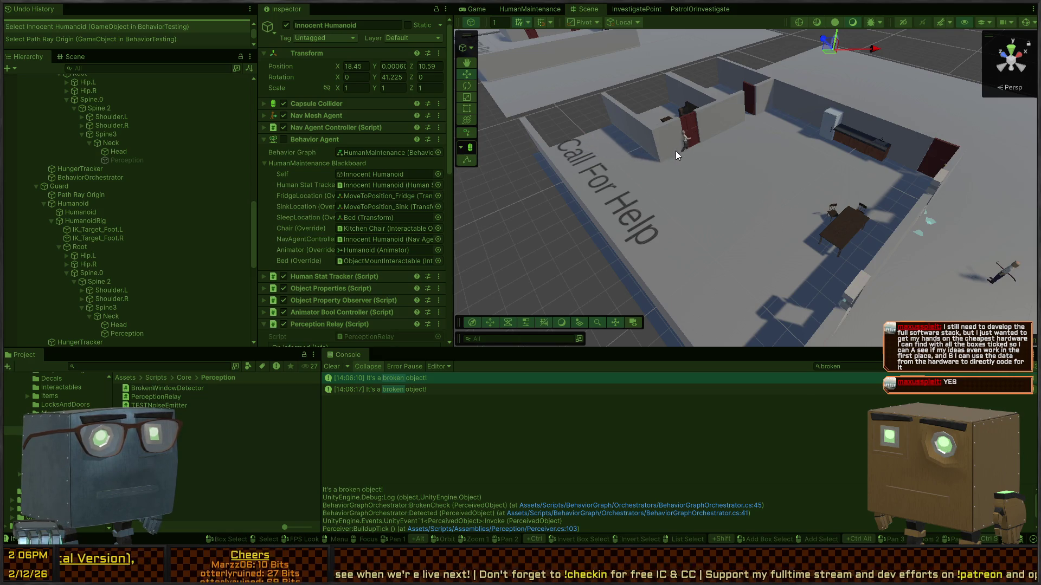
{"action": "mouse_move", "coordinate": [816, 144]}
{"action": "left_mouse_down"}
{"action": "mouse_move", "coordinate": [843, 147]}
{"action": "mouse_move", "coordinate": [775, 169]}
{"action": "mouse_move", "coordinate": [652, 176]}
{"action": "mouse_move", "coordinate": [794, 182]}
{"action": "mouse_move", "coordinate": [801, 169]}
{"action": "mouse_move", "coordinate": [899, 142]}
{"action": "mouse_move", "coordinate": [845, 138]}
{"action": "left_mouse_up"}
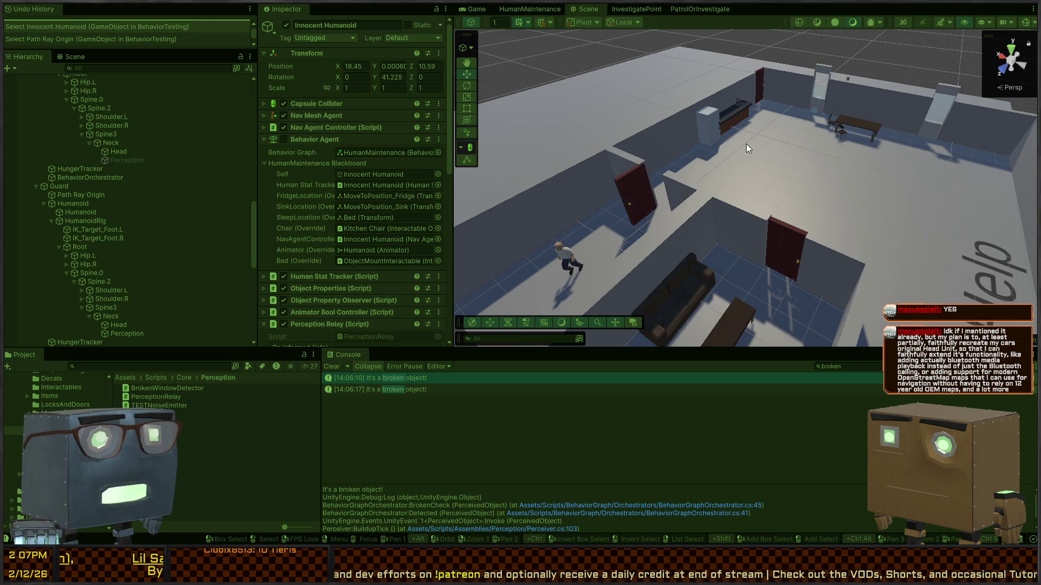
{"action": "left_click", "coordinate": [718, 129]}
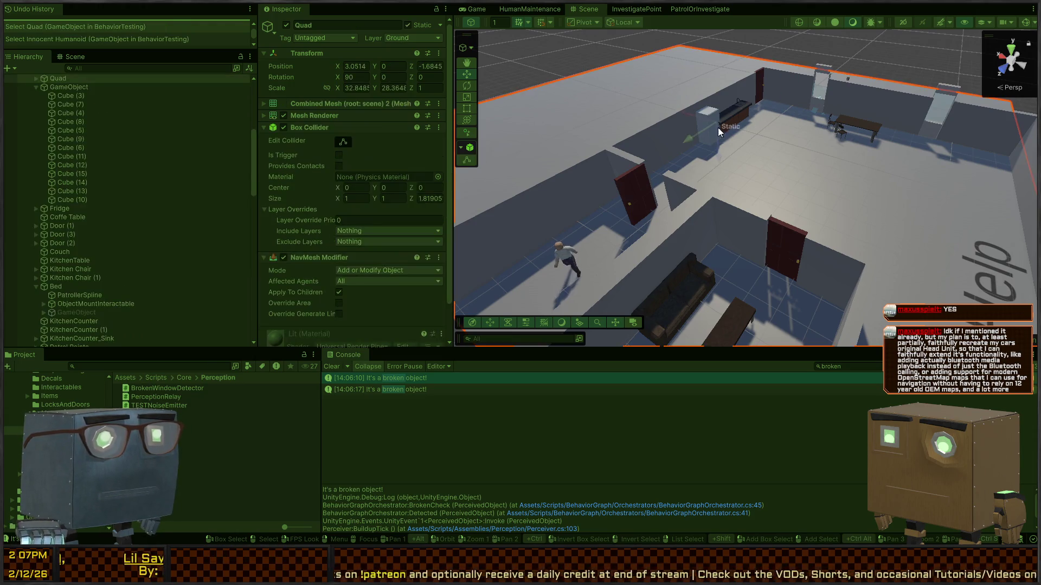
Select the Humanoid to show its Skinned Mesh Renderer, clear the Console, zoom out, and stop Play mode
{"action": "left_click", "coordinate": [580, 66]}
{"action": "scroll", "coordinate": [705, 169], "scroll_direction": "up", "scroll_amount": 5}
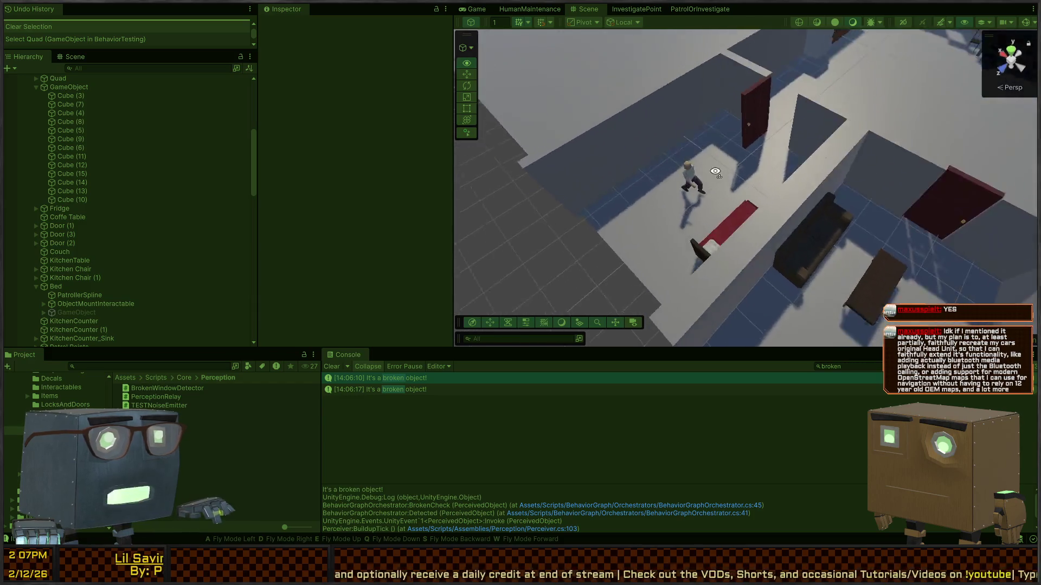
{"action": "left_click", "coordinate": [751, 173]}
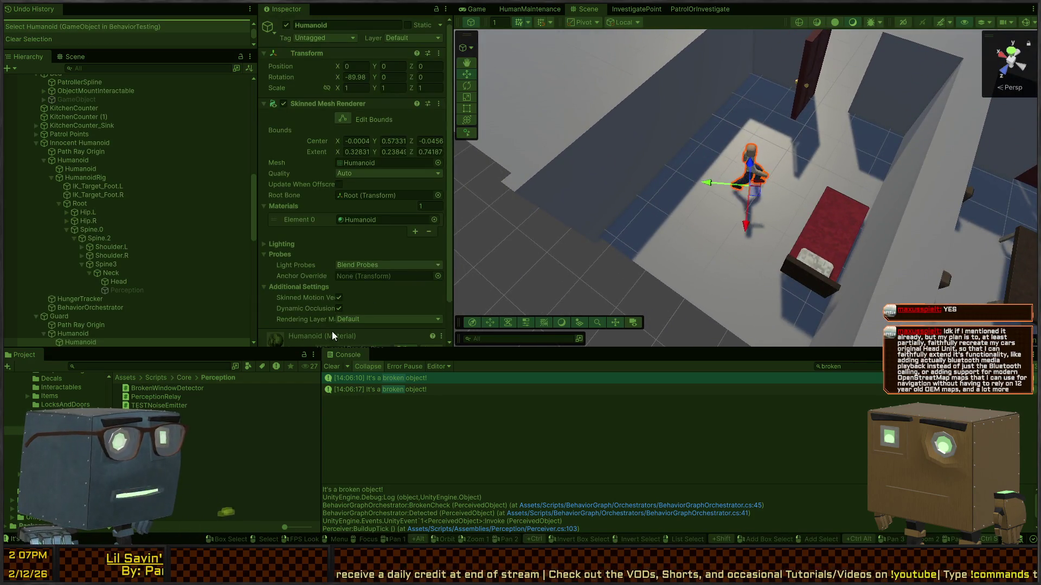
{"action": "left_click", "coordinate": [335, 366]}
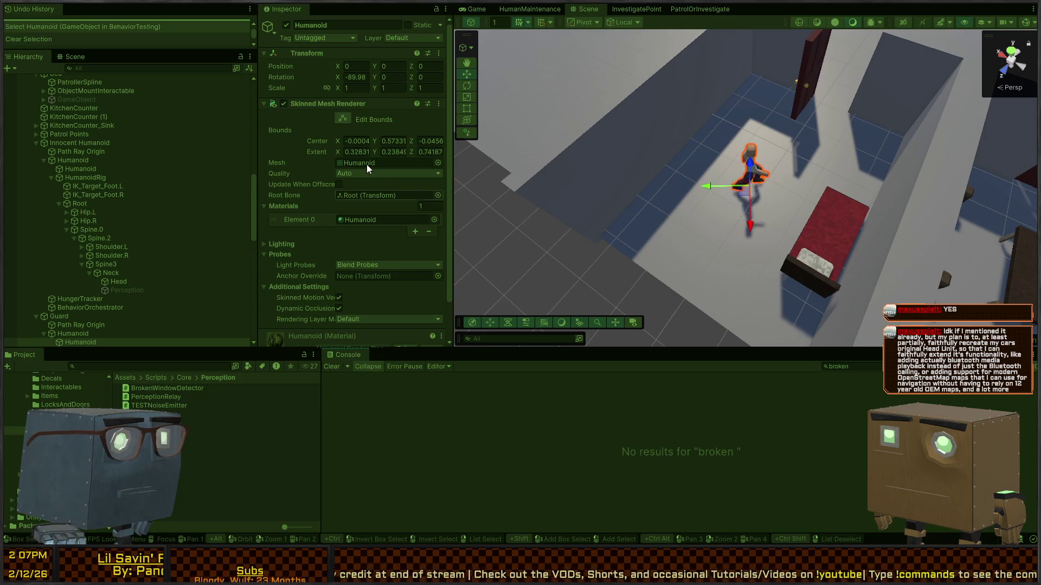
{"action": "scroll", "coordinate": [704, 217], "scroll_direction": "down", "scroll_amount": 5}
{"action": "left_click_drag", "start_coordinate": [705, 217], "coordinate": [864, 121]}
{"action": "key", "text": "ctrl+p"}
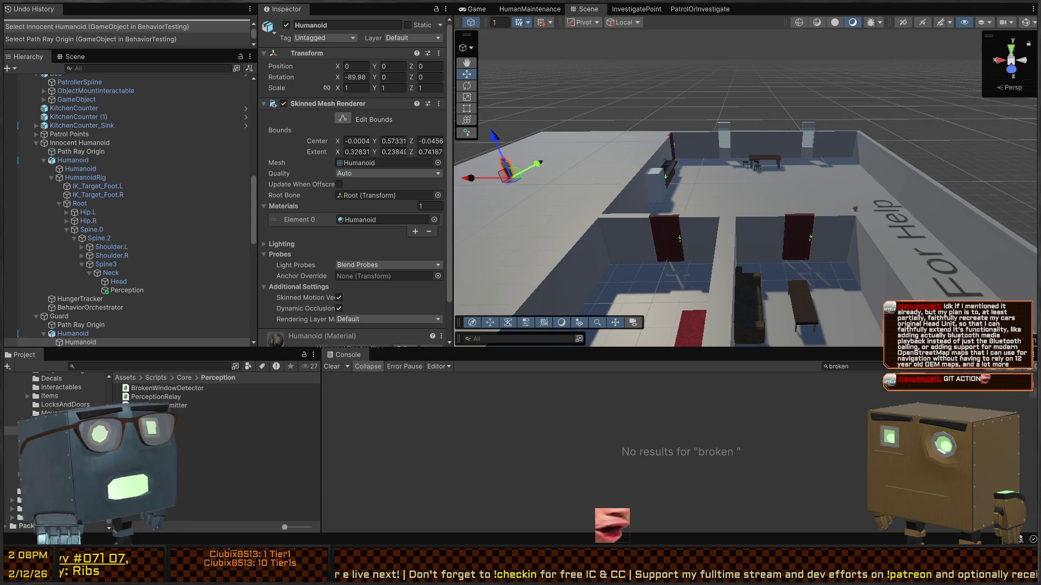
Open Assets > Scripts > Assemblies in the Project window and select the Data folder
{"action": "mouse_move", "coordinate": [720, 116]}
{"action": "left_mouse_down"}
{"action": "mouse_move", "coordinate": [876, 122]}
{"action": "mouse_move", "coordinate": [745, 118]}
{"action": "left_mouse_up"}
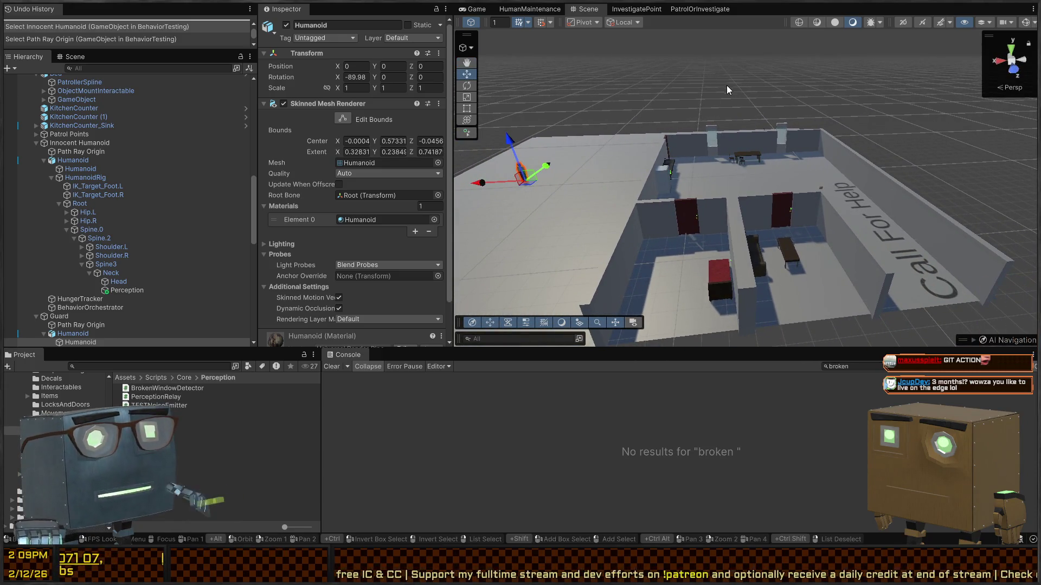
{"action": "left_click_drag", "start_coordinate": [648, 114], "coordinate": [631, 239]}
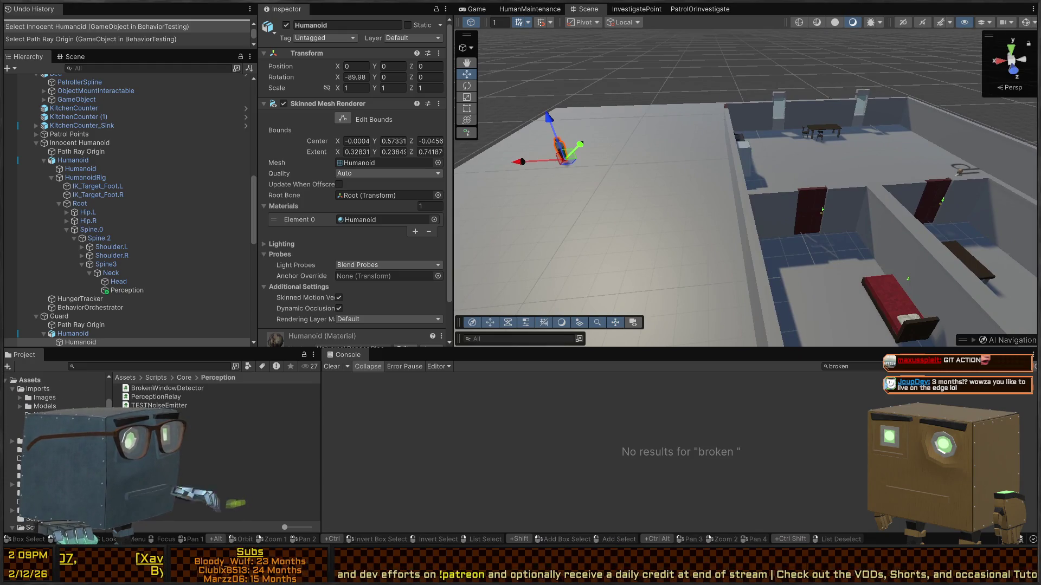
{"action": "scroll", "coordinate": [15, 460], "scroll_direction": "down", "scroll_amount": 1}
{"action": "left_click", "coordinate": [12, 462]}
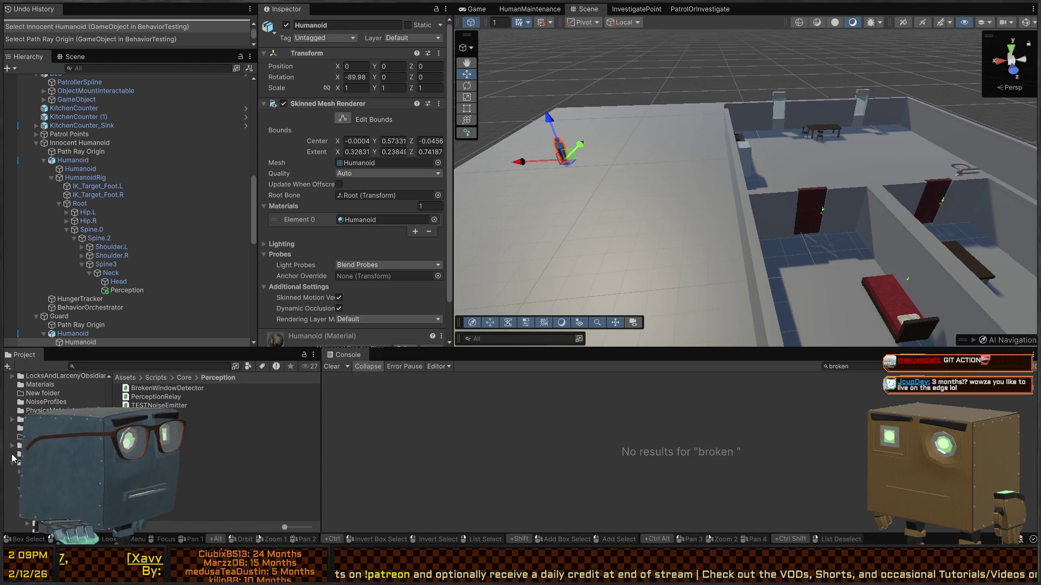
{"action": "left_click", "coordinate": [43, 472]}
{"action": "scroll", "coordinate": [43, 433], "scroll_direction": "down", "scroll_amount": 5}
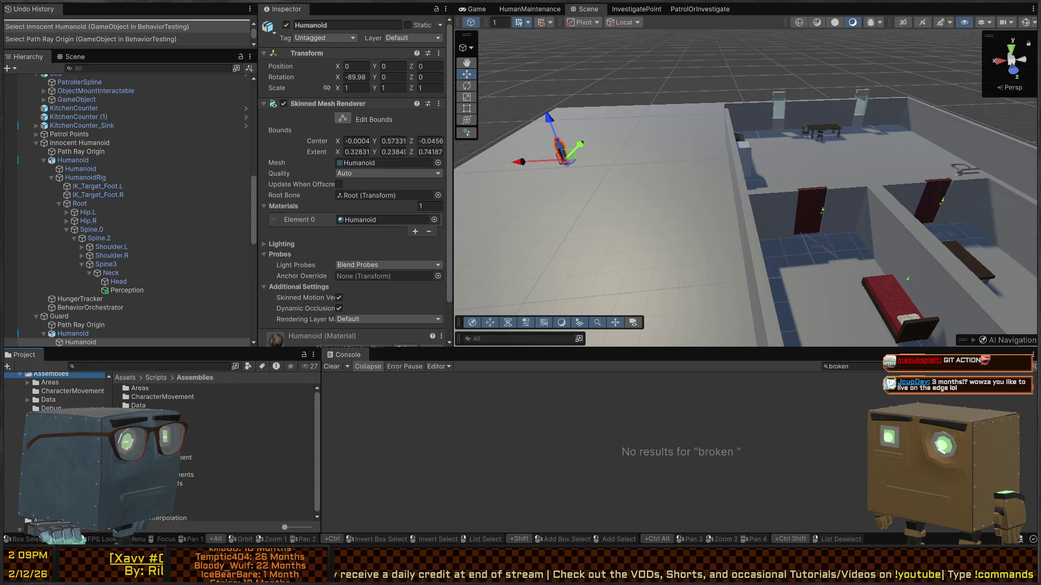
{"action": "left_click", "coordinate": [136, 405]}
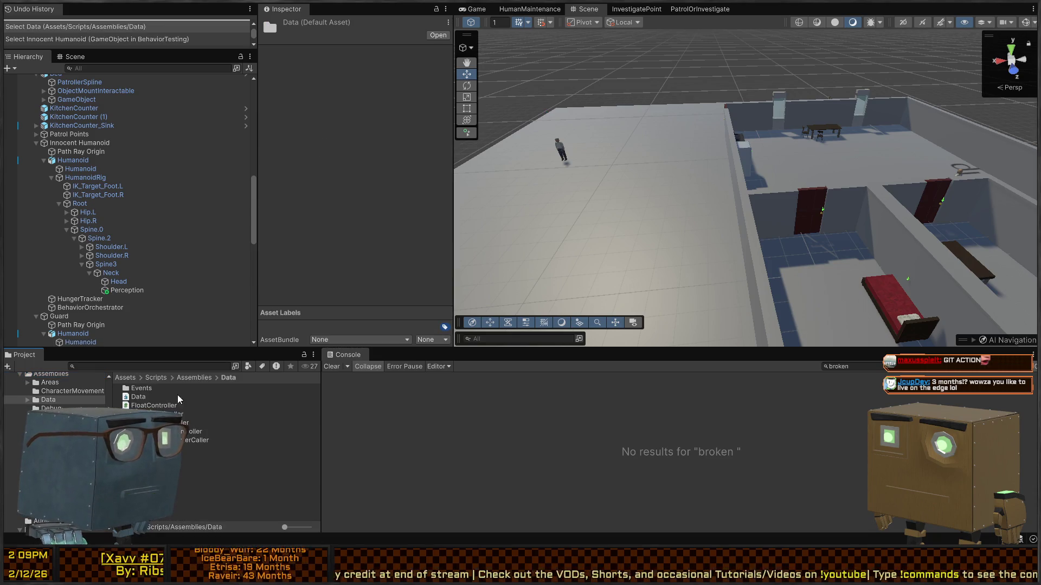
{"action": "mouse_move", "coordinate": [743, 189]}
{"action": "left_mouse_down"}
{"action": "mouse_move", "coordinate": [840, 204]}
{"action": "mouse_move", "coordinate": [873, 176]}
{"action": "mouse_move", "coordinate": [680, 146]}
{"action": "left_mouse_up"}
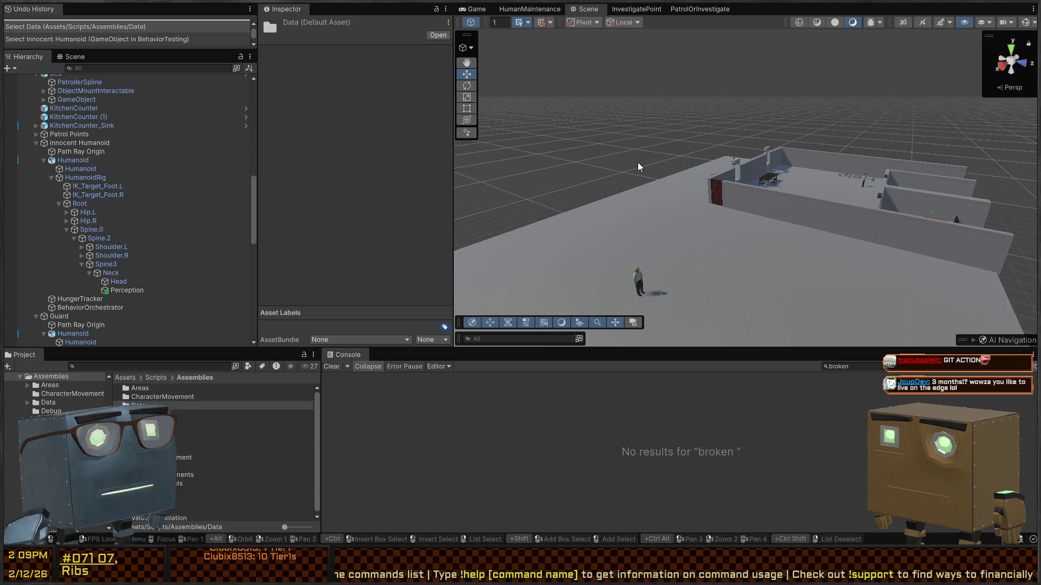
{"action": "right_click", "coordinate": [655, 163]}
{"action": "key", "text": "s"}
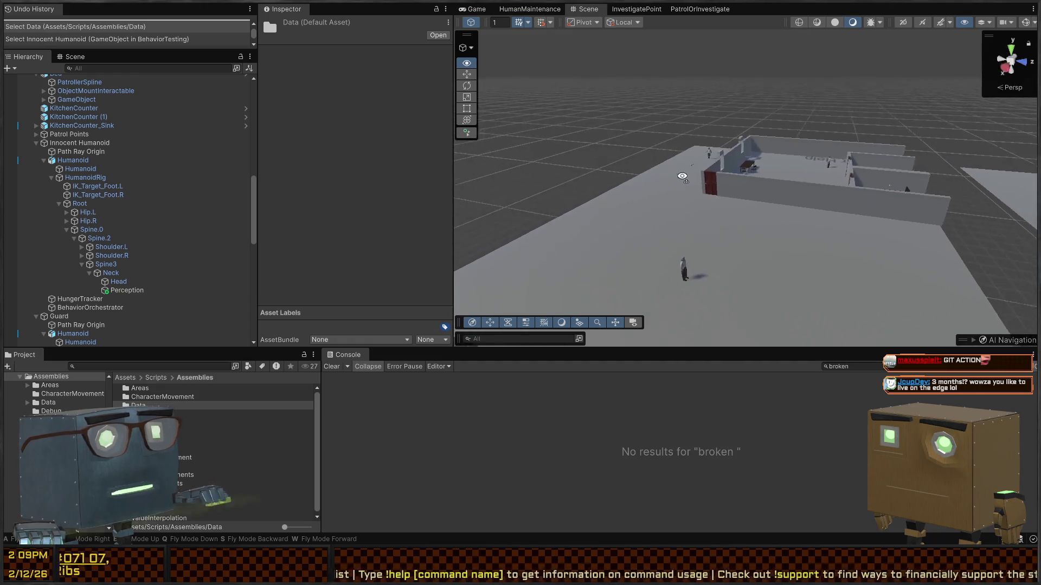
{"action": "key", "text": "d"}
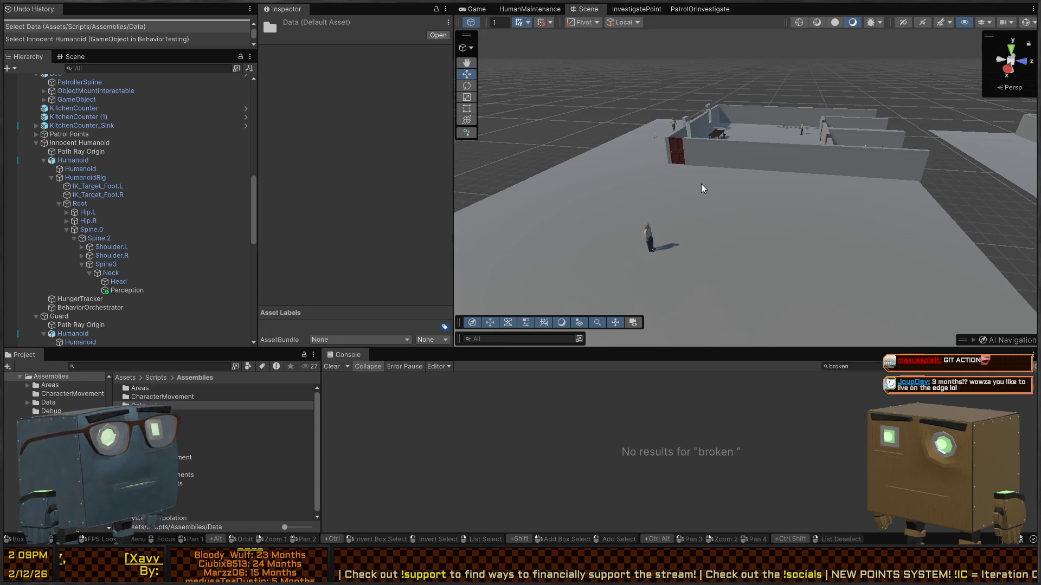
{"action": "key", "text": "s"}
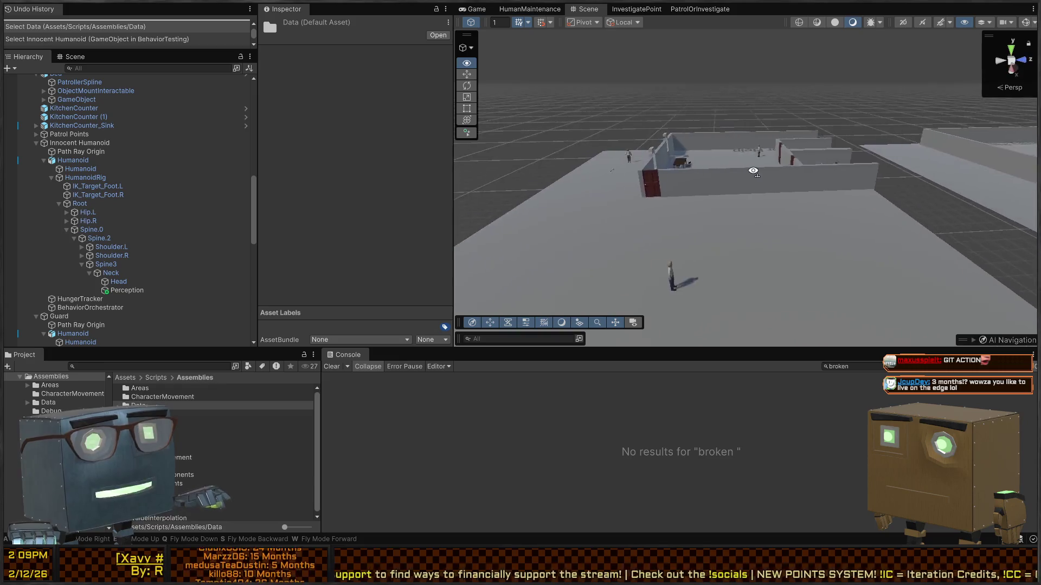
{"action": "key", "text": "w"}
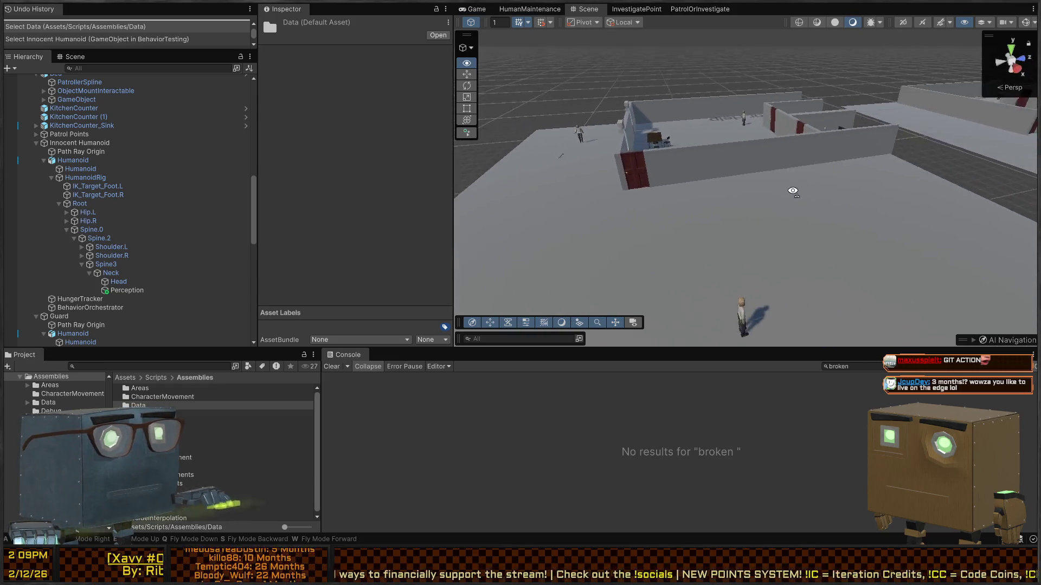
{"action": "key", "text": "s"}
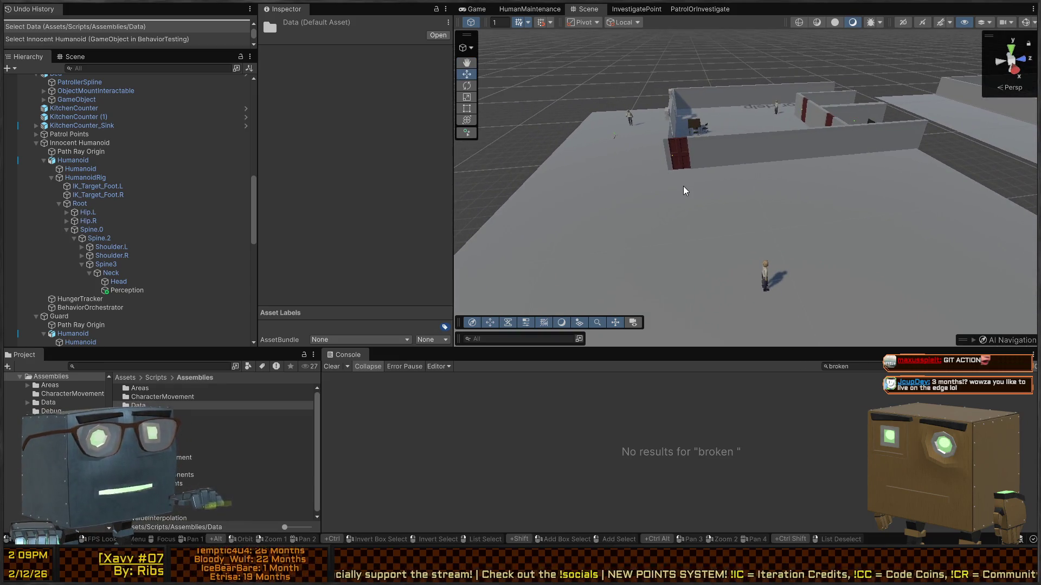
{"action": "key", "text": "w"}
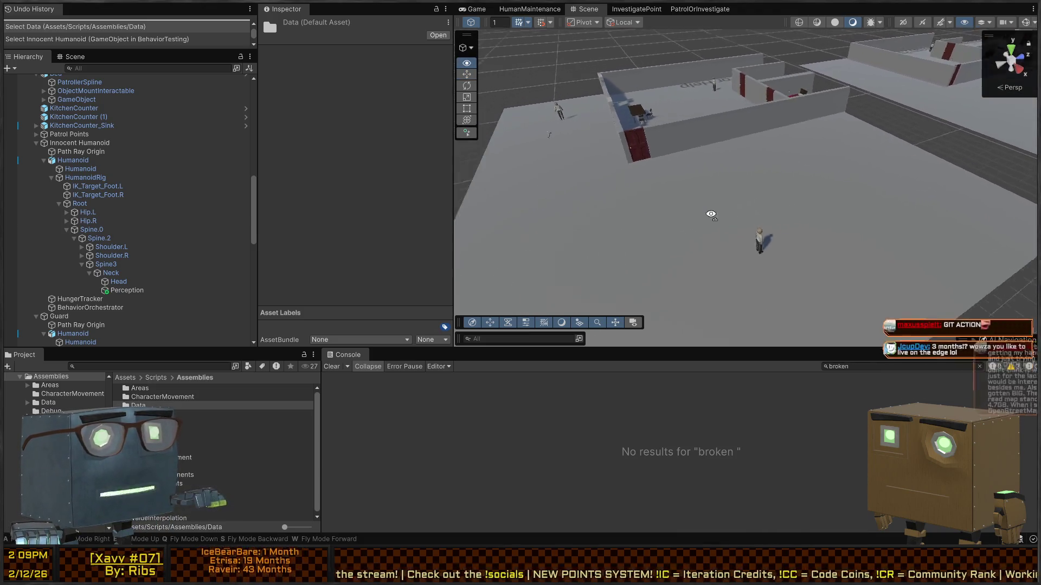
{"action": "key", "text": "a"}
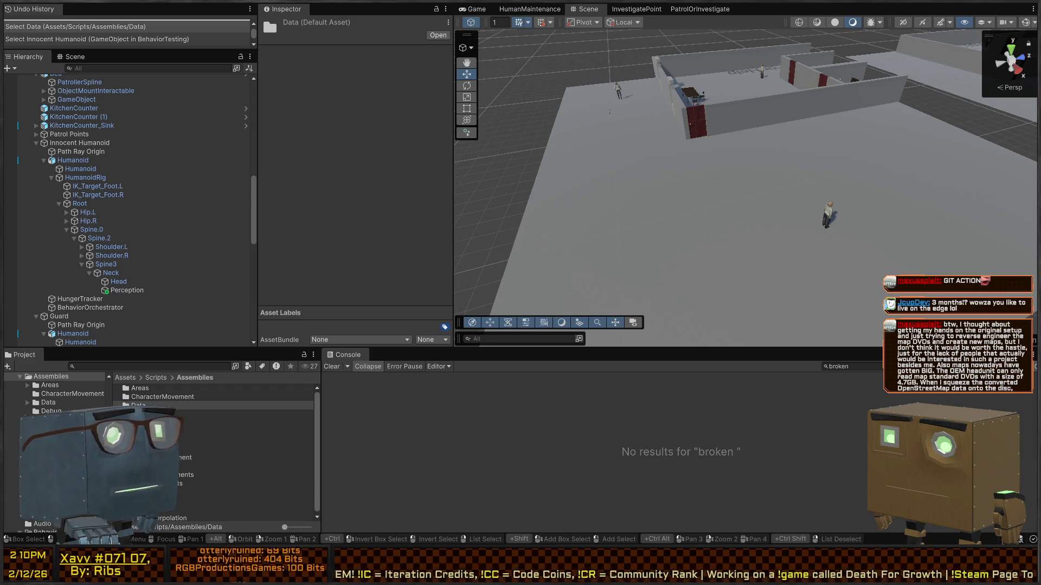
{"action": "key", "text": "w"}
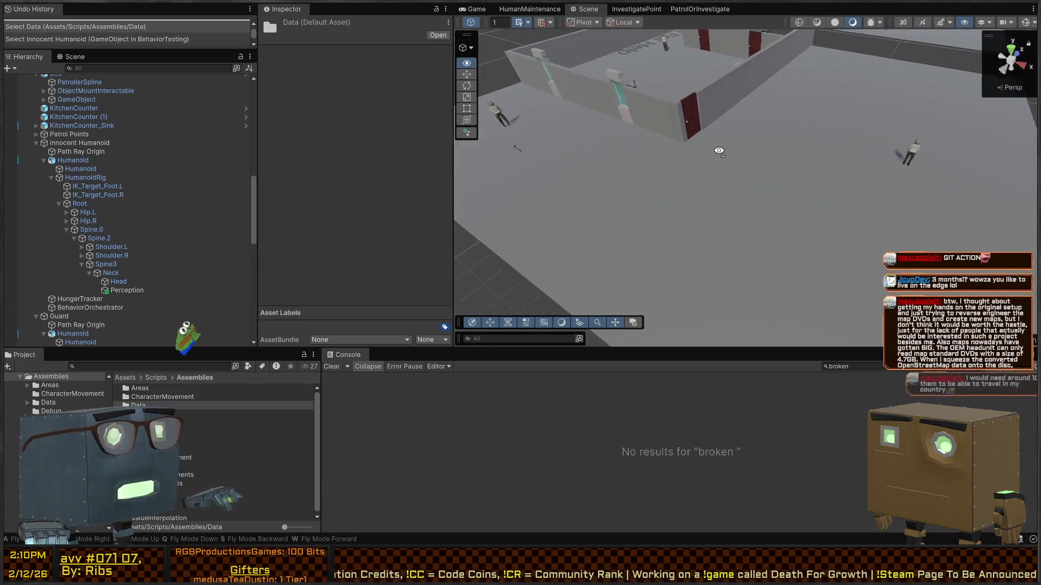
{"action": "key", "text": "w"}
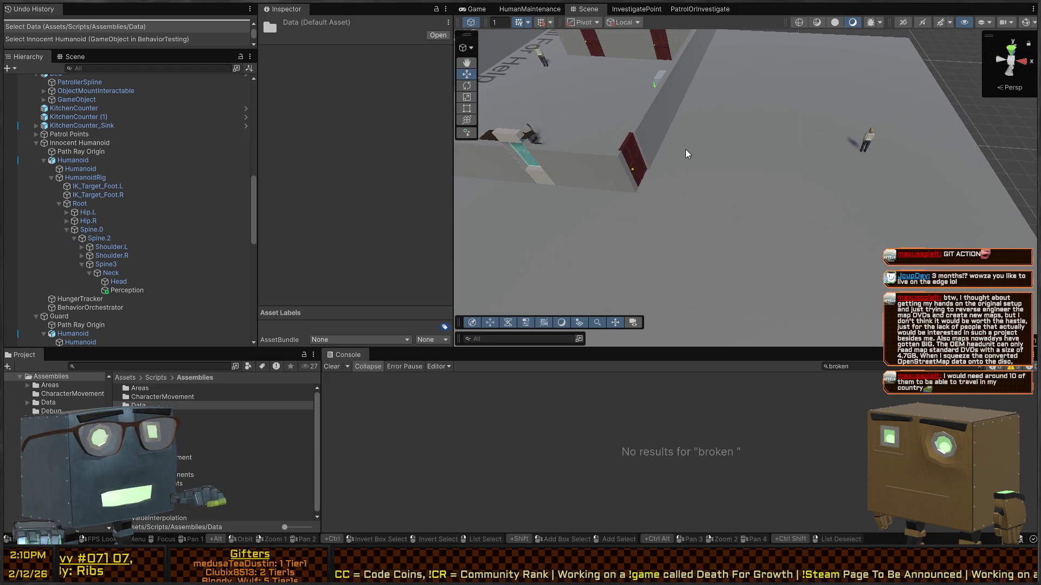
{"action": "key", "text": "s"}
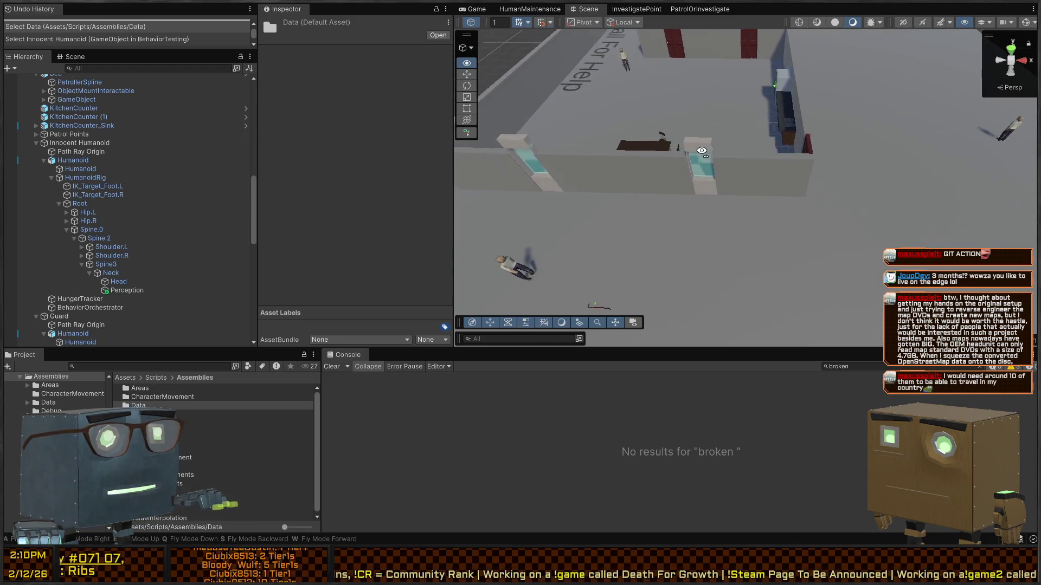
{"action": "key", "text": "w"}
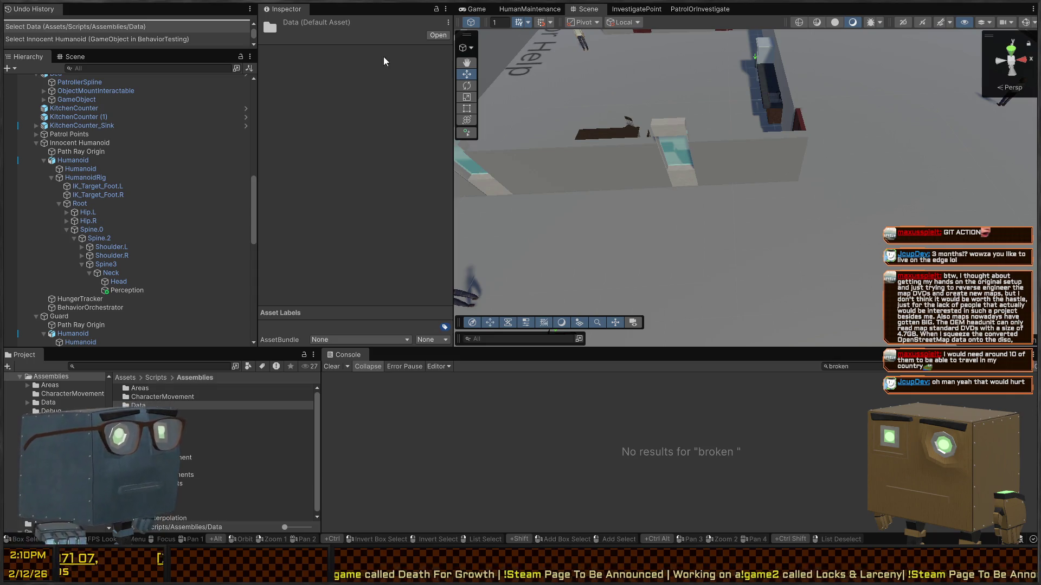
{"action": "key", "text": "s"}
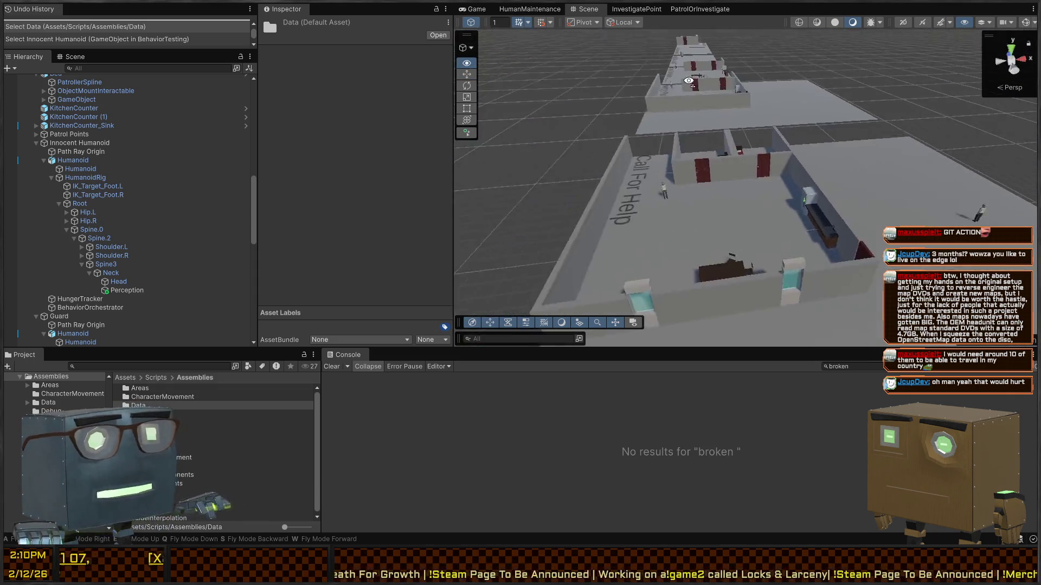
{"action": "key", "text": "w"}
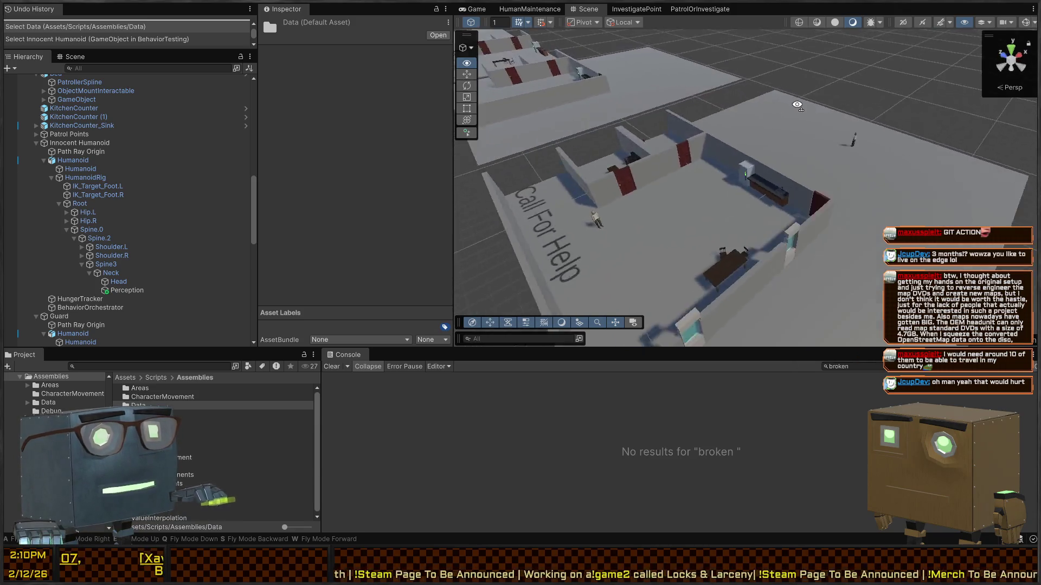
{"action": "key", "text": "s"}
{"action": "key", "text": "w"}
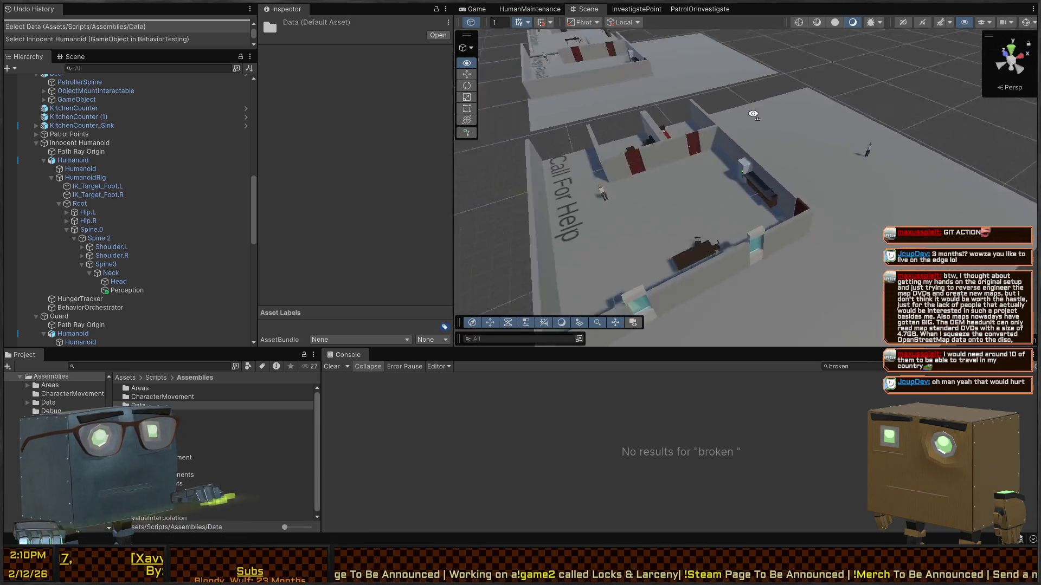
{"action": "key", "text": "w"}
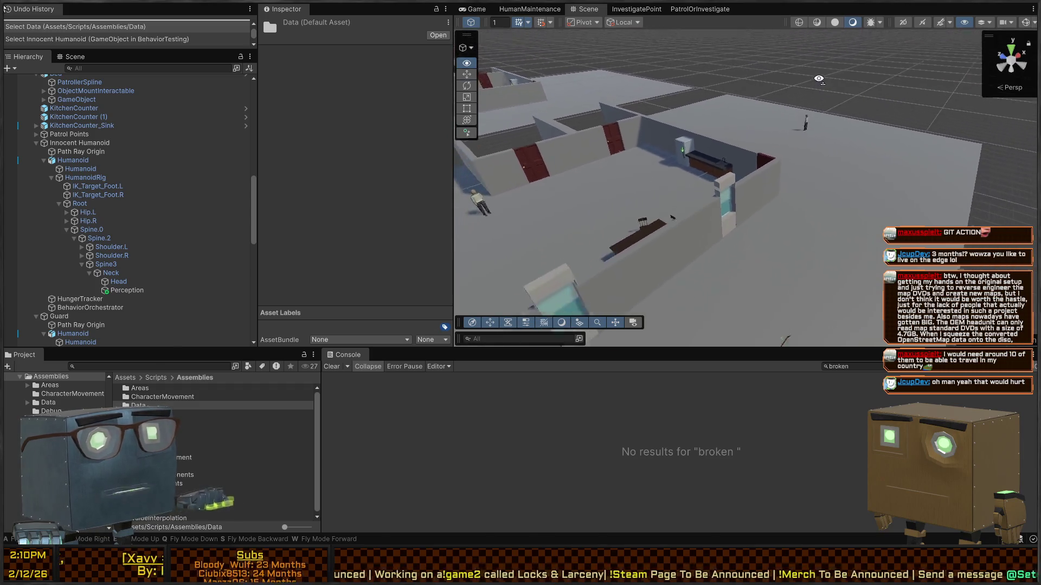
{"action": "key", "text": "w"}
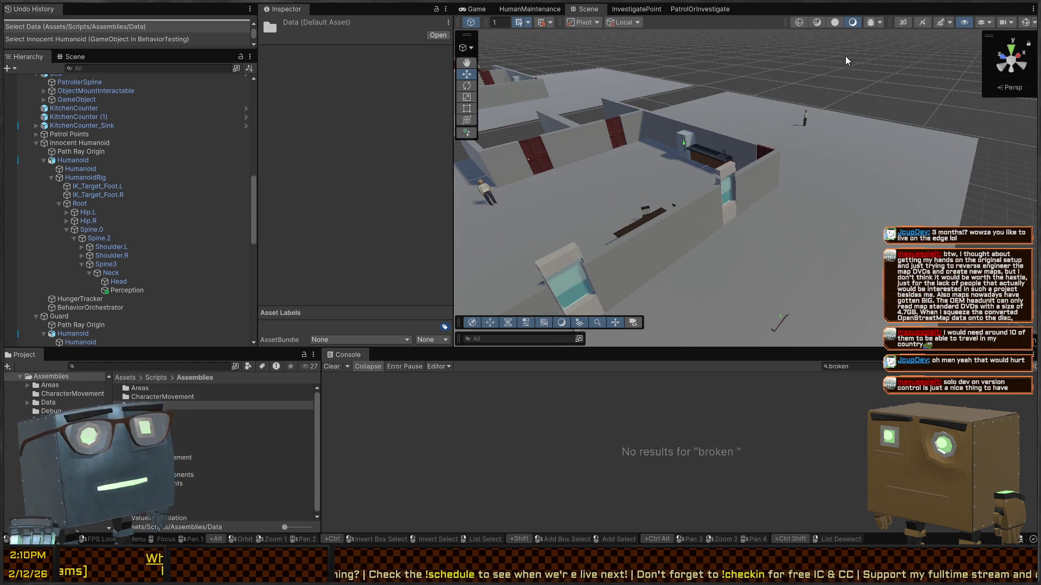
Fly the Scene camera over the rooms down to floor level beside the walking humanoid
{"action": "mouse_move", "coordinate": [803, 102]}
{"action": "left_mouse_down"}
{"action": "mouse_move", "coordinate": [699, 100]}
{"action": "mouse_move", "coordinate": [739, 122]}
{"action": "mouse_move", "coordinate": [757, 119]}
{"action": "left_mouse_up"}
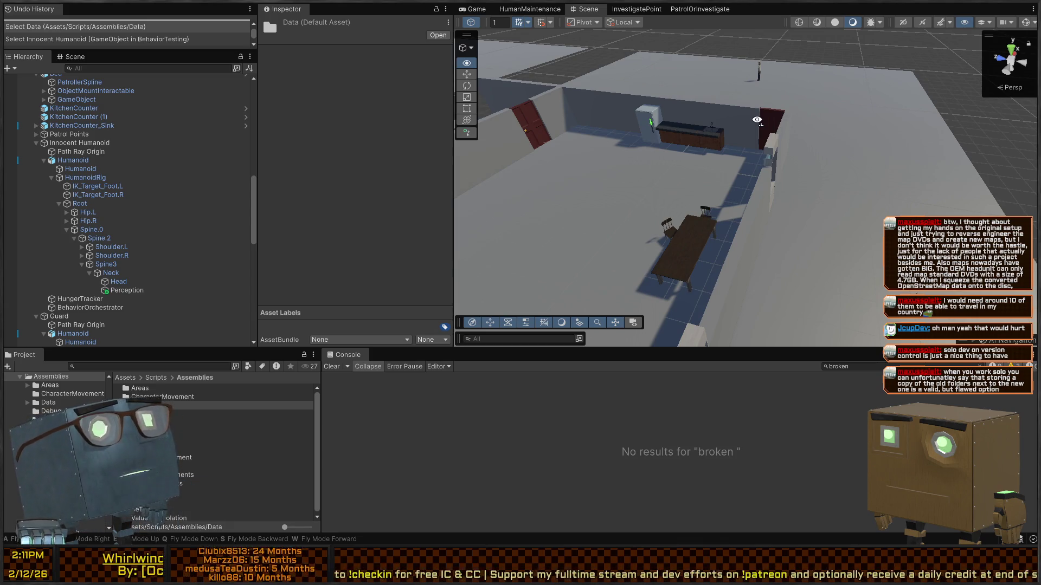
{"action": "mouse_move", "coordinate": [756, 120]}
{"action": "left_mouse_down"}
{"action": "mouse_move", "coordinate": [774, 118]}
{"action": "mouse_move", "coordinate": [761, 122]}
{"action": "left_mouse_up"}
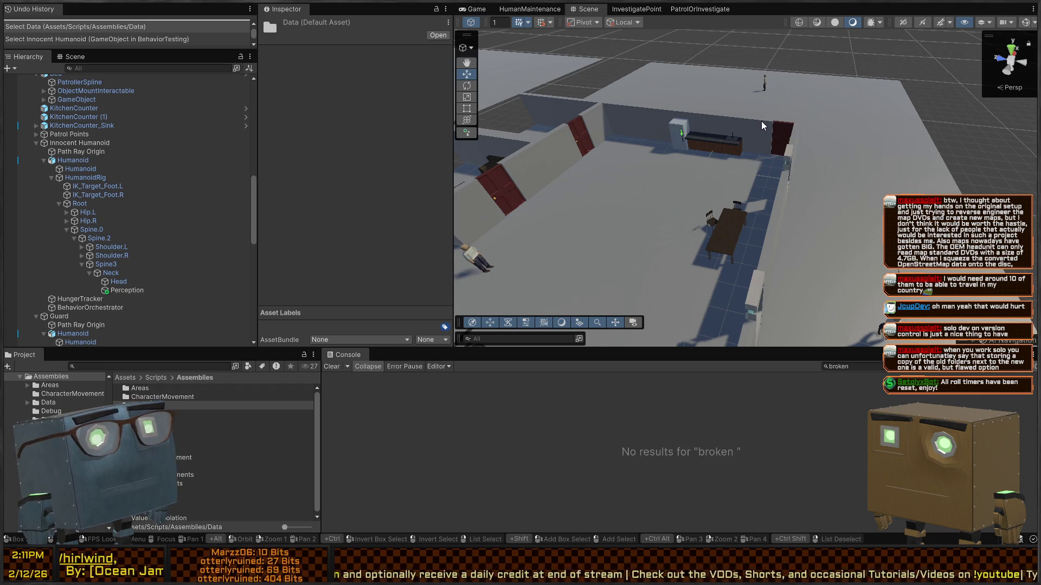
{"action": "mouse_move", "coordinate": [807, 101]}
{"action": "left_mouse_down"}
{"action": "mouse_move", "coordinate": [816, 111]}
{"action": "mouse_move", "coordinate": [571, 91]}
{"action": "left_mouse_up"}
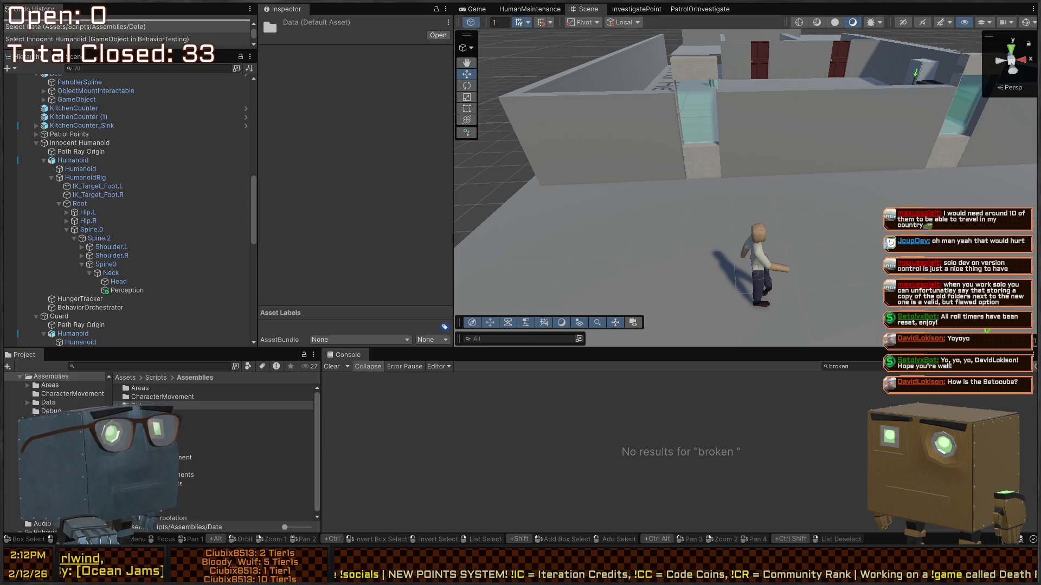
Fly the Scene camera behind the humanoid so its red foot-target line shows on the floor
{"action": "left_click_drag", "start_coordinate": [797, 195], "coordinate": [871, 191]}
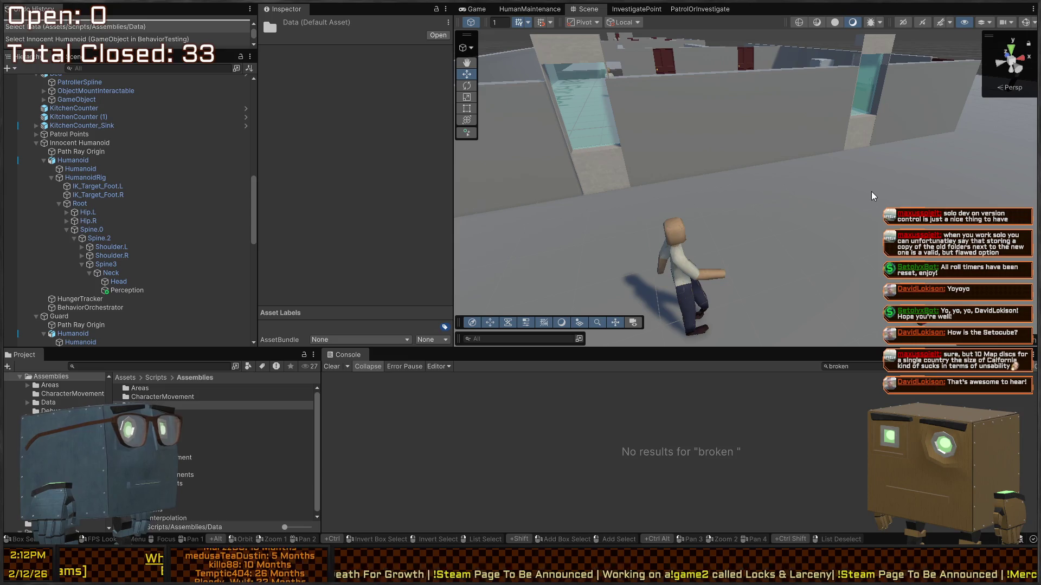
{"action": "right_click", "coordinate": [654, 181]}
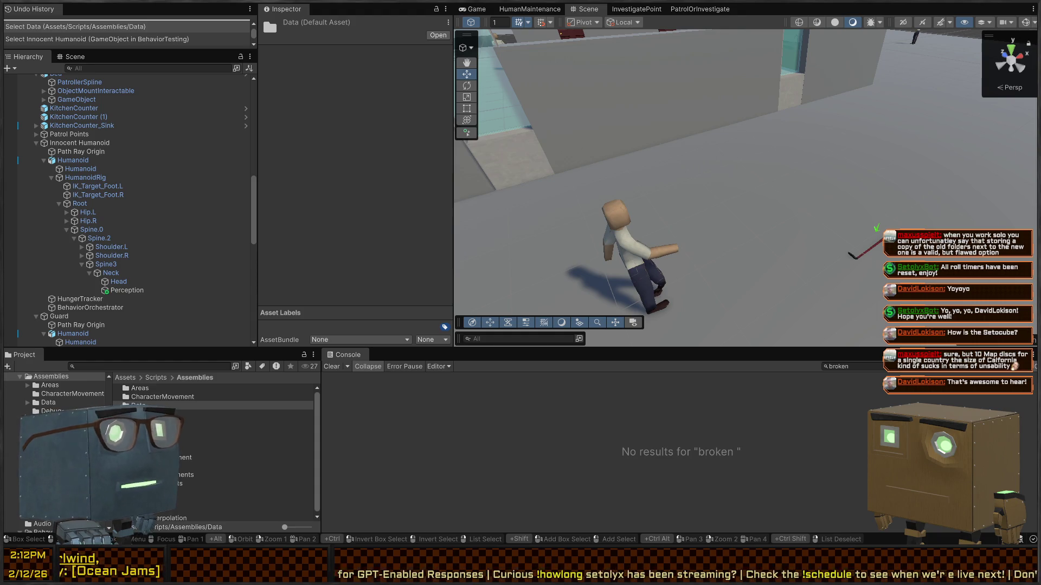
{"action": "right_click", "coordinate": [650, 174]}
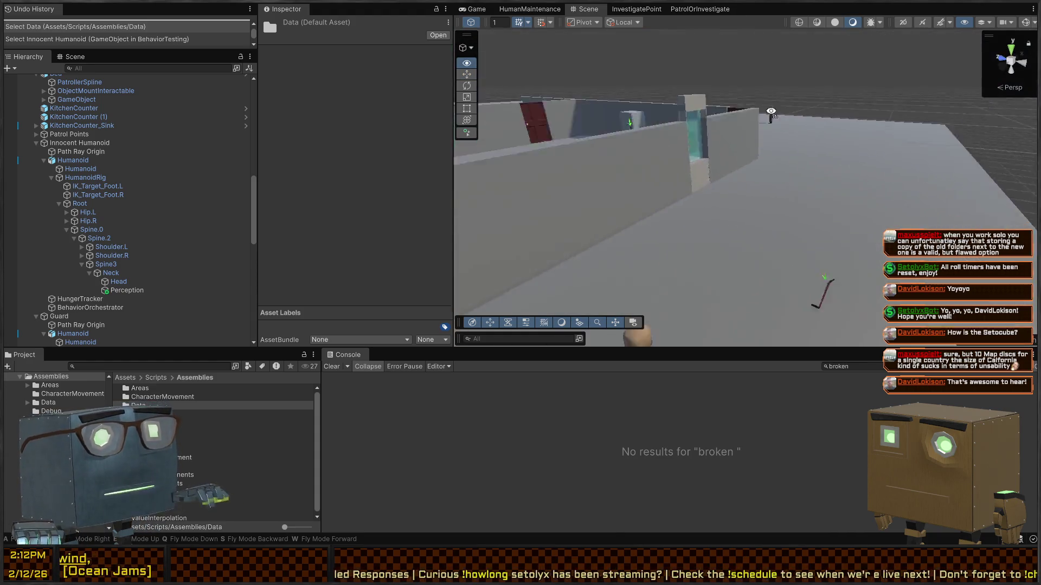
{"action": "right_click", "coordinate": [649, 174]}
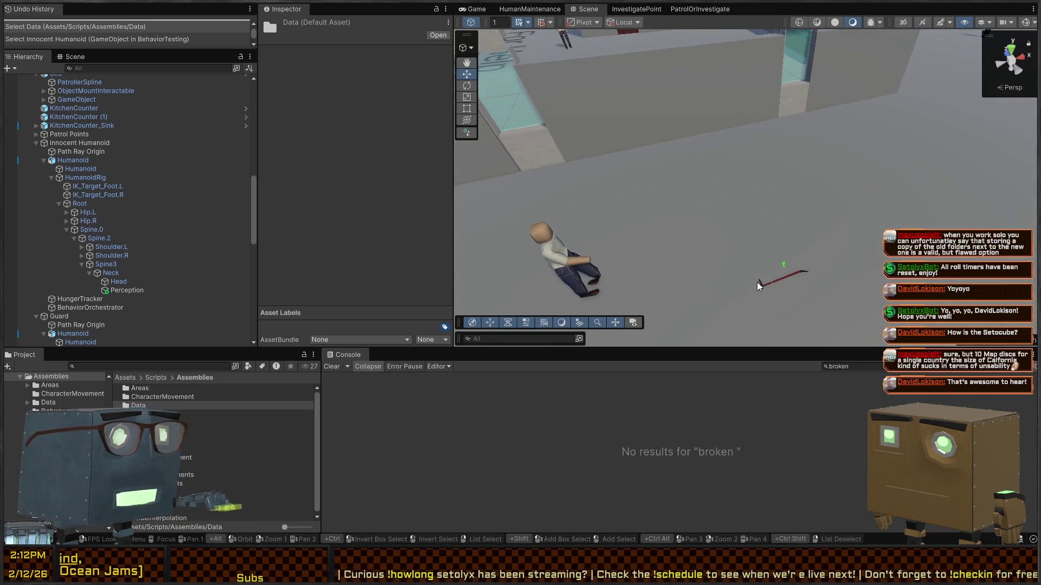
Run the game in play mode, look around the level in the Scene view, then return to Game
{"action": "left_click", "coordinate": [482, 12]}
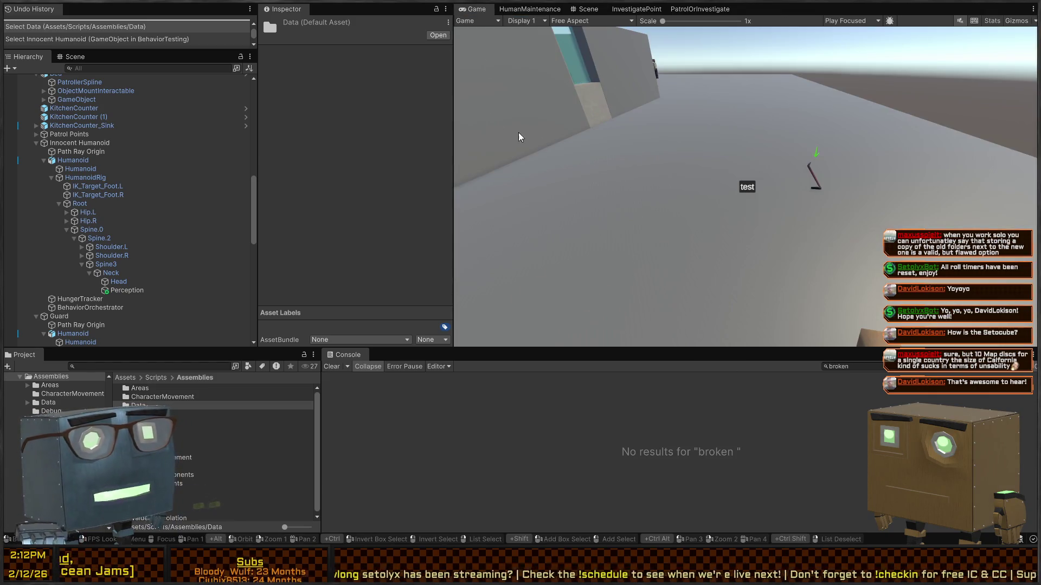
{"action": "key", "text": "ctrl+p"}
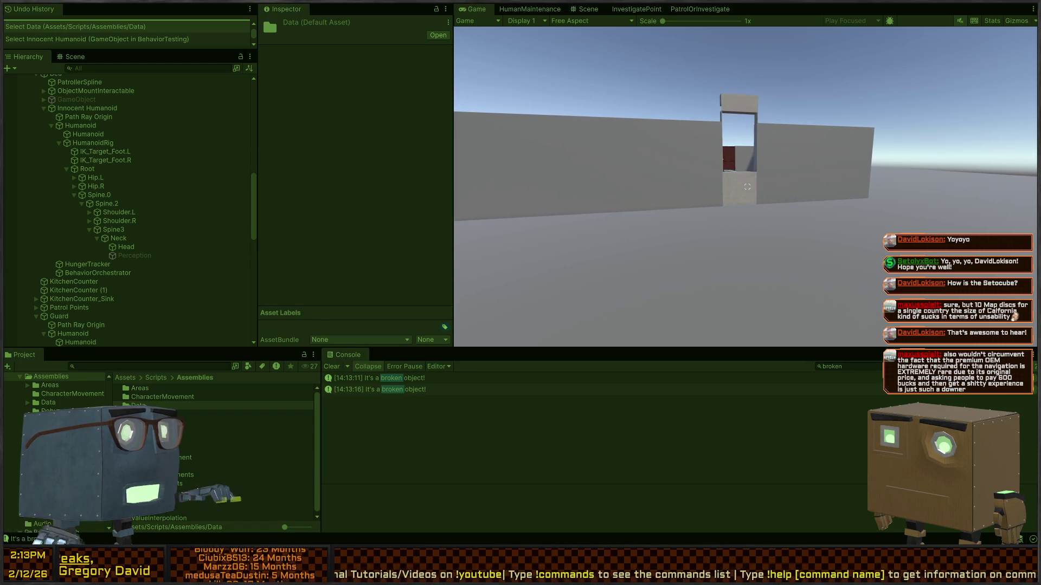
{"action": "left_click", "coordinate": [583, 9]}
{"action": "mouse_move", "coordinate": [672, 101]}
{"action": "left_mouse_down"}
{"action": "mouse_move", "coordinate": [702, 120]}
{"action": "mouse_move", "coordinate": [723, 206]}
{"action": "left_mouse_up"}
{"action": "key", "text": "ctrl+2"}
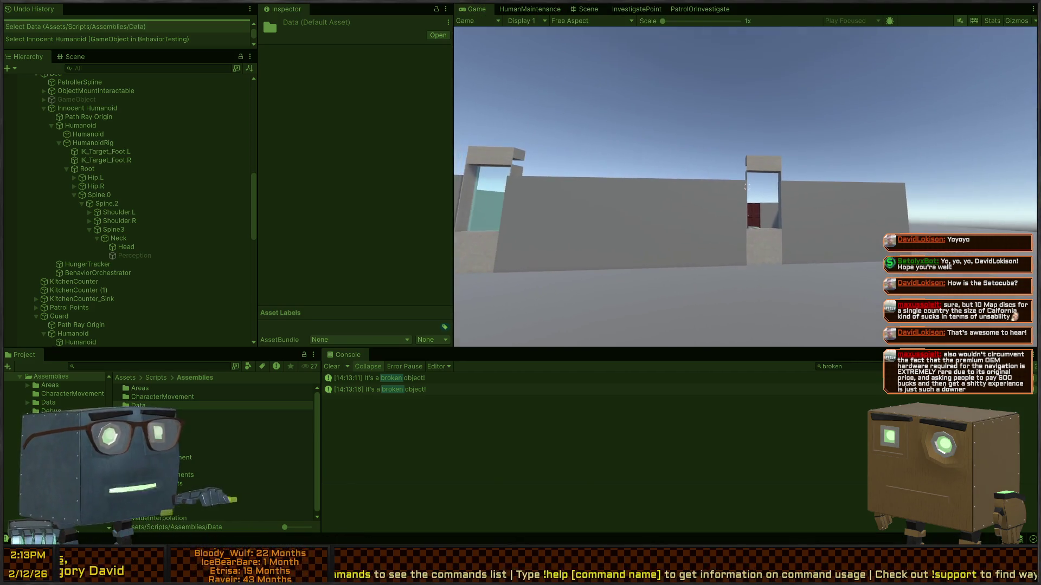
Leave play mode and tour the rooms, ending on a zoomed-out overview showing the Call For Help text
{"action": "left_click", "coordinate": [571, 11]}
{"action": "mouse_move", "coordinate": [748, 136]}
{"action": "left_mouse_down"}
{"action": "mouse_move", "coordinate": [881, 182]}
{"action": "mouse_move", "coordinate": [718, 218]}
{"action": "mouse_move", "coordinate": [465, 216]}
{"action": "mouse_move", "coordinate": [569, 233]}
{"action": "mouse_move", "coordinate": [822, 216]}
{"action": "mouse_move", "coordinate": [719, 195]}
{"action": "left_mouse_up"}
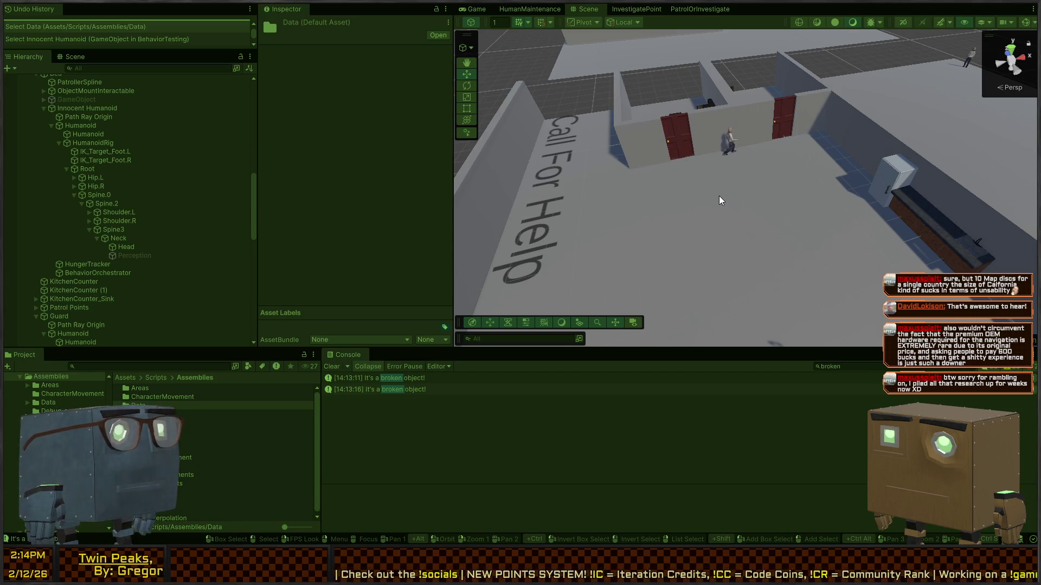
{"action": "mouse_move", "coordinate": [720, 196]}
{"action": "left_mouse_down"}
{"action": "mouse_move", "coordinate": [552, 157]}
{"action": "mouse_move", "coordinate": [639, 169]}
{"action": "mouse_move", "coordinate": [633, 177]}
{"action": "left_mouse_up"}
{"action": "key", "text": "w"}
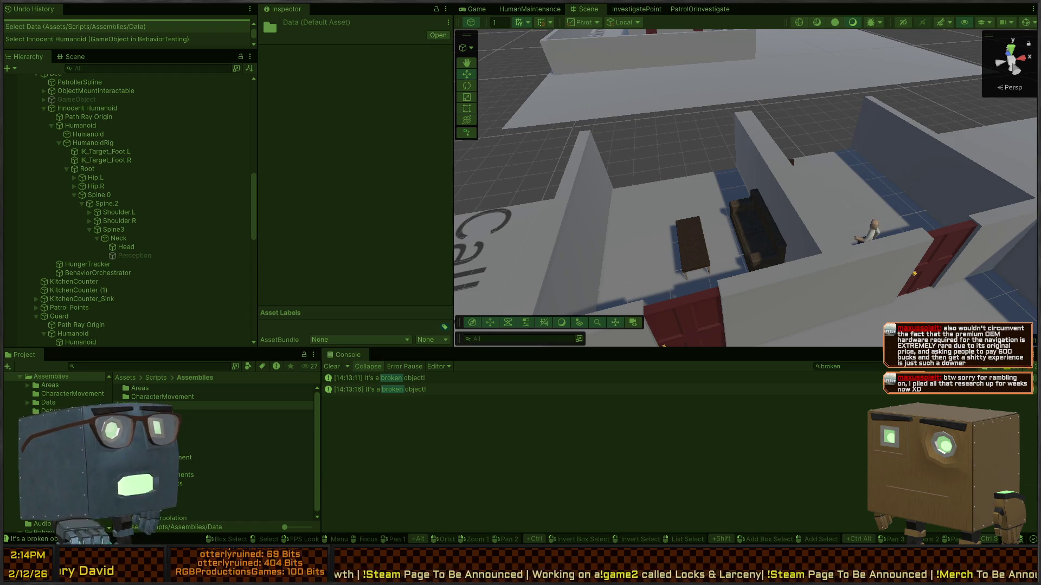
{"action": "mouse_move", "coordinate": [955, 198]}
{"action": "left_mouse_down"}
{"action": "mouse_move", "coordinate": [627, 112]}
{"action": "mouse_move", "coordinate": [787, 185]}
{"action": "mouse_move", "coordinate": [719, 155]}
{"action": "mouse_move", "coordinate": [698, 107]}
{"action": "mouse_move", "coordinate": [748, 186]}
{"action": "mouse_move", "coordinate": [675, 110]}
{"action": "mouse_move", "coordinate": [1014, 115]}
{"action": "mouse_move", "coordinate": [768, 175]}
{"action": "left_mouse_up"}
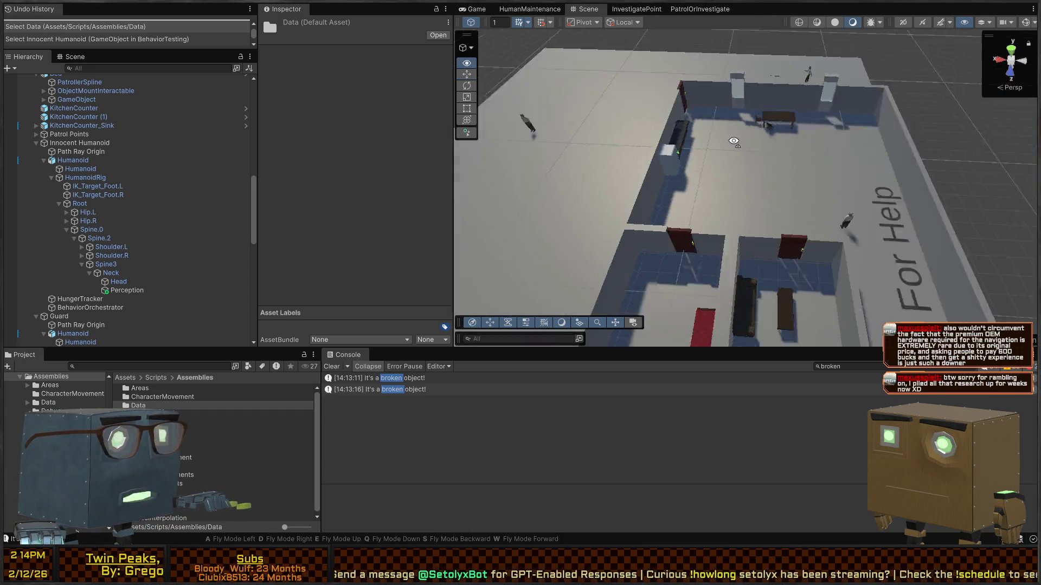
{"action": "left_click_drag", "start_coordinate": [667, 100], "coordinate": [534, 117]}
{"action": "mouse_move", "coordinate": [770, 172]}
{"action": "left_mouse_down"}
{"action": "mouse_move", "coordinate": [711, 145]}
{"action": "mouse_move", "coordinate": [774, 149]}
{"action": "mouse_move", "coordinate": [774, 207]}
{"action": "left_mouse_up"}
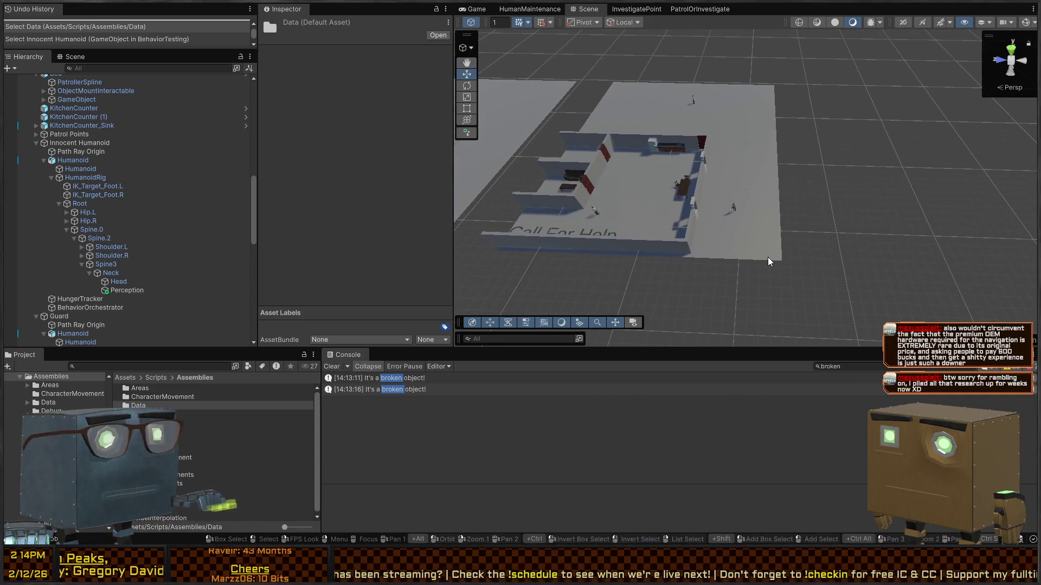
Duplicate the Calling For Help object with Ctrl+C/Ctrl+V and slide the copy aside along Z
{"action": "left_click", "coordinate": [768, 257]}
{"action": "left_click_drag", "start_coordinate": [601, 223], "coordinate": [694, 194]}
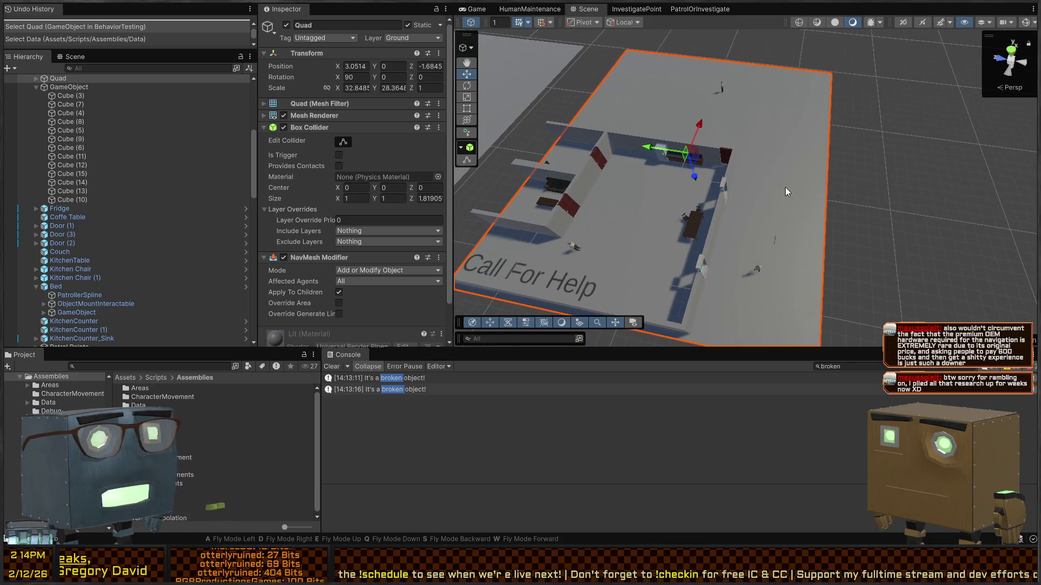
{"action": "left_click_drag", "start_coordinate": [787, 192], "coordinate": [509, 175]}
{"action": "scroll", "coordinate": [75, 123], "scroll_direction": "up", "scroll_amount": 3}
{"action": "scroll", "coordinate": [75, 122], "scroll_direction": "up", "scroll_amount": 3}
{"action": "left_click", "coordinate": [67, 158]}
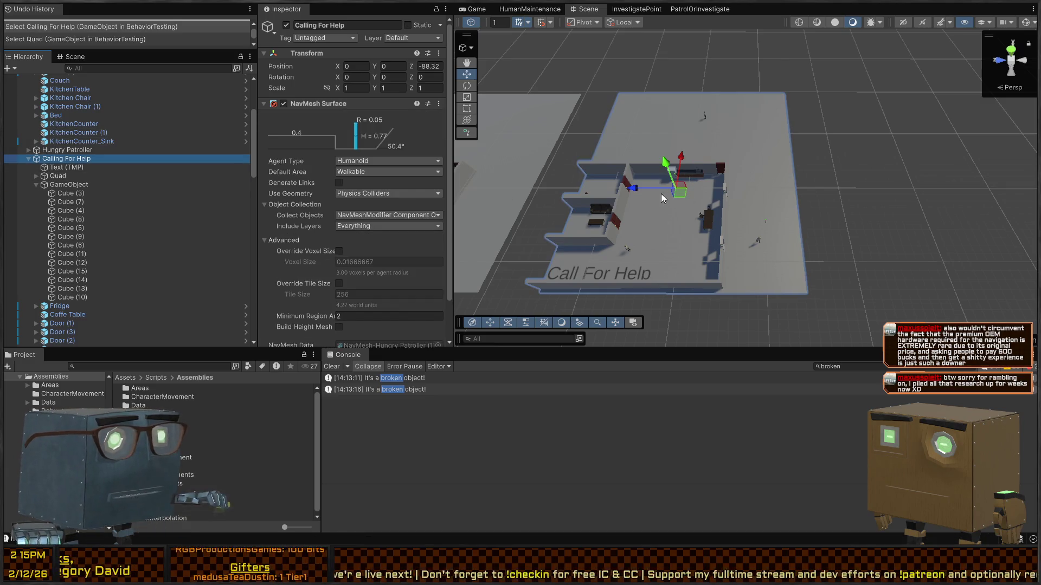
{"action": "key", "text": "ctrl+c"}
{"action": "key", "text": "ctrl+v"}
{"action": "left_click_drag", "start_coordinate": [662, 198], "coordinate": [926, 195]}
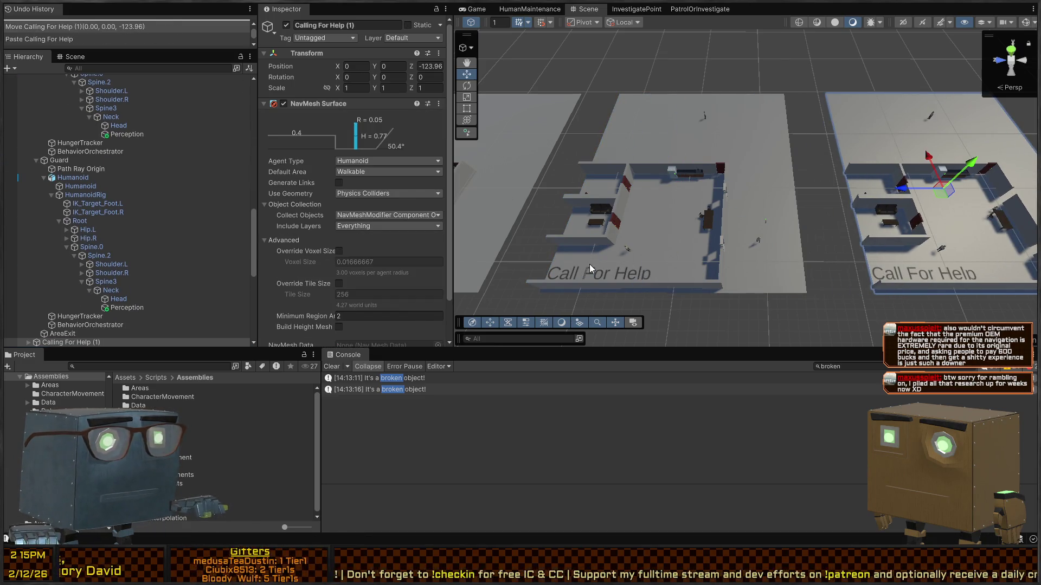
Rename the original object to 'Calling For Help (Window)'
{"action": "left_click", "coordinate": [633, 280]}
{"action": "scroll", "coordinate": [81, 217], "scroll_direction": "down", "scroll_amount": 5}
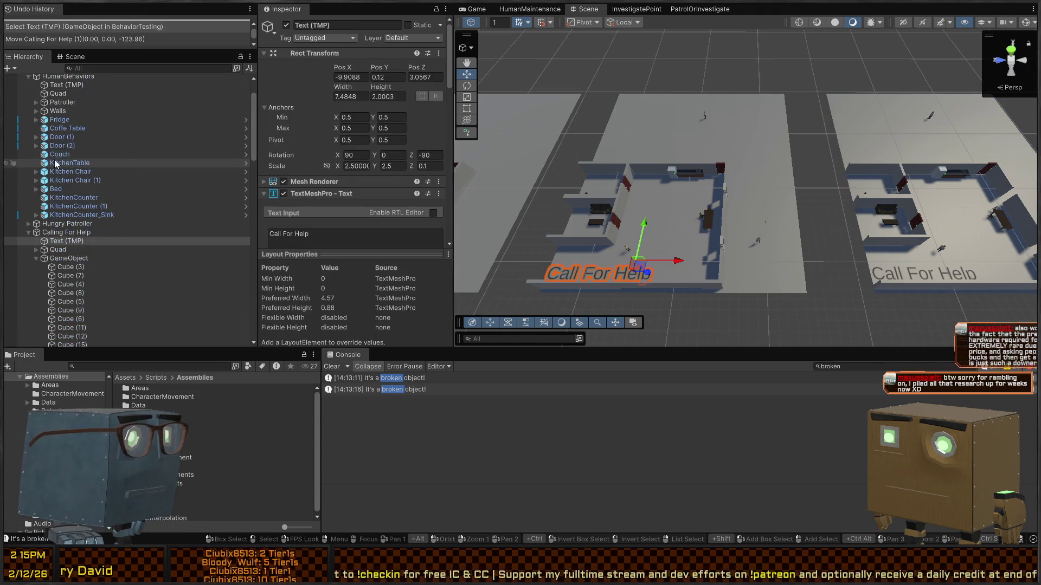
{"action": "left_click", "coordinate": [55, 233]}
{"action": "left_click", "coordinate": [97, 233]}
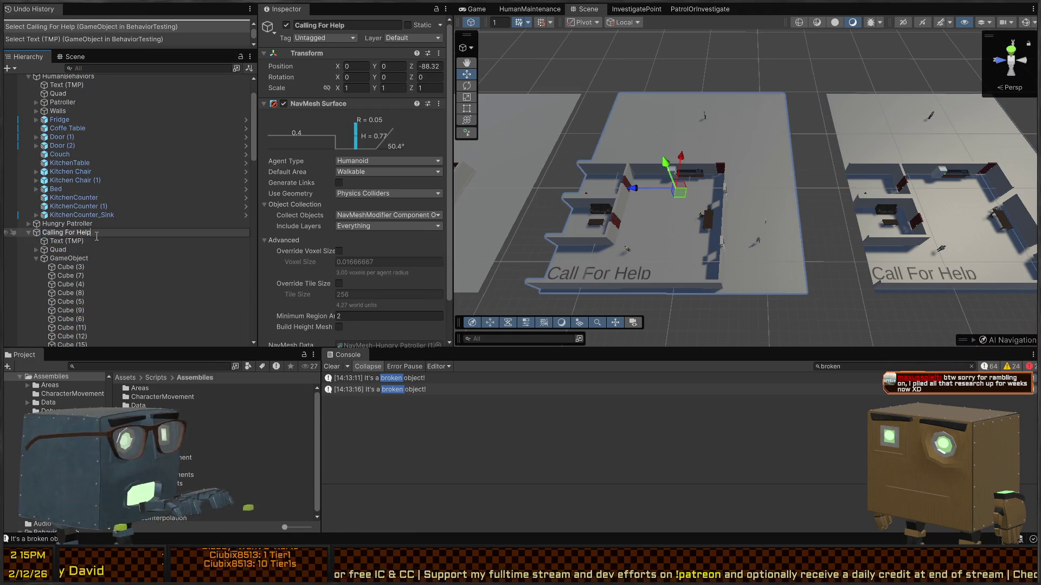
{"action": "type", "text": "(Window)"}
{"action": "key", "text": "ctrl+a"}
Paste the new name into the floor text and wrap '(Window)' in a <size> tag
{"action": "left_click", "coordinate": [96, 241]}
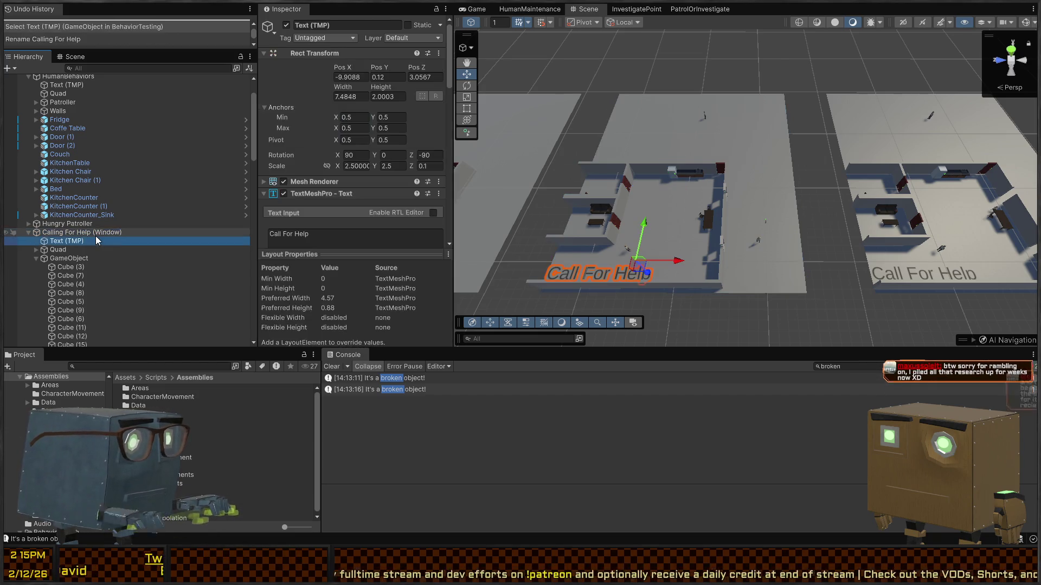
{"action": "left_click", "coordinate": [301, 234]}
{"action": "key", "text": "ctrl+v"}
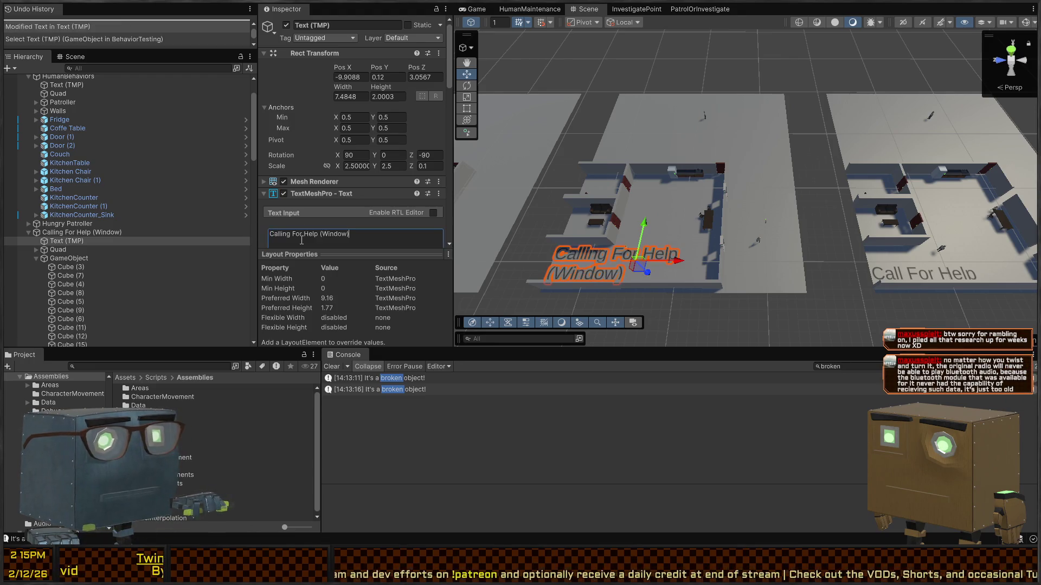
{"action": "left_click", "coordinate": [320, 235]}
{"action": "type", "text": "<size="}
{"action": "type", "text": "%"}
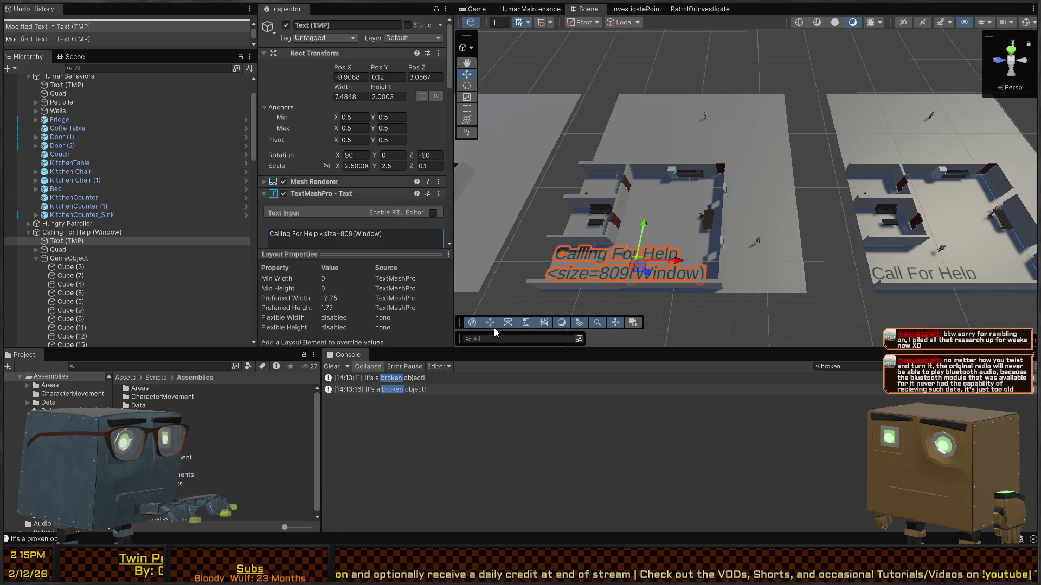
{"action": "type", "text": "80>"}
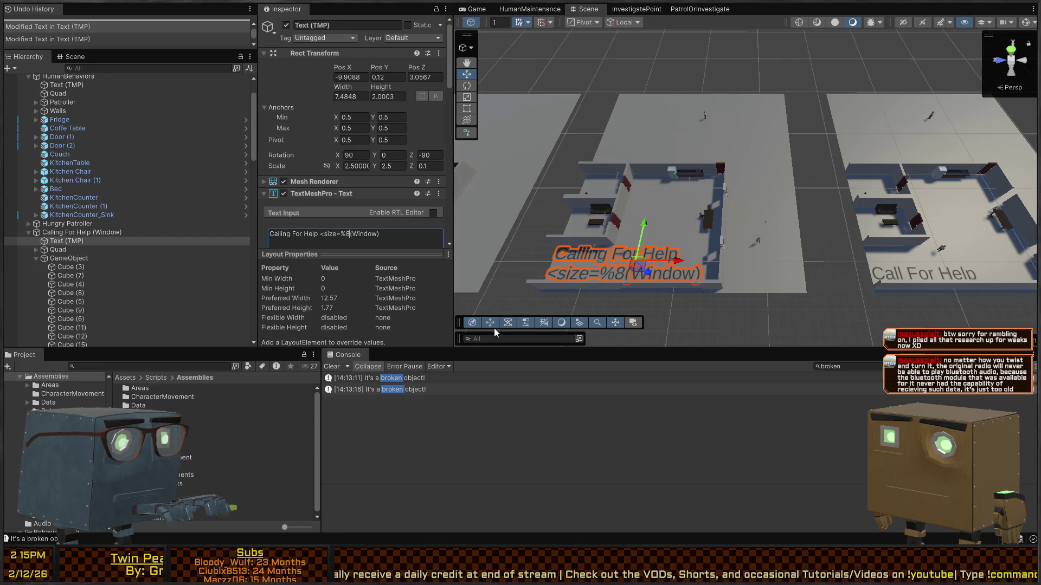
{"action": "key", "text": "Left"}
{"action": "key", "text": "BackSpace"}
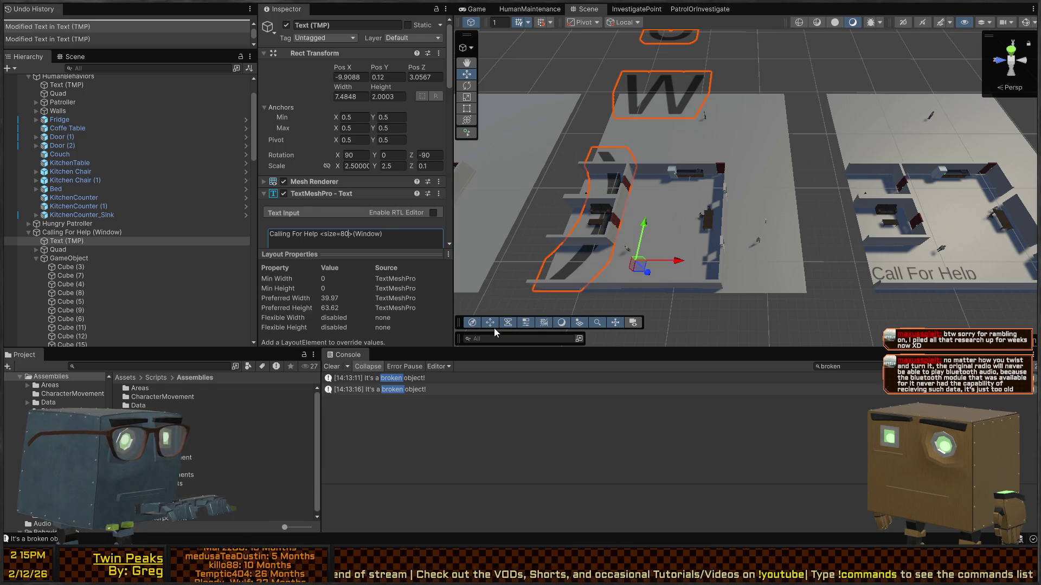
{"action": "type", "text": "%"}
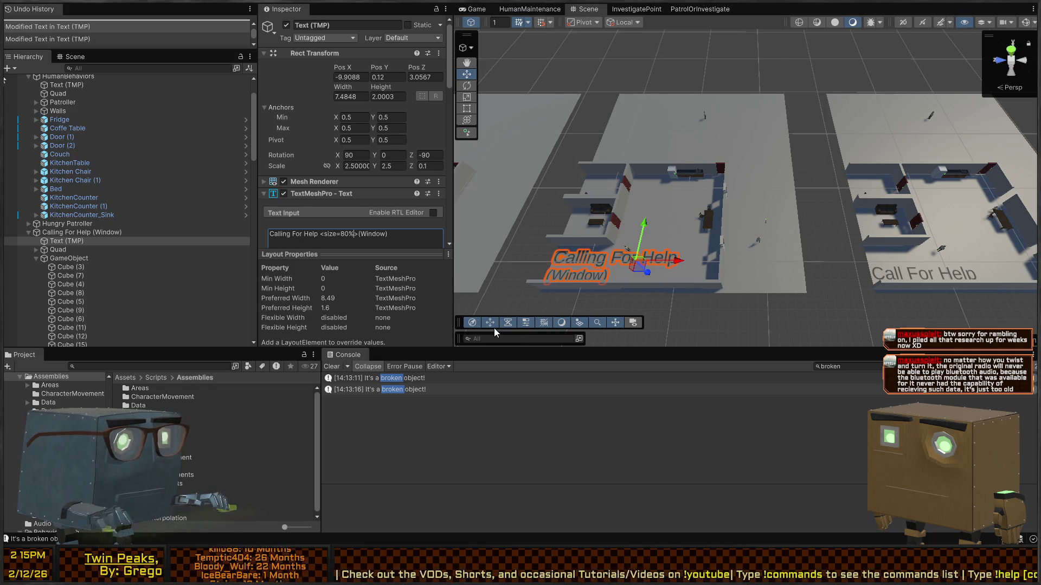
{"action": "type", "text": "</size"}
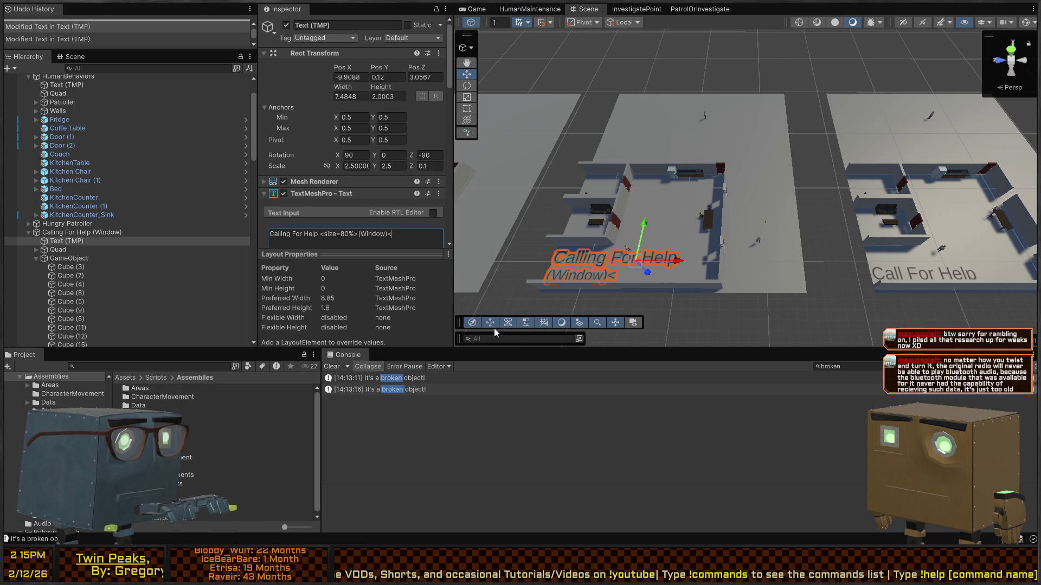
{"action": "type", "text": ">"}
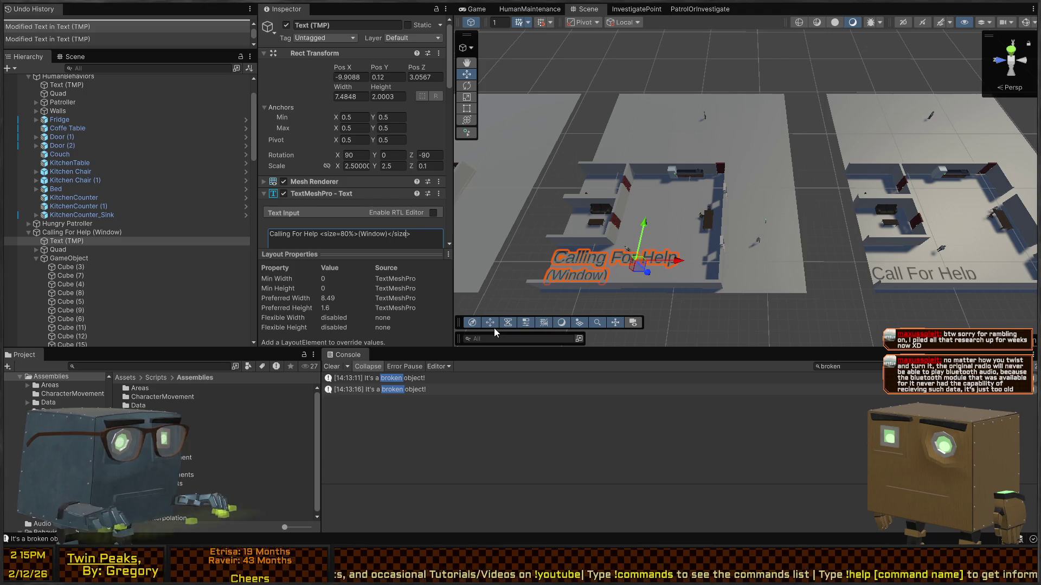
Set the size tag's percentage to 40% so the floor text reads 'Calling For Help <size=40%>(Window)</size>'
{"action": "key", "text": "BackSpace"}
{"action": "type", "text": "2"}
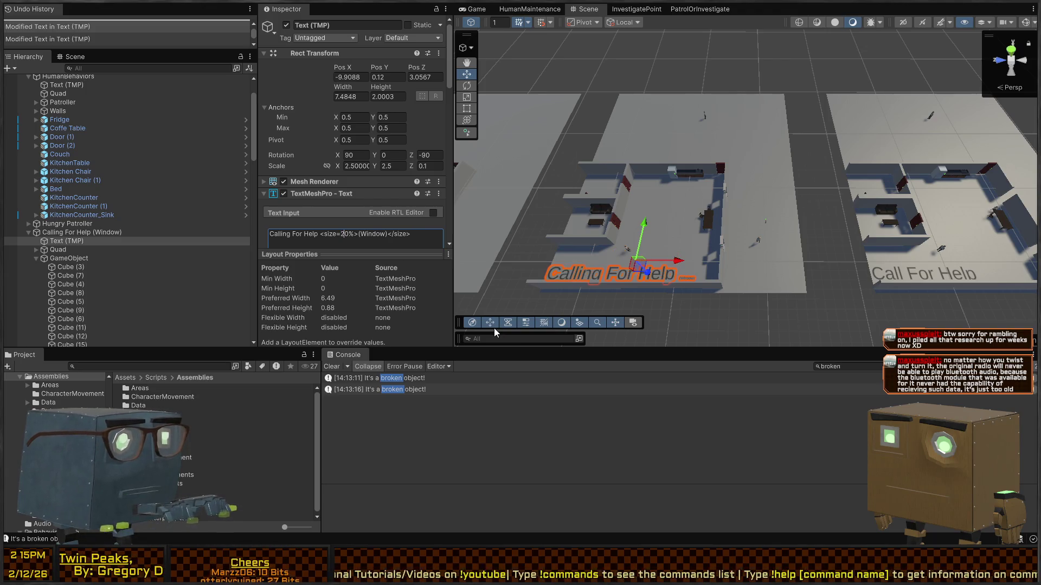
{"action": "key", "text": "BackSpace"}
{"action": "type", "text": "4"}
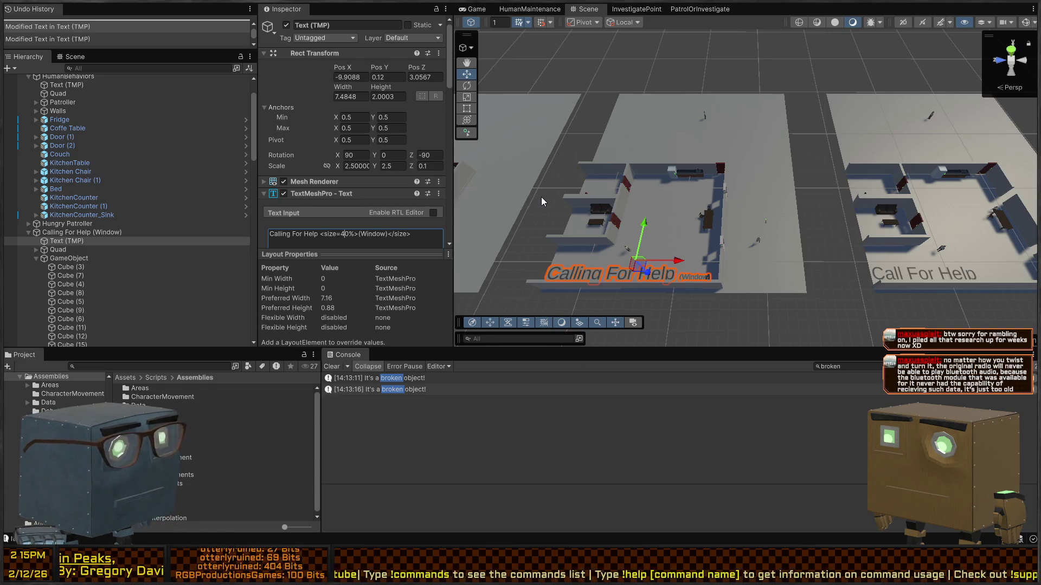
{"action": "key", "text": "ctrl+a"}
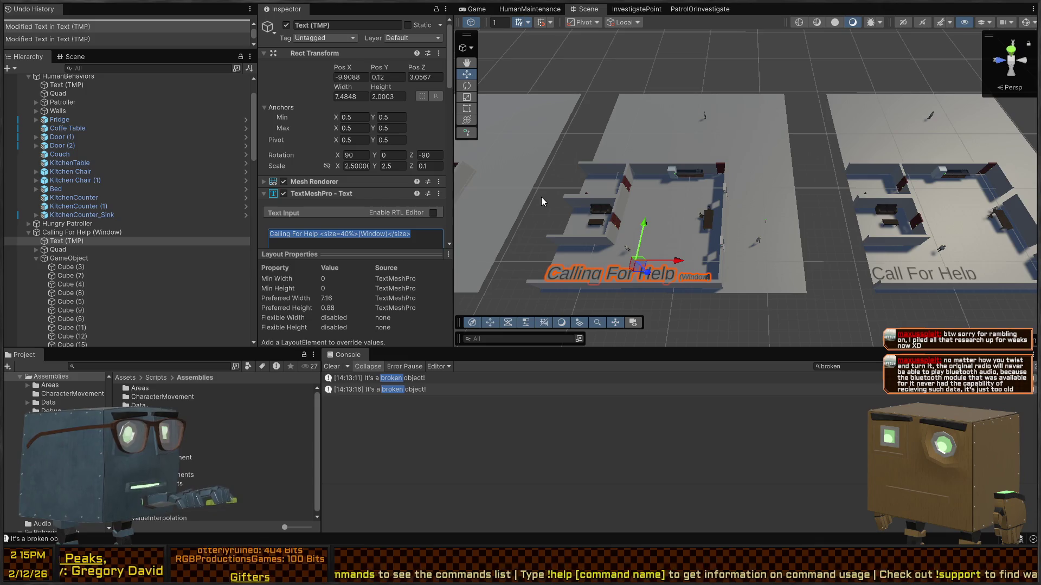
{"action": "right_click", "coordinate": [821, 188]}
Paste 'Calling For Help <size=40%>(Window)</size>' into the Call For Help label's Text Input
{"action": "key", "text": "w"}
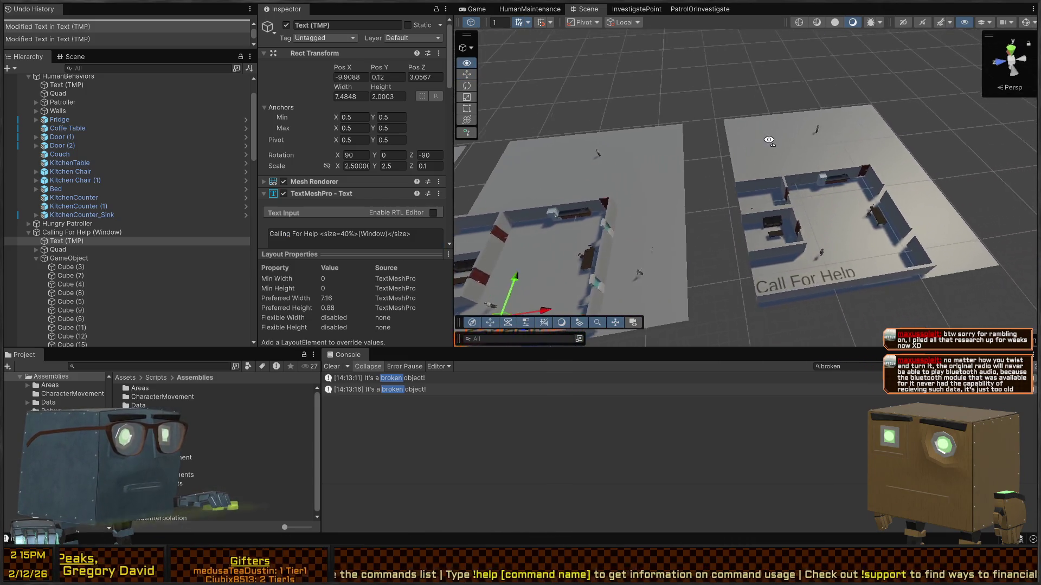
{"action": "key", "text": "s"}
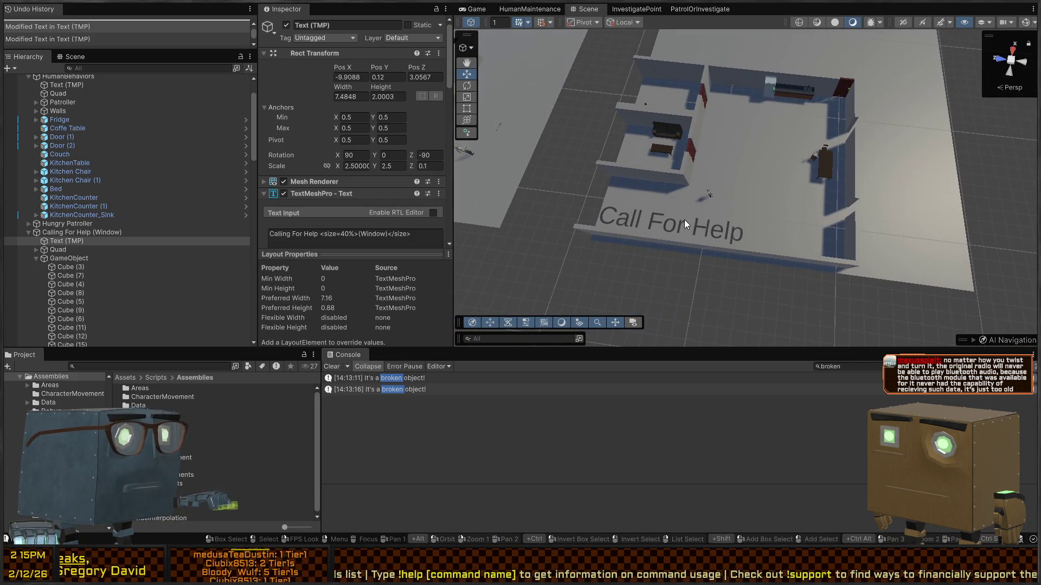
{"action": "left_click", "coordinate": [684, 220]}
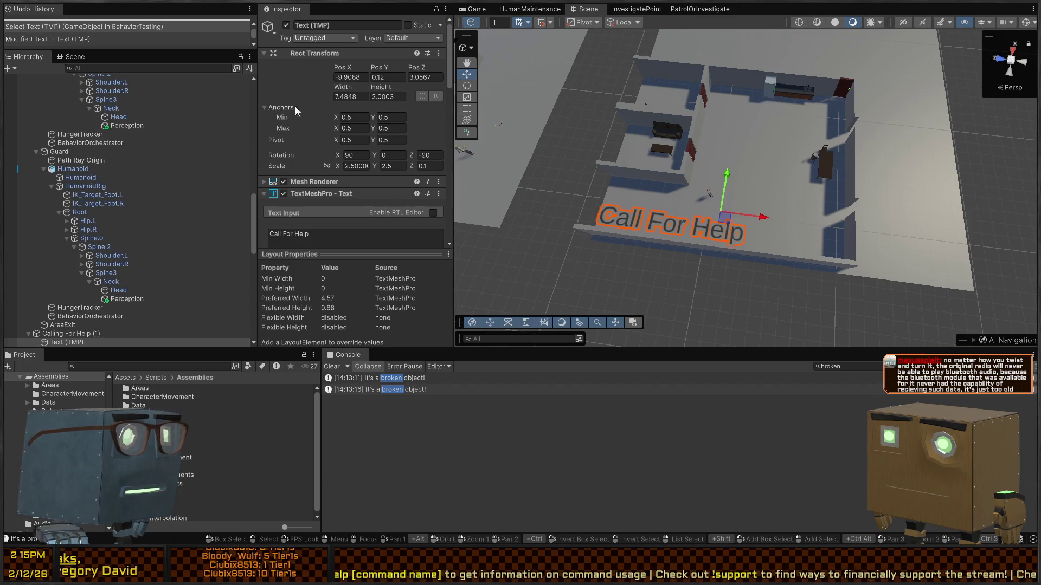
{"action": "scroll", "coordinate": [326, 207], "scroll_direction": "down", "scroll_amount": 1}
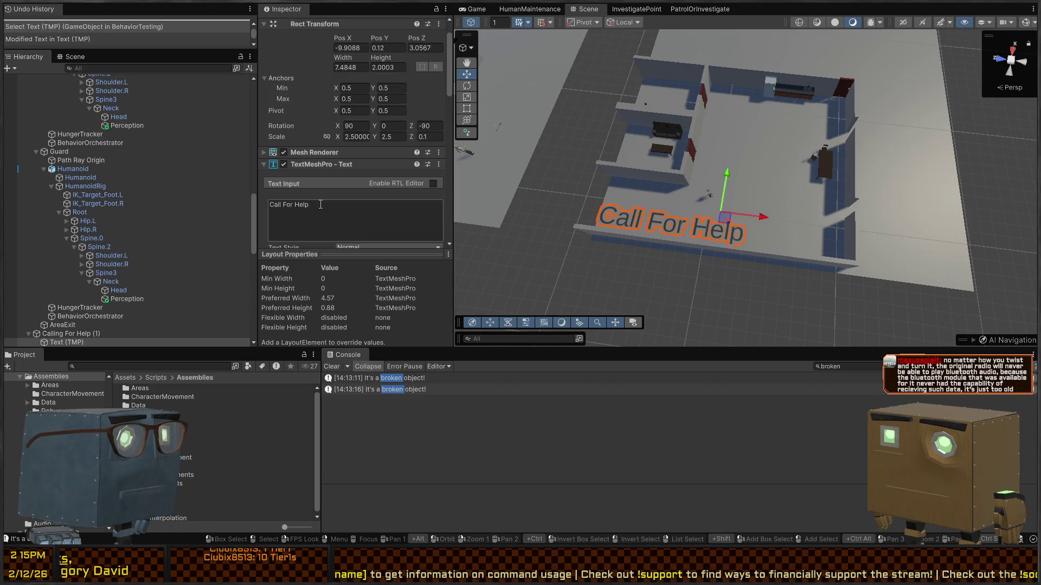
{"action": "left_click", "coordinate": [326, 207]}
{"action": "key", "text": "ctrl+v"}
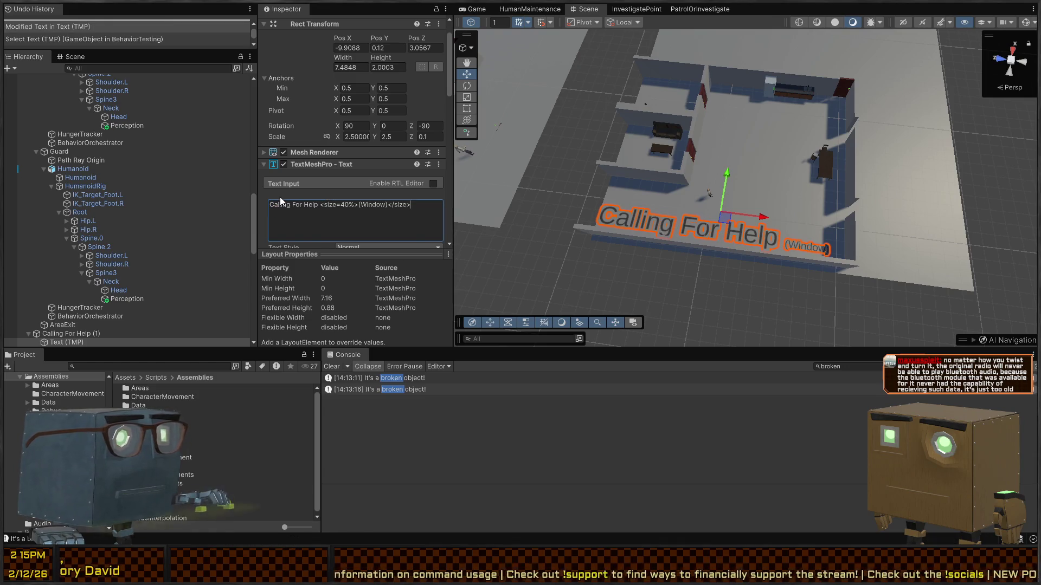
{"action": "double_click", "coordinate": [369, 207]}
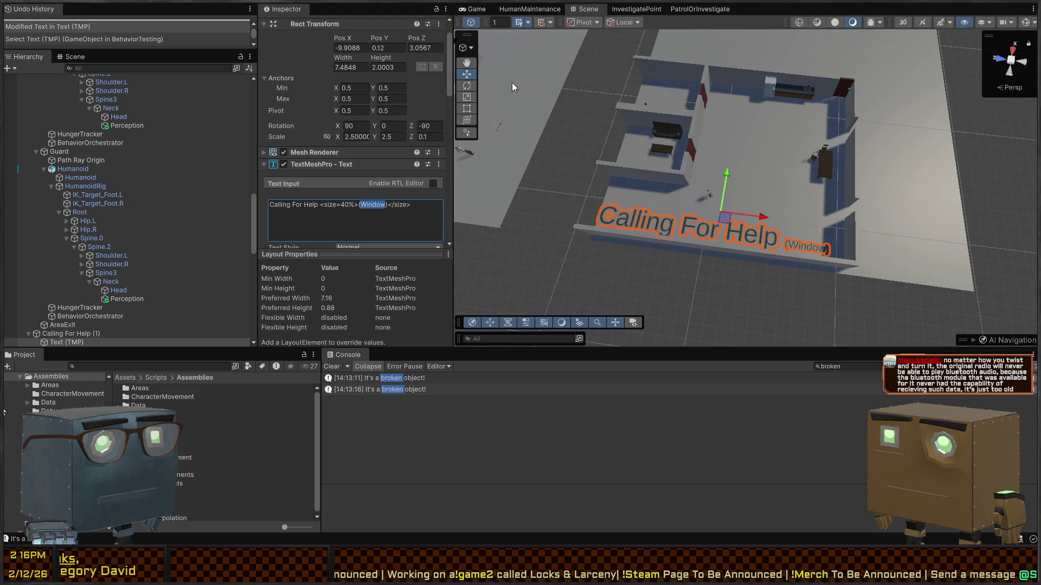
{"action": "left_click_drag", "start_coordinate": [711, 115], "coordinate": [703, 36]}
Frame the character, then add an empty child under Guard named RagdollController
{"action": "key", "text": "f"}
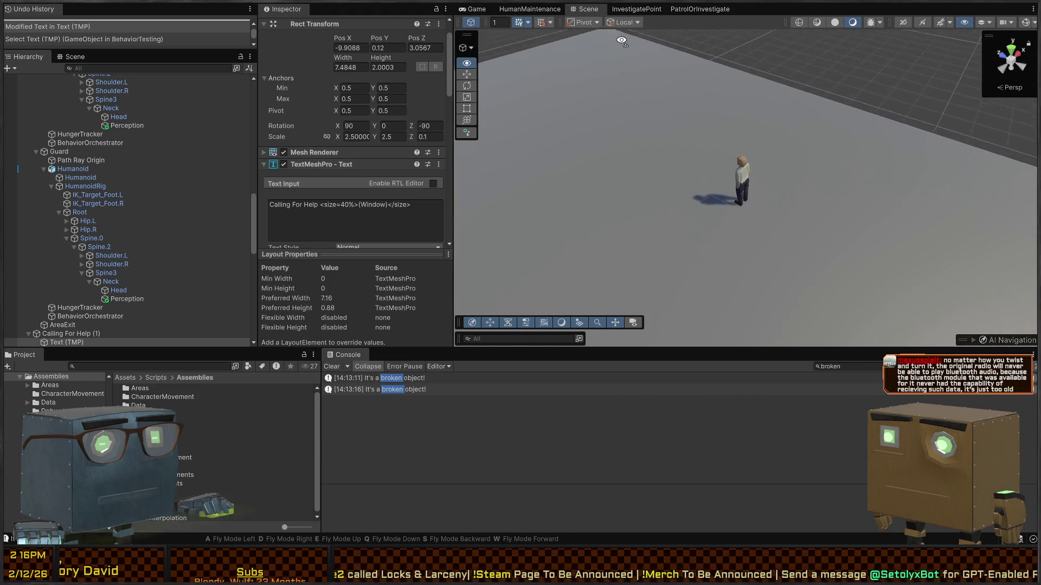
{"action": "left_click", "coordinate": [744, 71]}
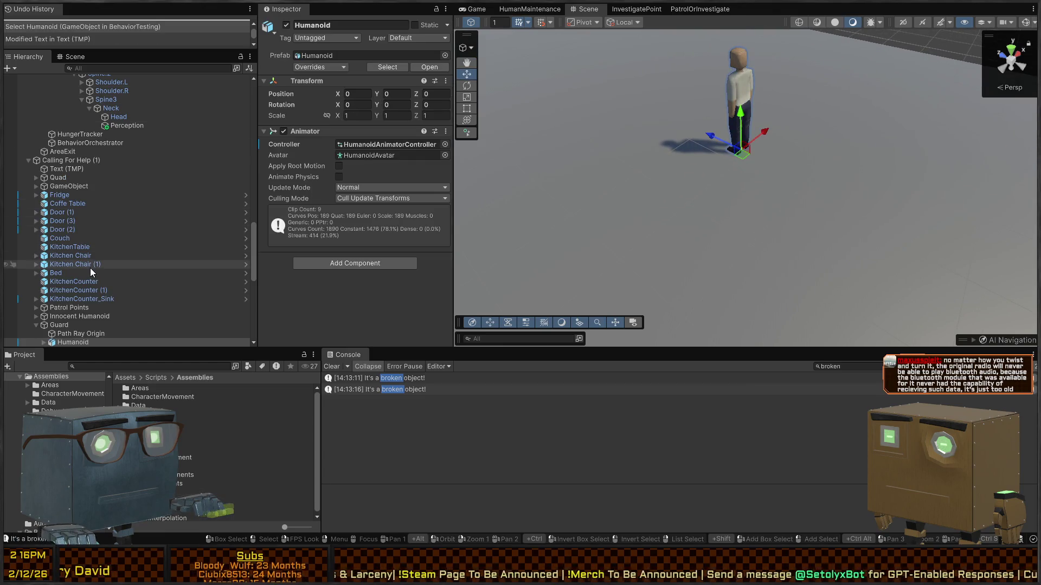
{"action": "left_click", "coordinate": [57, 228]}
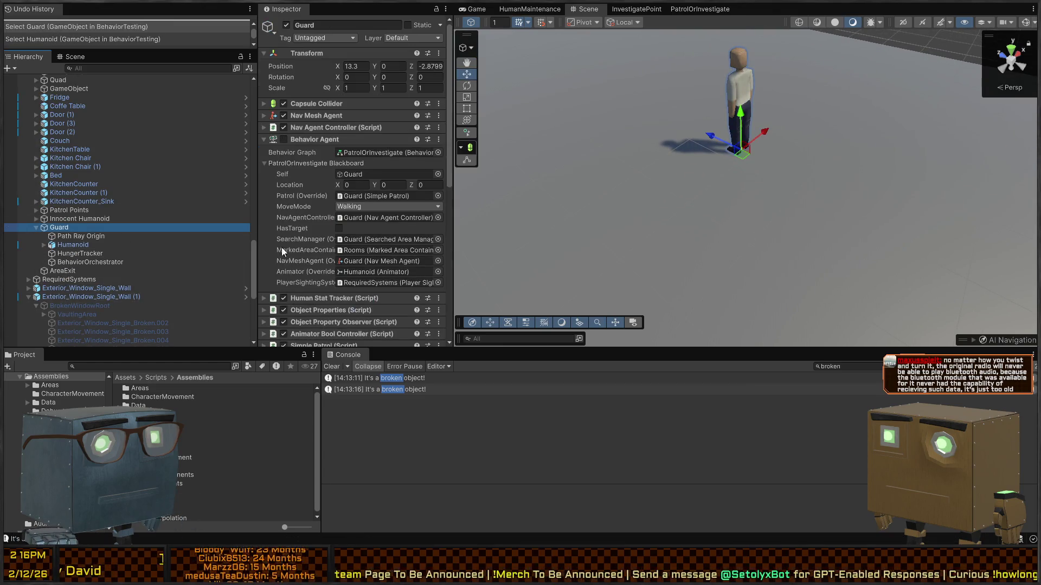
{"action": "scroll", "coordinate": [305, 187], "scroll_direction": "down", "scroll_amount": 10}
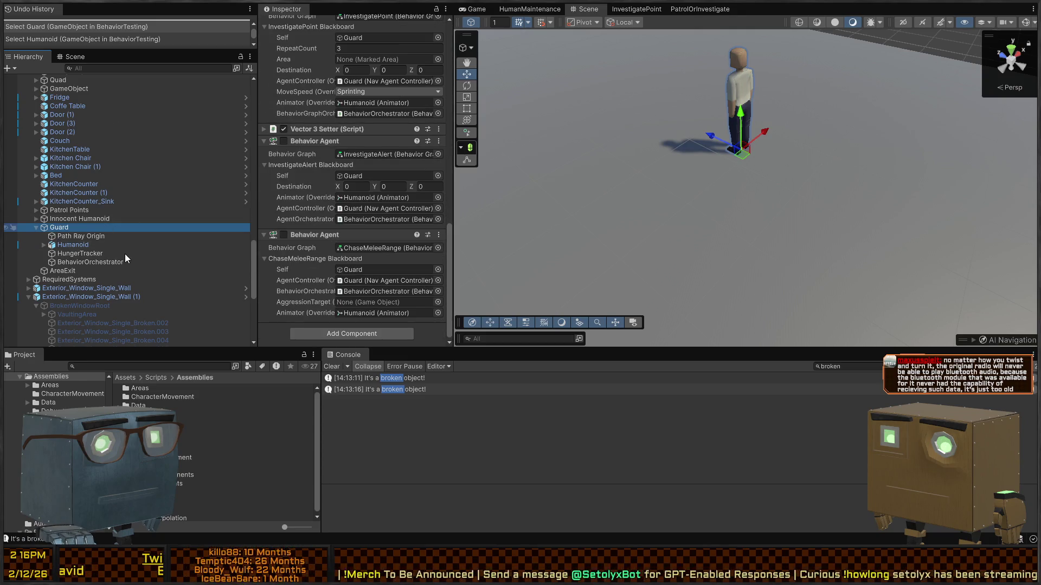
{"action": "key", "text": "alt+shift+n"}
{"action": "type", "text": "Ragd"}
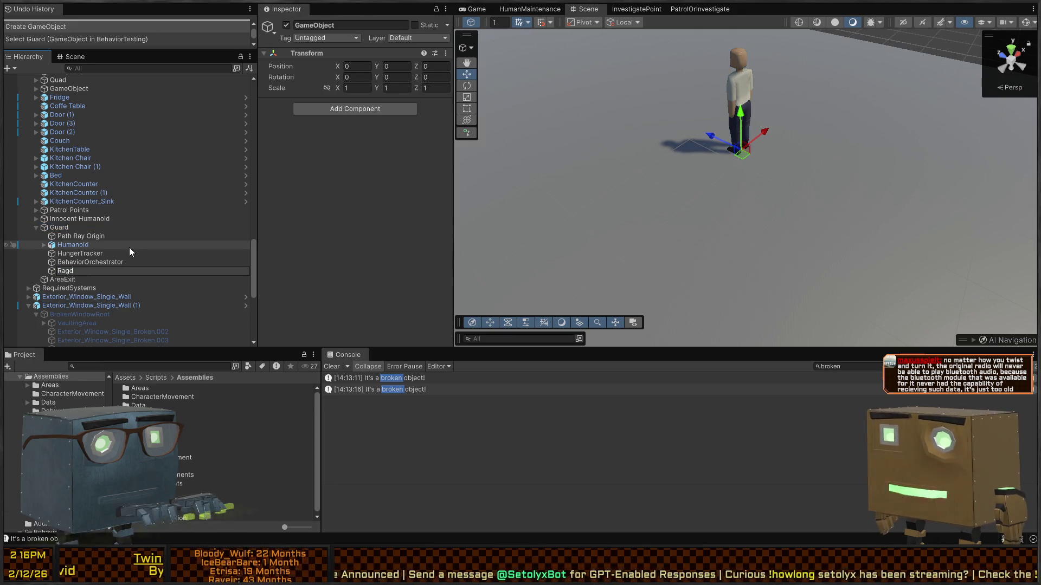
{"action": "type", "text": "ollController"}
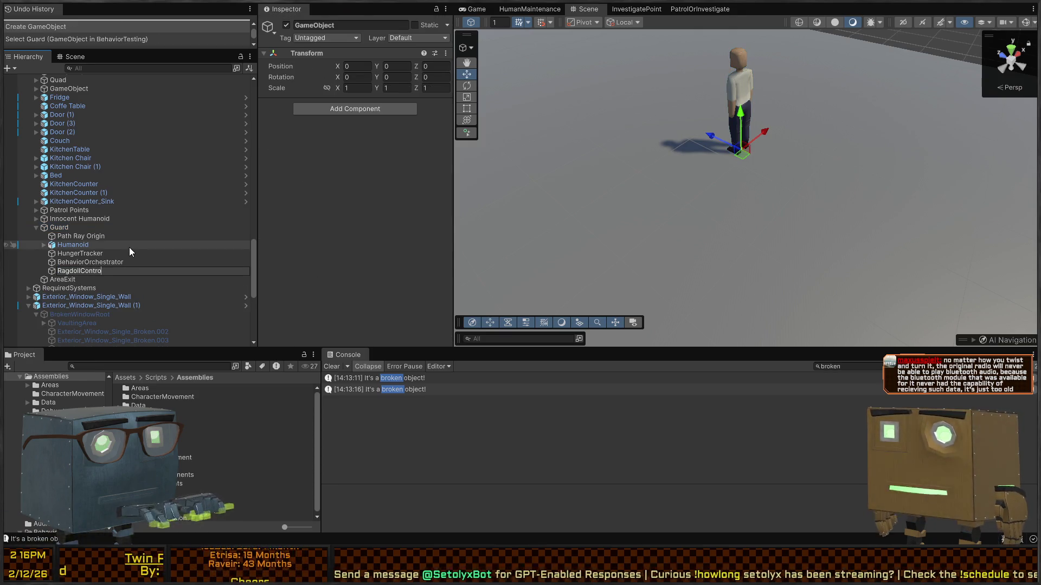
{"action": "key", "text": "Return"}
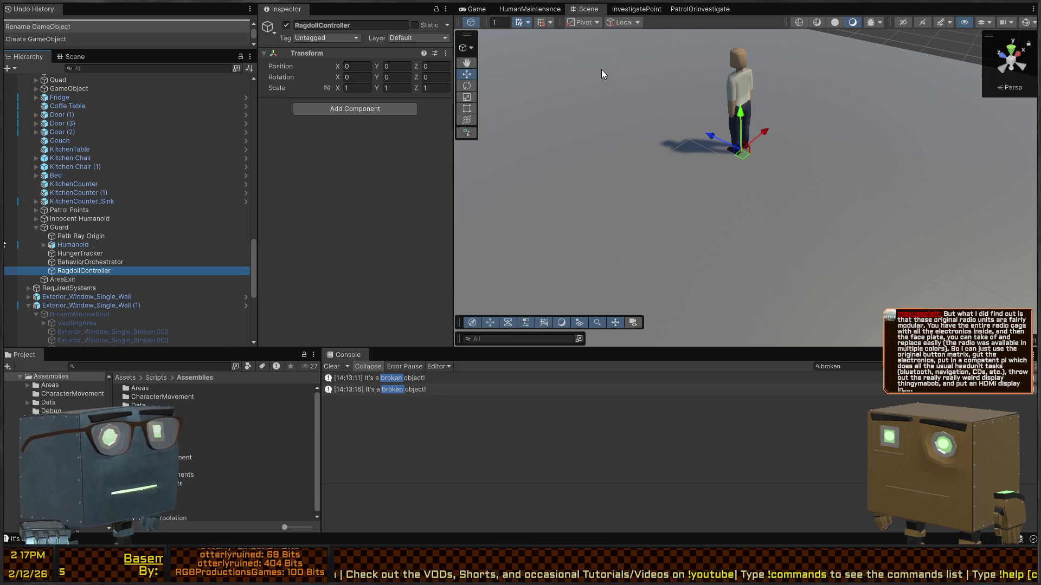
Add the Ragdoll Manager script to RagdollController and inspect the IK_Target_Foot.L and IK_Target_Foot.R objects
{"action": "left_click_drag", "start_coordinate": [650, 163], "coordinate": [596, 141]}
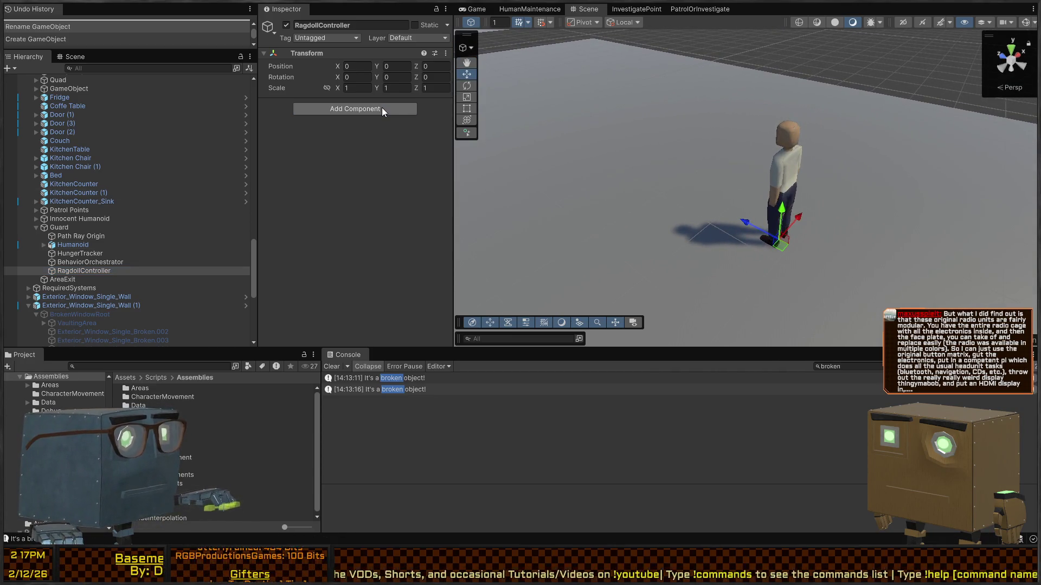
{"action": "left_click_drag", "start_coordinate": [326, 151], "coordinate": [347, 152]}
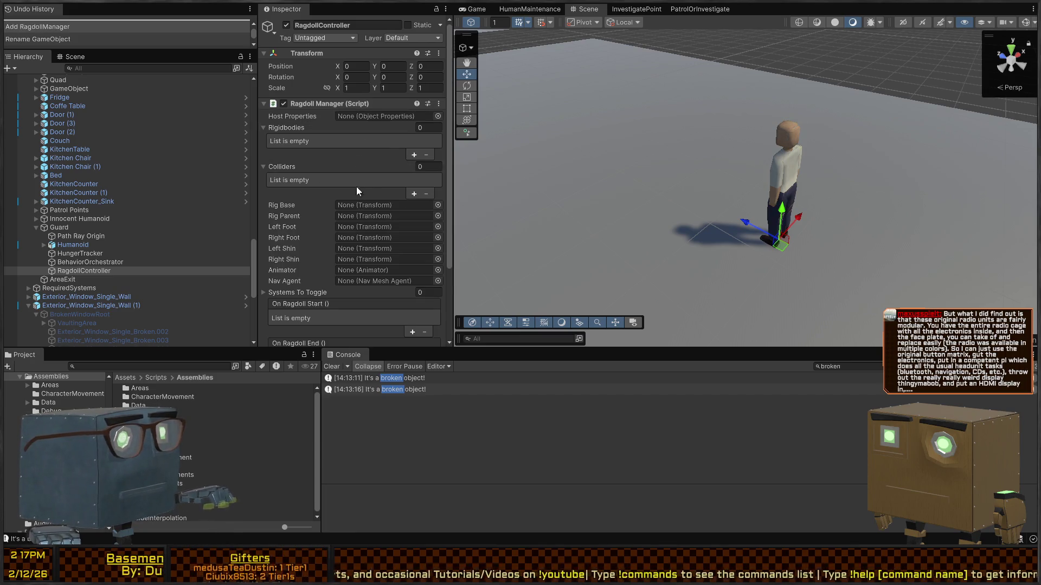
{"action": "left_click", "coordinate": [44, 245]}
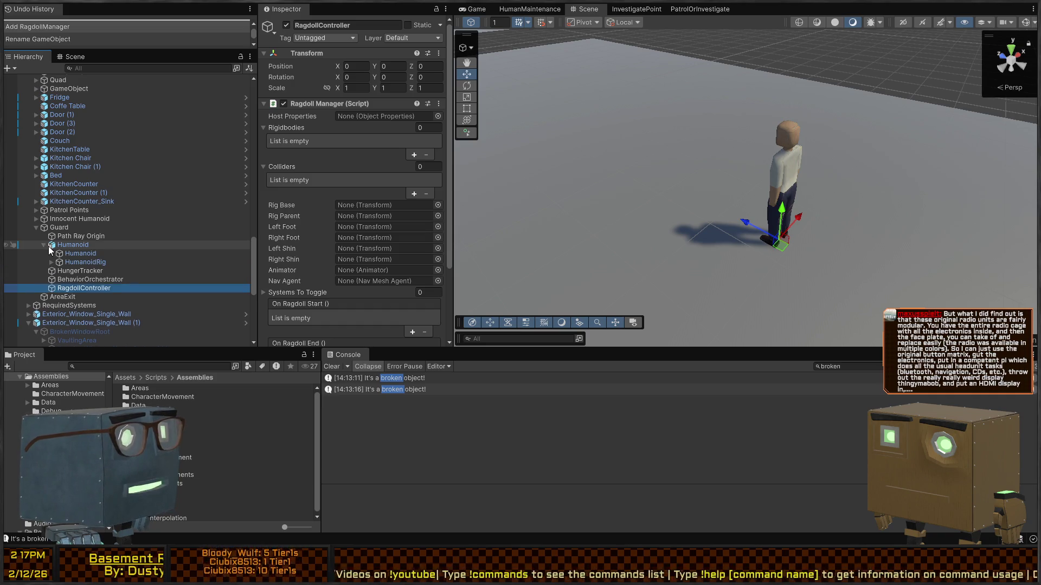
{"action": "left_click", "coordinate": [51, 262]}
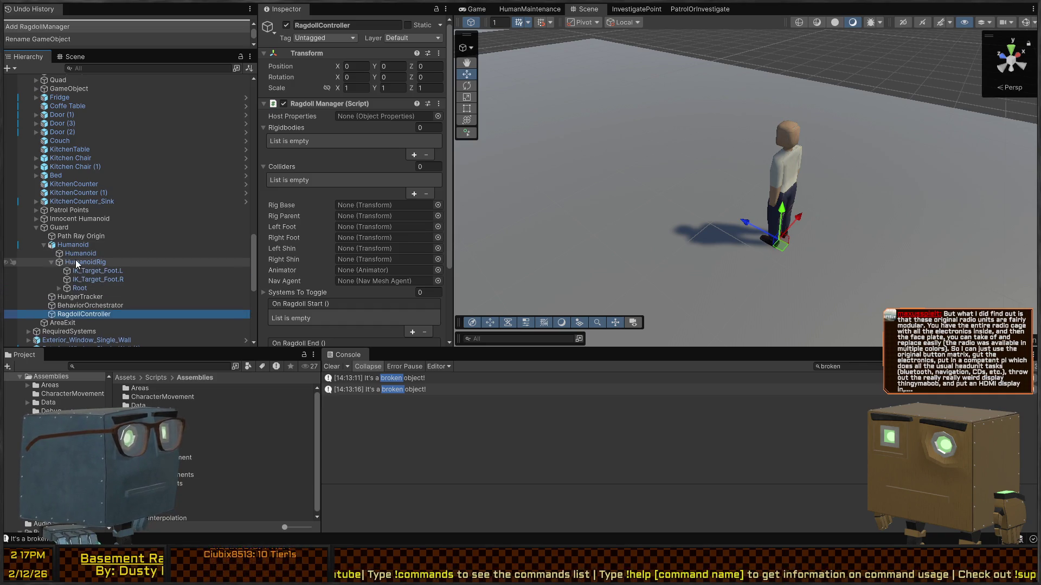
{"action": "left_click", "coordinate": [84, 262]}
{"action": "left_click", "coordinate": [82, 279]}
{"action": "left_click", "coordinate": [90, 272]}
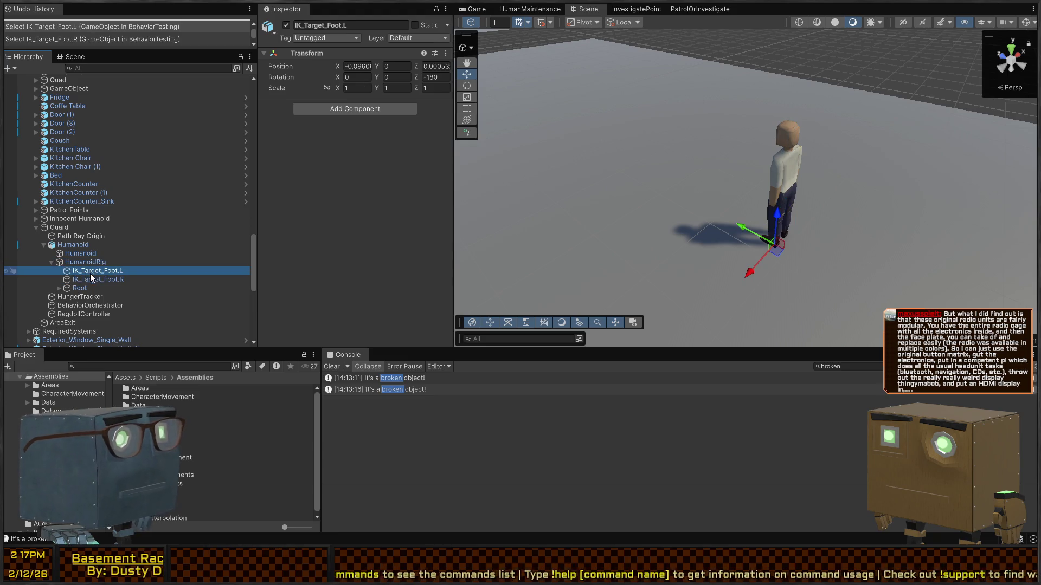
{"action": "left_click", "coordinate": [83, 281]}
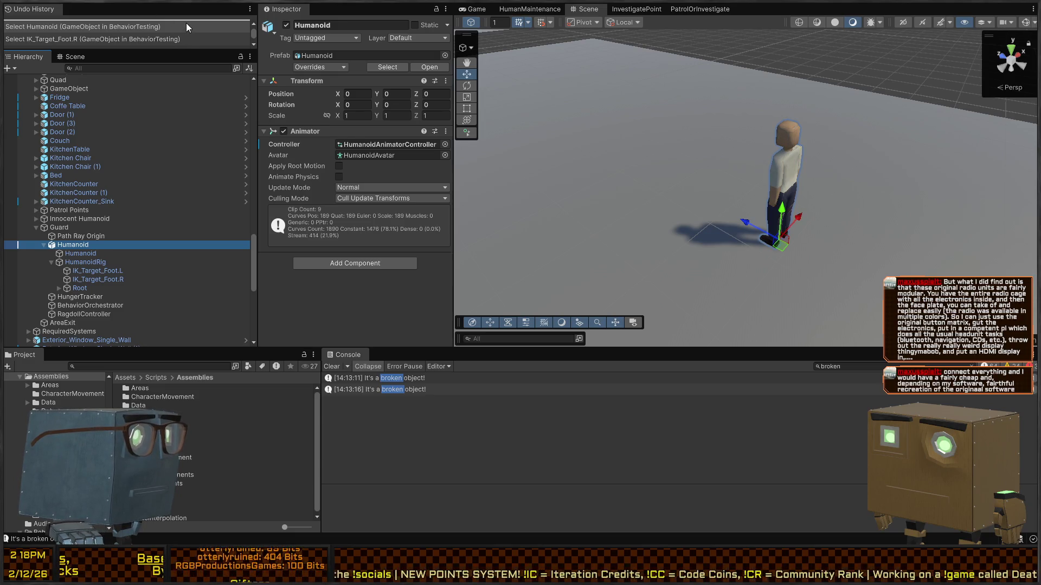
Check the Humanoid's Animator, then expand Root, Spine.0, Spine.2, both hips and Leg.R
{"action": "left_click", "coordinate": [282, 141]}
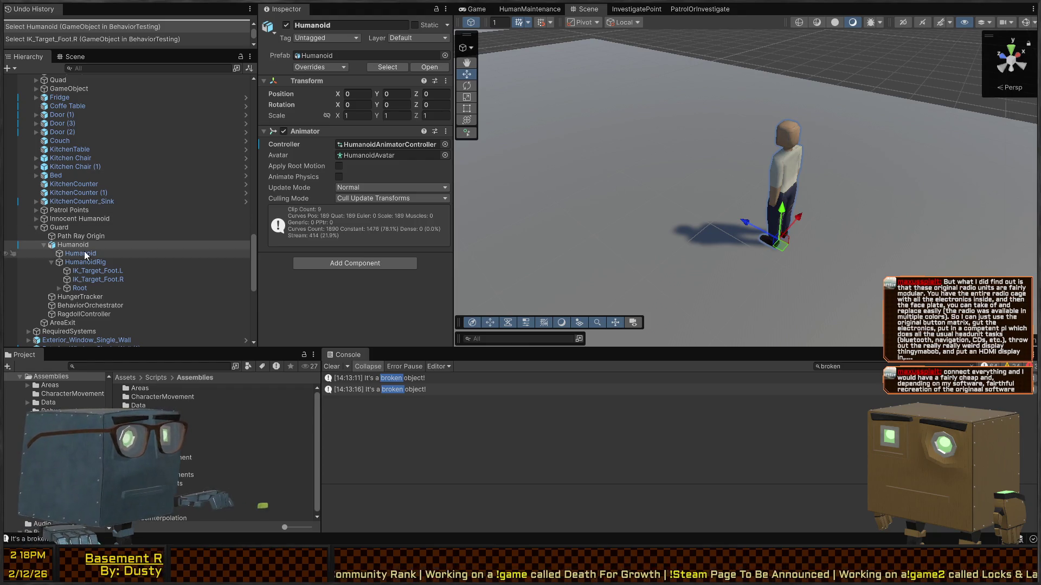
{"action": "left_click_drag", "start_coordinate": [73, 244], "coordinate": [637, 167]}
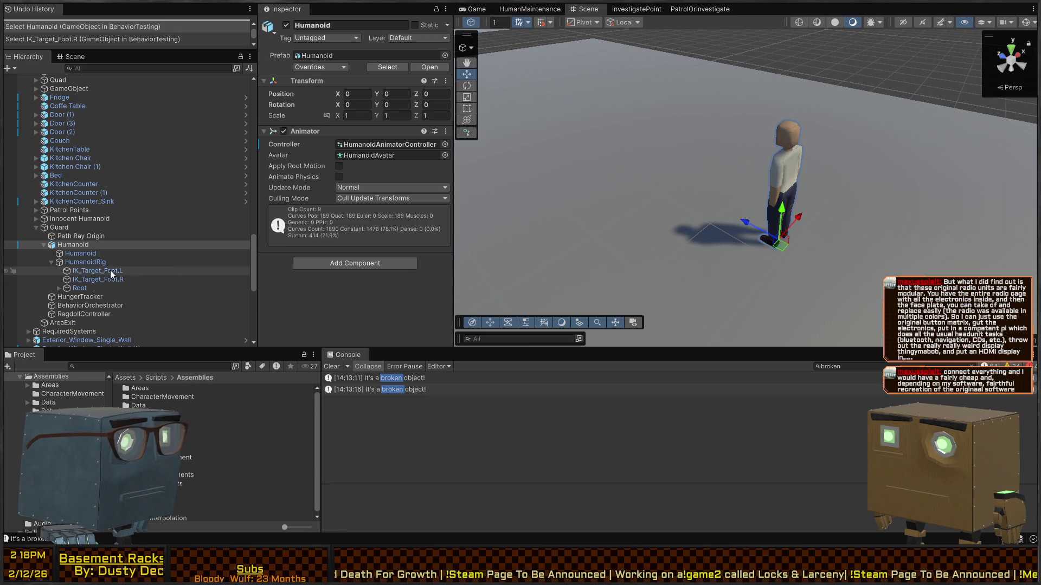
{"action": "scroll", "coordinate": [72, 275], "scroll_direction": "down", "scroll_amount": 3}
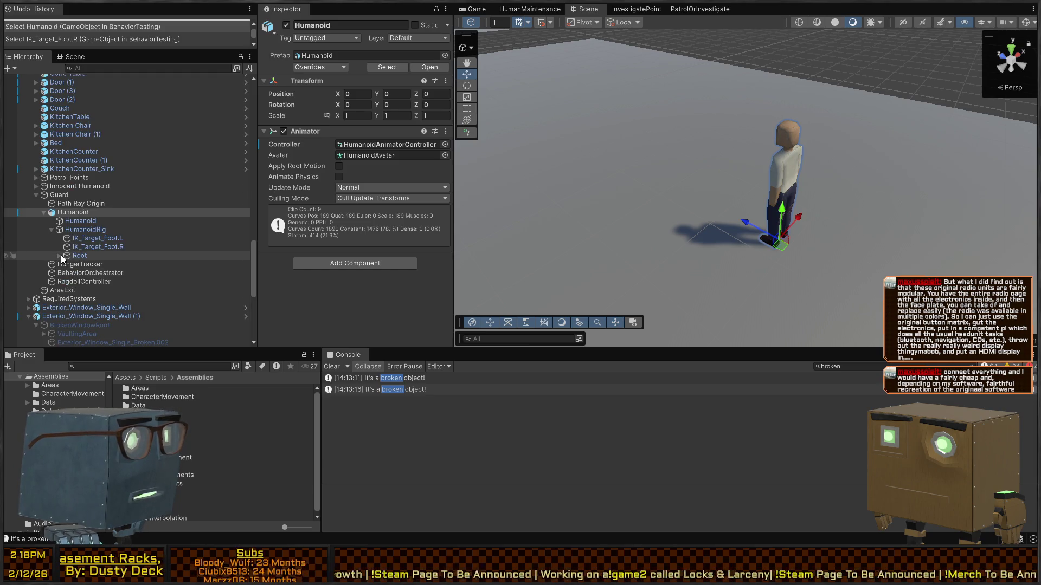
{"action": "left_click", "coordinate": [60, 256]}
{"action": "scroll", "coordinate": [65, 259], "scroll_direction": "down", "scroll_amount": 3}
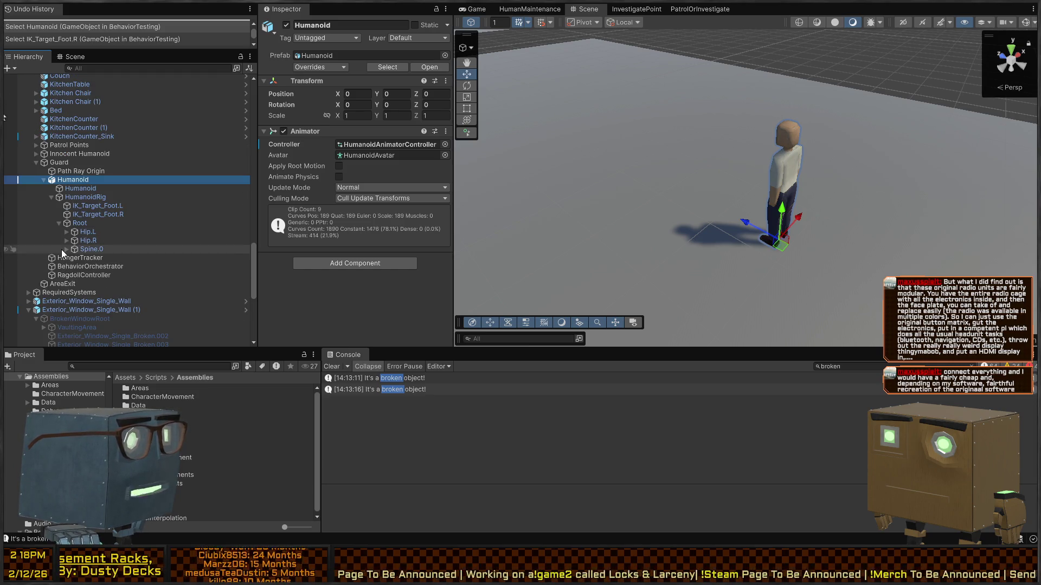
{"action": "left_click", "coordinate": [65, 249]}
{"action": "left_click", "coordinate": [66, 240]}
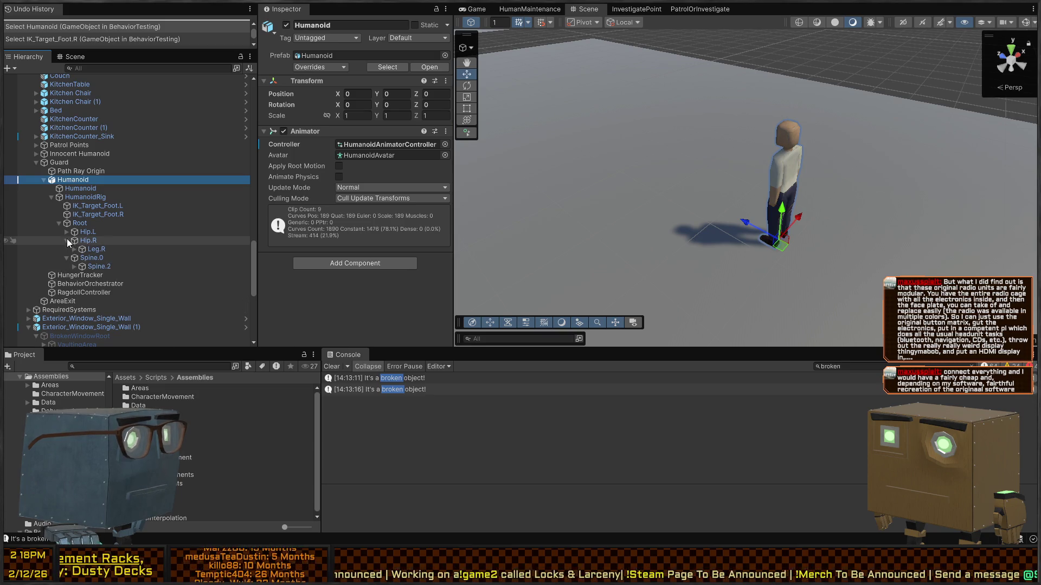
{"action": "left_click", "coordinate": [67, 232]}
{"action": "left_click", "coordinate": [74, 258]}
{"action": "left_click", "coordinate": [75, 282]}
Expand the shoulder, bicep, Spine3, Neck and Leg.L bones to reveal arms, head and shins
{"action": "left_click", "coordinate": [82, 292]}
{"action": "left_click", "coordinate": [82, 310]}
{"action": "left_click", "coordinate": [90, 318]}
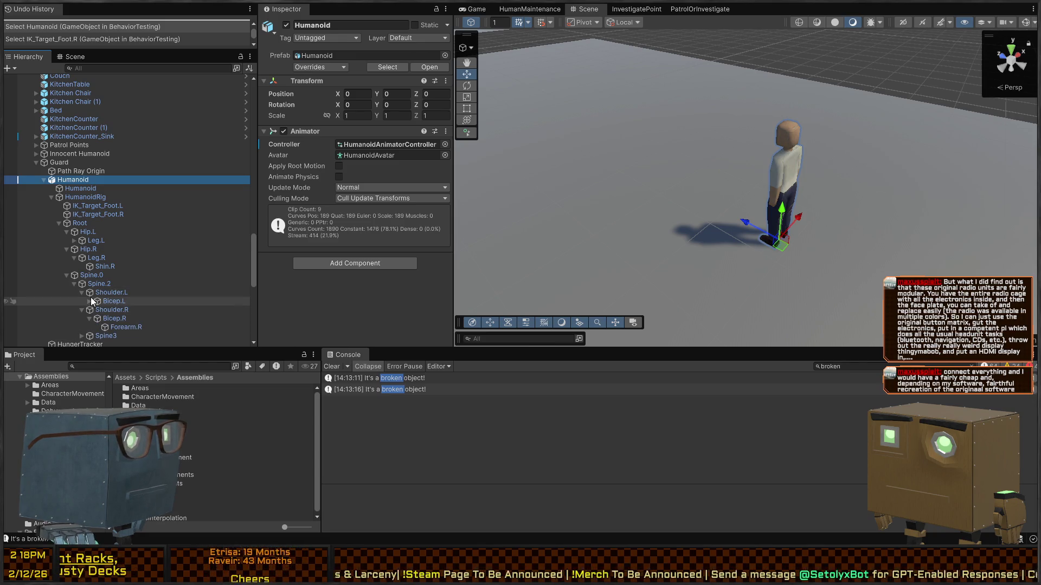
{"action": "left_click", "coordinate": [89, 301]}
{"action": "scroll", "coordinate": [95, 293], "scroll_direction": "down", "scroll_amount": 3}
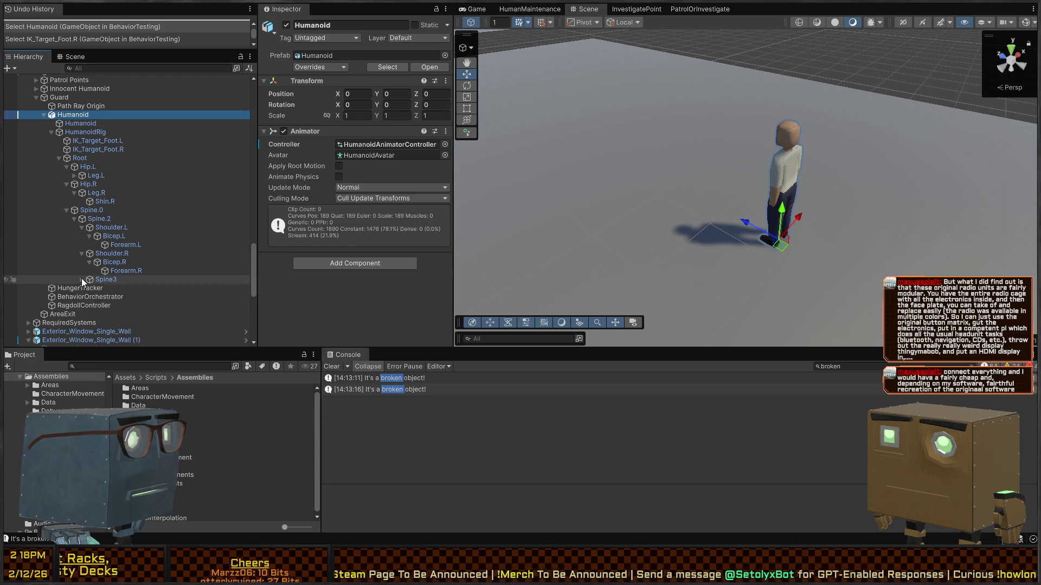
{"action": "left_click", "coordinate": [81, 279]}
{"action": "left_click", "coordinate": [90, 288]}
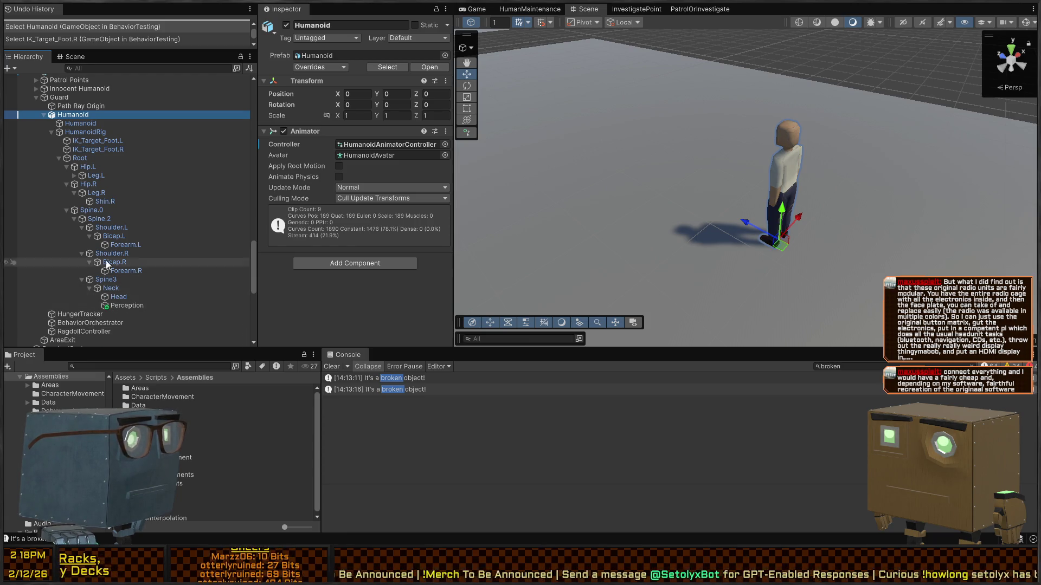
{"action": "left_click", "coordinate": [73, 176]}
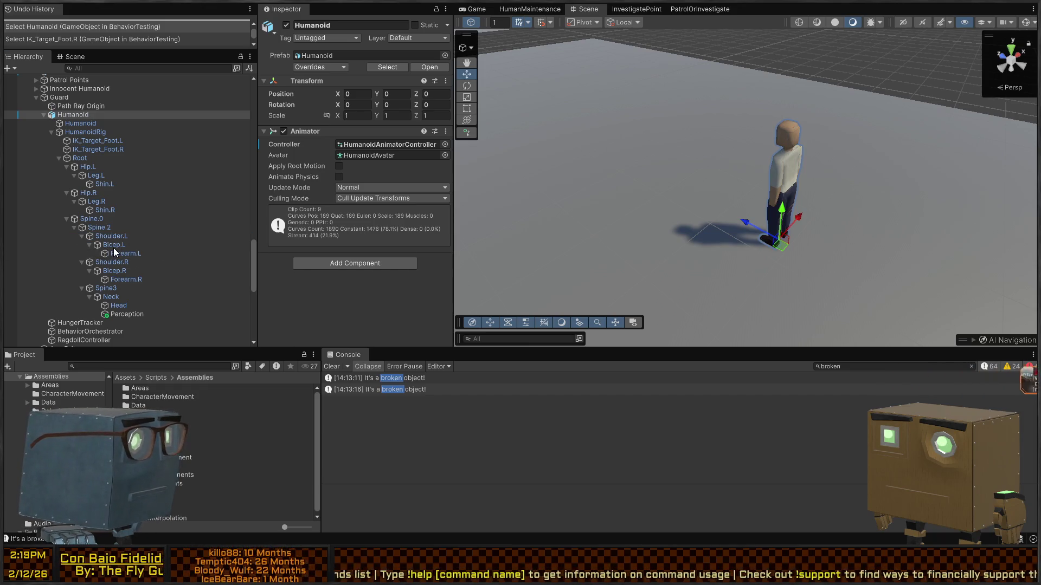
Drag three Hierarchy items into the Scene view, then select Spine3 to view its transform
{"action": "mouse_move", "coordinate": [114, 249]}
{"action": "left_mouse_down"}
{"action": "mouse_move", "coordinate": [587, 301]}
{"action": "mouse_move", "coordinate": [591, 290]}
{"action": "left_mouse_up"}
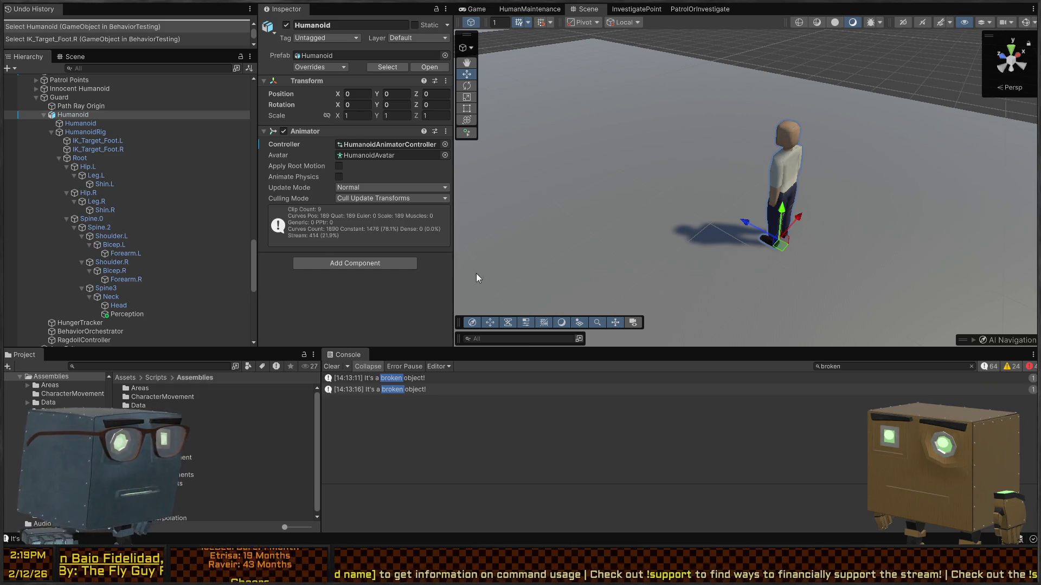
{"action": "left_click_drag", "start_coordinate": [137, 254], "coordinate": [576, 319]}
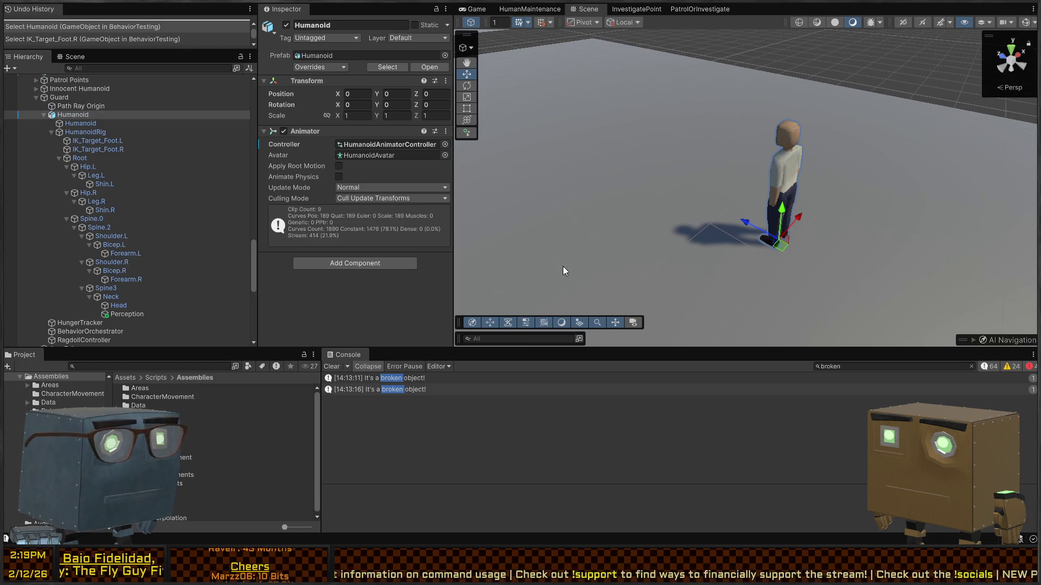
{"action": "left_click_drag", "start_coordinate": [124, 273], "coordinate": [603, 309]}
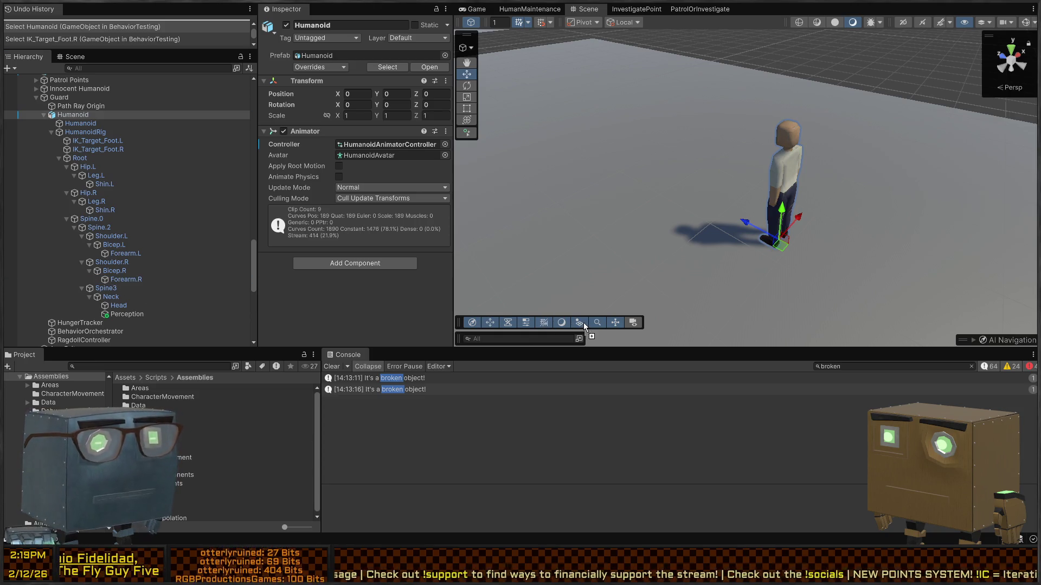
{"action": "scroll", "coordinate": [88, 268], "scroll_direction": "down", "scroll_amount": 3}
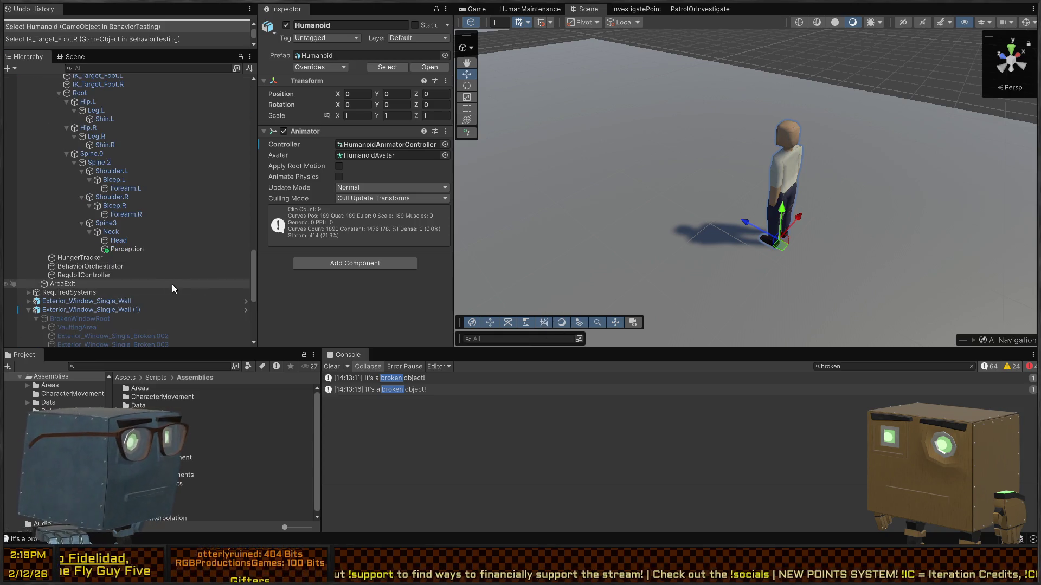
{"action": "left_click", "coordinate": [97, 223]}
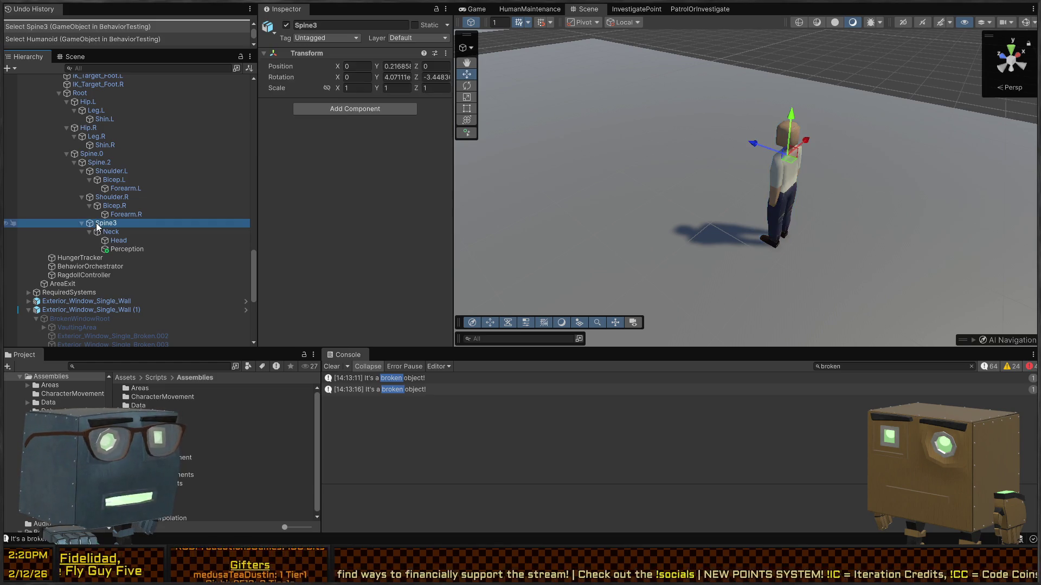
Select the Spine.2 bone and fly the Scene camera closer to the character
{"action": "left_click", "coordinate": [97, 164]}
{"action": "left_click", "coordinate": [340, 190]}
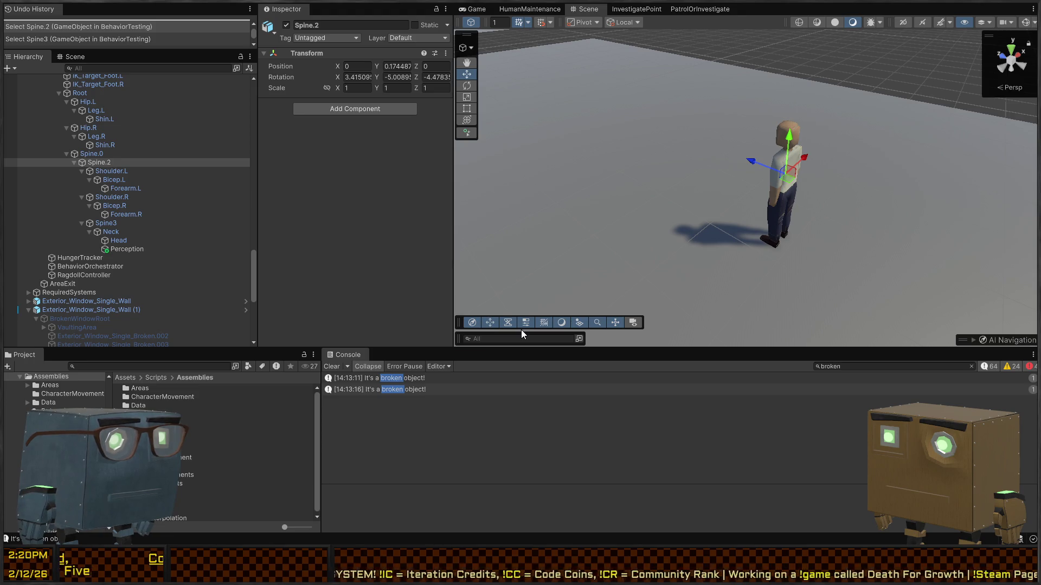
{"action": "scroll", "coordinate": [331, 196], "scroll_direction": "down", "scroll_amount": 3}
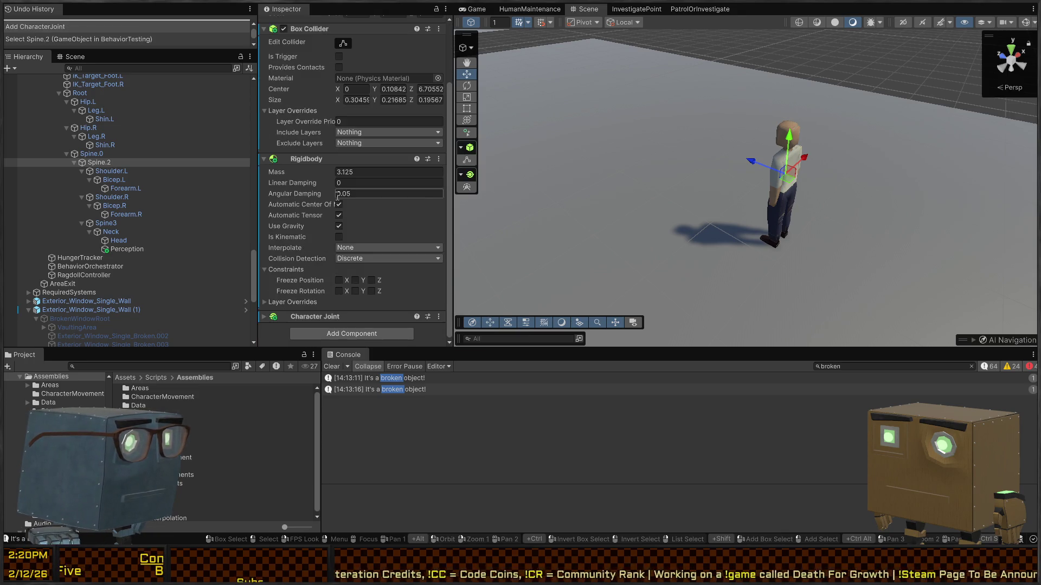
{"action": "left_click_drag", "start_coordinate": [813, 179], "coordinate": [792, 162]}
{"action": "scroll", "coordinate": [107, 184], "scroll_direction": "up", "scroll_amount": 3}
{"action": "scroll", "coordinate": [108, 184], "scroll_direction": "up", "scroll_amount": 5}
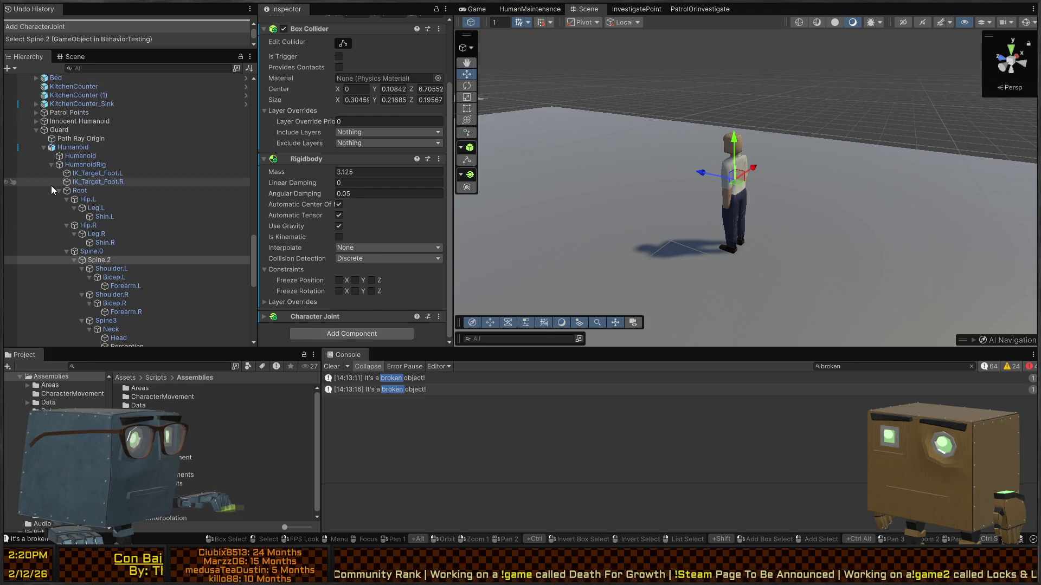
Copy and paste the Humanoid to create Humanoid (1)
{"action": "left_click", "coordinate": [66, 149]}
{"action": "left_click", "coordinate": [77, 133]}
{"action": "left_click", "coordinate": [65, 148]}
{"action": "key", "text": "ctrl+c"}
{"action": "key", "text": "ctrl+v"}
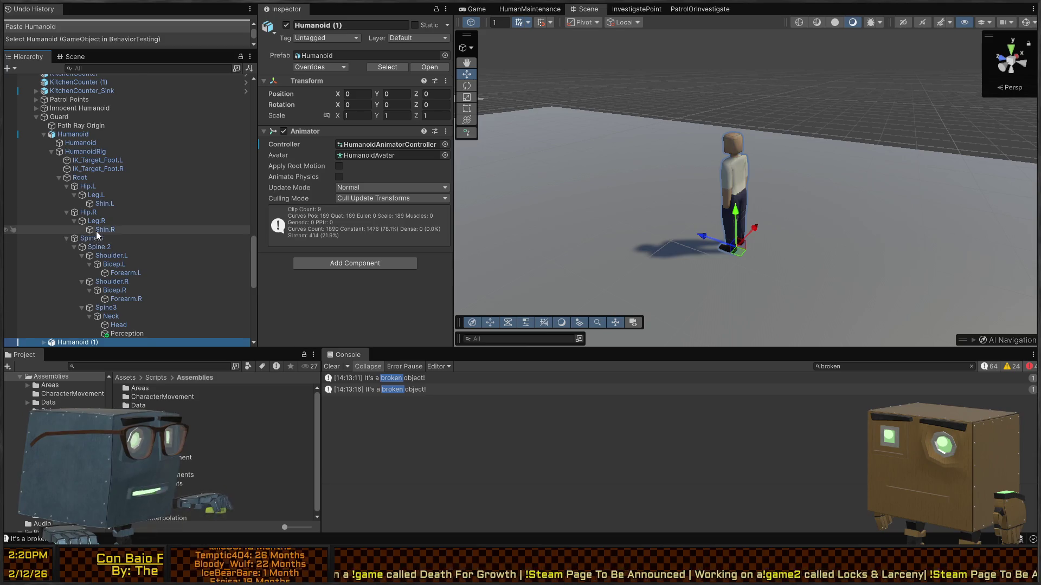
Move Humanoid (1) to the scene root below AreaExit, at 13.67, 0, -123.61
{"action": "scroll", "coordinate": [92, 225], "scroll_direction": "down", "scroll_amount": 10}
{"action": "mouse_move", "coordinate": [81, 147]}
{"action": "left_mouse_down"}
{"action": "mouse_move", "coordinate": [8, 193]}
{"action": "mouse_move", "coordinate": [22, 193]}
{"action": "left_mouse_up"}
{"action": "left_click_drag", "start_coordinate": [751, 249], "coordinate": [611, 235]}
Play-test by disabling the Animator to ragdoll the humanoid, undo the move, then stop play
{"action": "key", "text": "ctrl+p"}
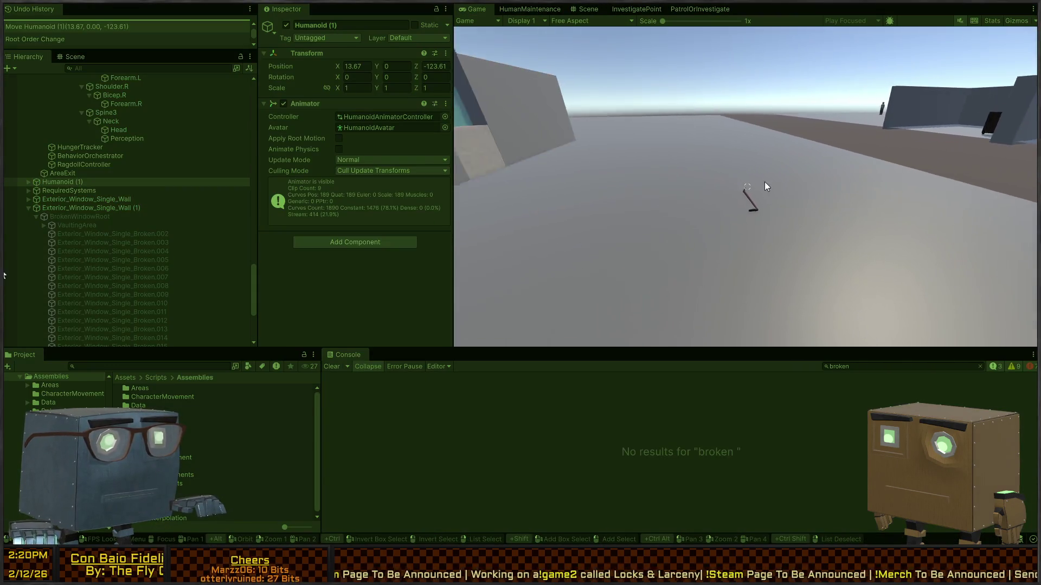
{"action": "left_click", "coordinate": [591, 9]}
{"action": "mouse_move", "coordinate": [746, 143]}
{"action": "left_mouse_down"}
{"action": "mouse_move", "coordinate": [590, 134]}
{"action": "mouse_move", "coordinate": [702, 163]}
{"action": "mouse_move", "coordinate": [655, 162]}
{"action": "left_mouse_up"}
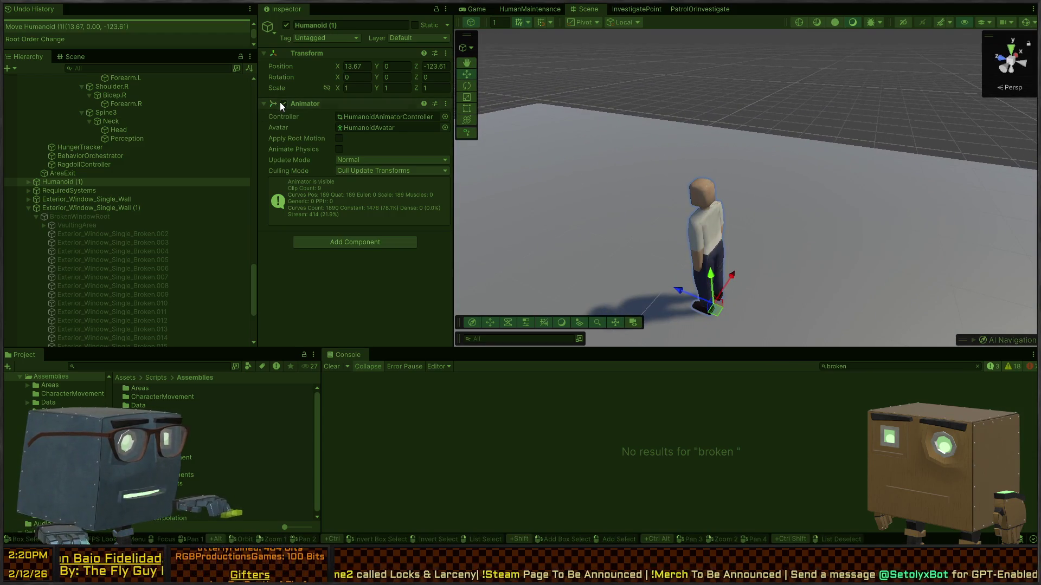
{"action": "left_click", "coordinate": [283, 103]}
{"action": "mouse_move", "coordinate": [666, 227]}
{"action": "left_mouse_down"}
{"action": "mouse_move", "coordinate": [749, 232]}
{"action": "mouse_move", "coordinate": [727, 225]}
{"action": "mouse_move", "coordinate": [702, 168]}
{"action": "mouse_move", "coordinate": [703, 109]}
{"action": "left_mouse_up"}
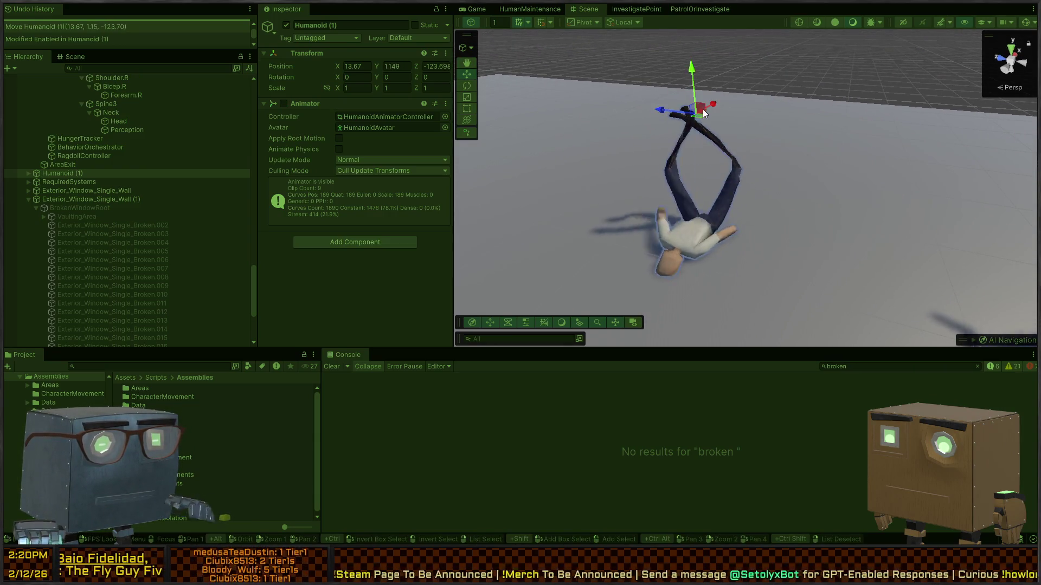
{"action": "key", "text": "ctrl+z"}
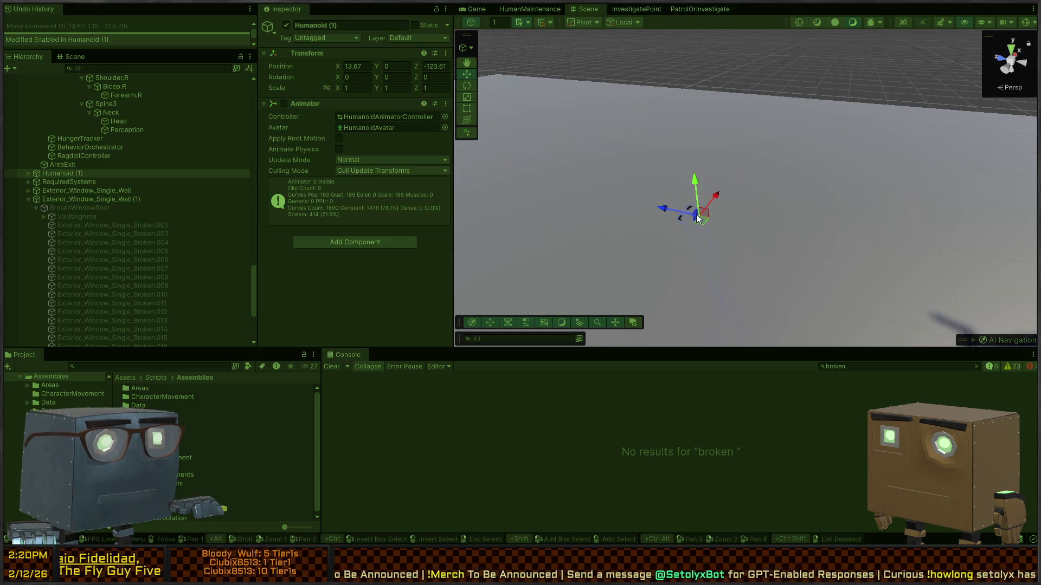
{"action": "mouse_move", "coordinate": [734, 176]}
{"action": "left_mouse_down"}
{"action": "mouse_move", "coordinate": [822, 211]}
{"action": "mouse_move", "coordinate": [800, 205]}
{"action": "left_mouse_up"}
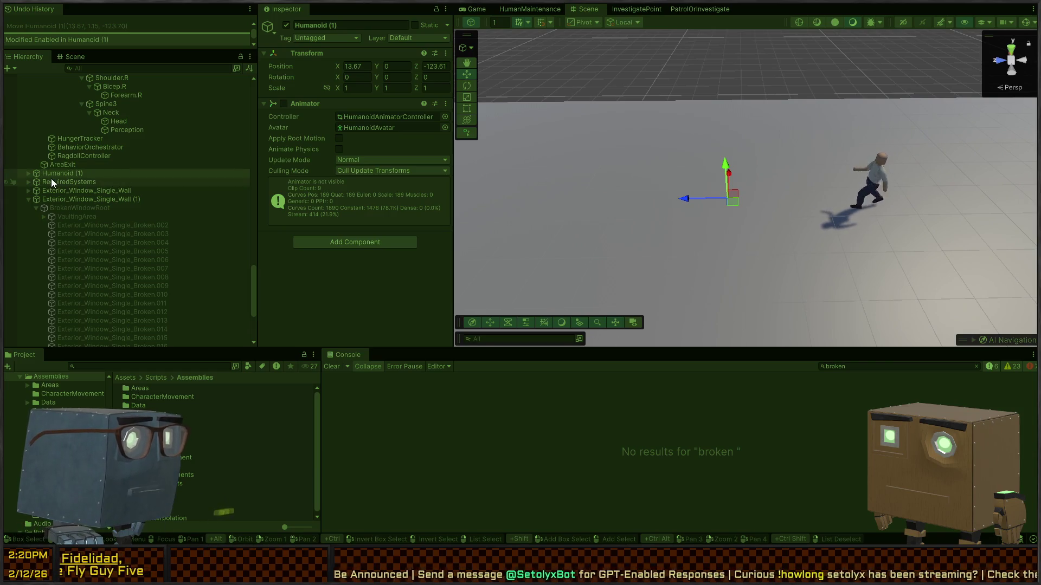
{"action": "key", "text": "ctrl+p"}
Expand Humanoid (1) > HumanoidRig > Root, both hips and both legs, checking the IK foot targets
{"action": "left_click", "coordinate": [26, 184]}
{"action": "left_click", "coordinate": [34, 199]}
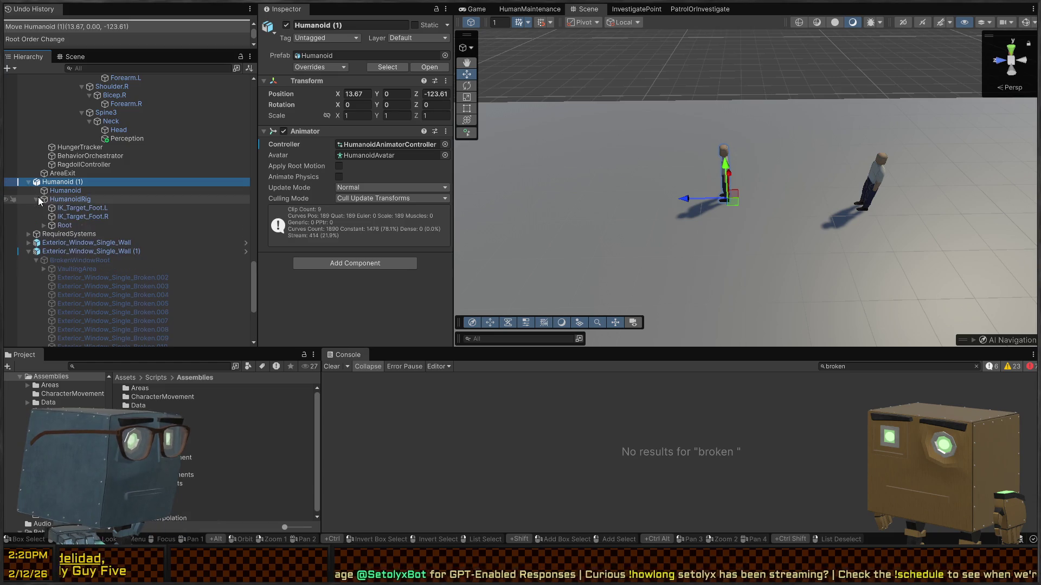
{"action": "left_click", "coordinate": [64, 210]}
{"action": "left_click", "coordinate": [64, 216]}
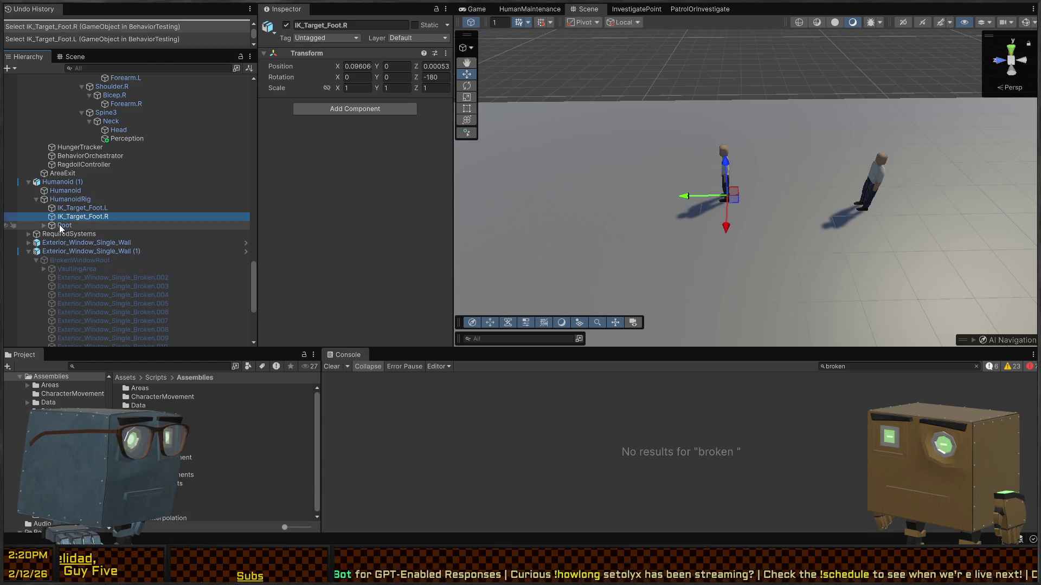
{"action": "left_click", "coordinate": [59, 225]}
{"action": "left_click", "coordinate": [44, 226]}
{"action": "left_click", "coordinate": [52, 243]}
{"action": "left_click", "coordinate": [52, 234]}
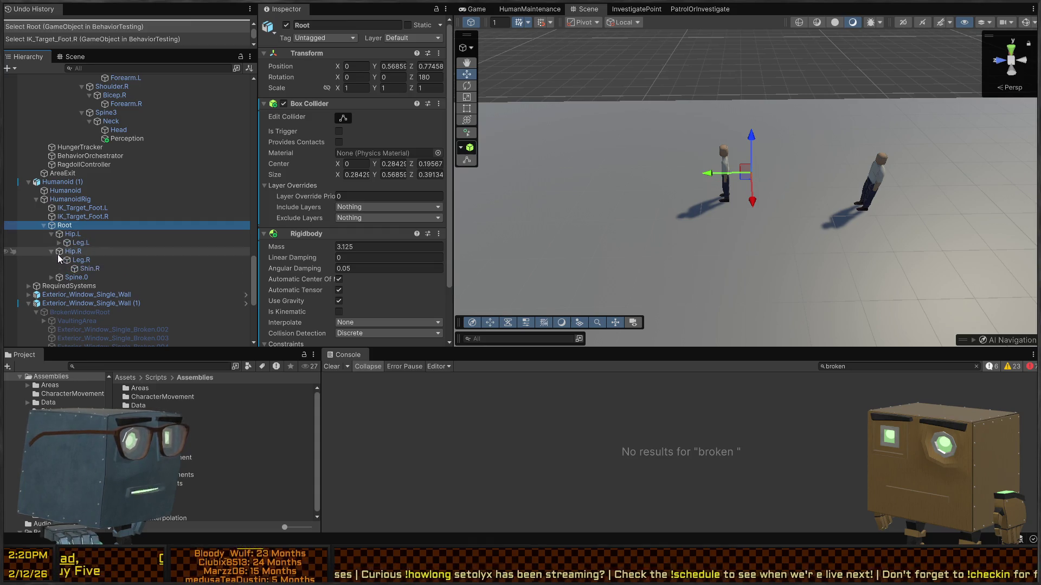
{"action": "left_click", "coordinate": [59, 242]}
{"action": "left_click", "coordinate": [59, 269]}
Inspect the shin and leg bones, then frame Shin.L to show the lower legs and feet
{"action": "left_click", "coordinate": [74, 278]}
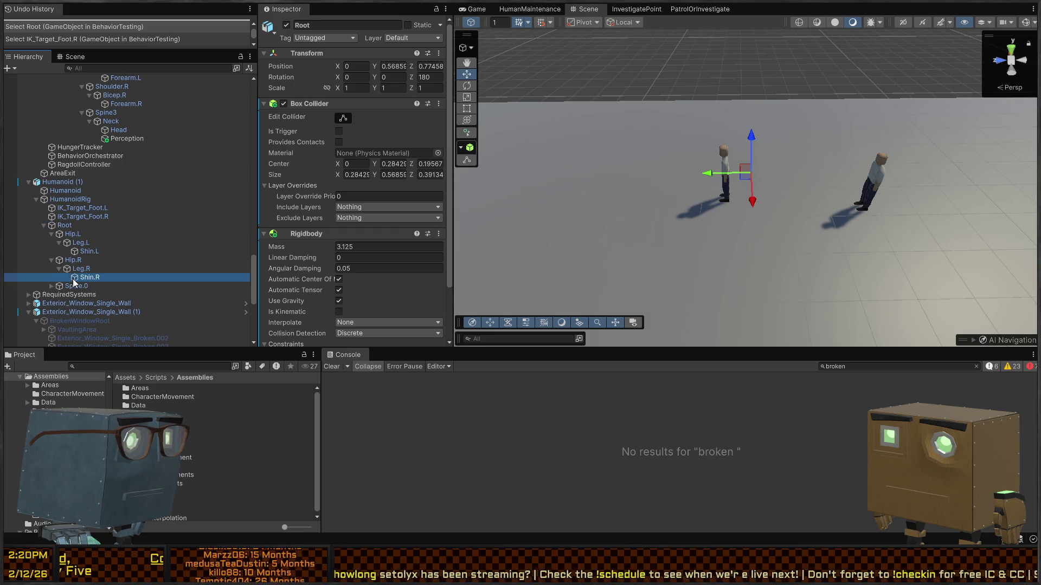
{"action": "left_click", "coordinate": [82, 252]}
{"action": "left_click", "coordinate": [88, 217]}
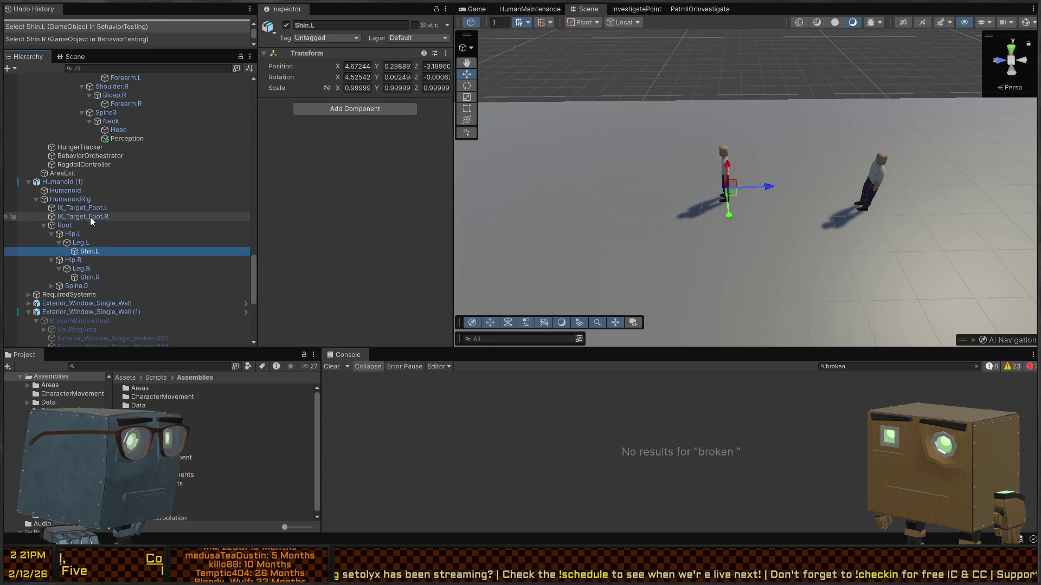
{"action": "left_click", "coordinate": [87, 253]}
{"action": "key", "text": "f"}
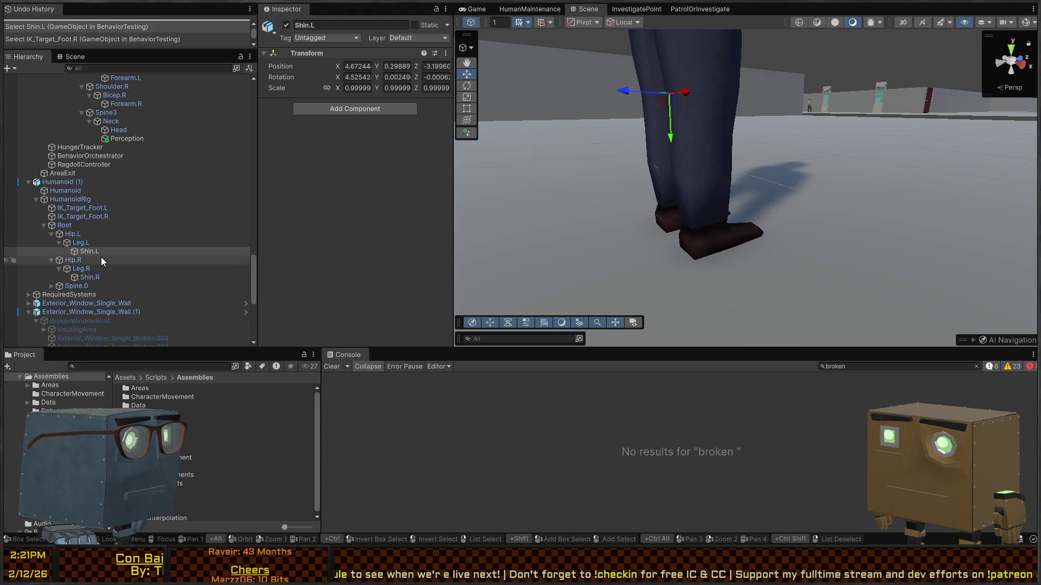
{"action": "left_click", "coordinate": [87, 243]}
{"action": "left_click", "coordinate": [88, 252]}
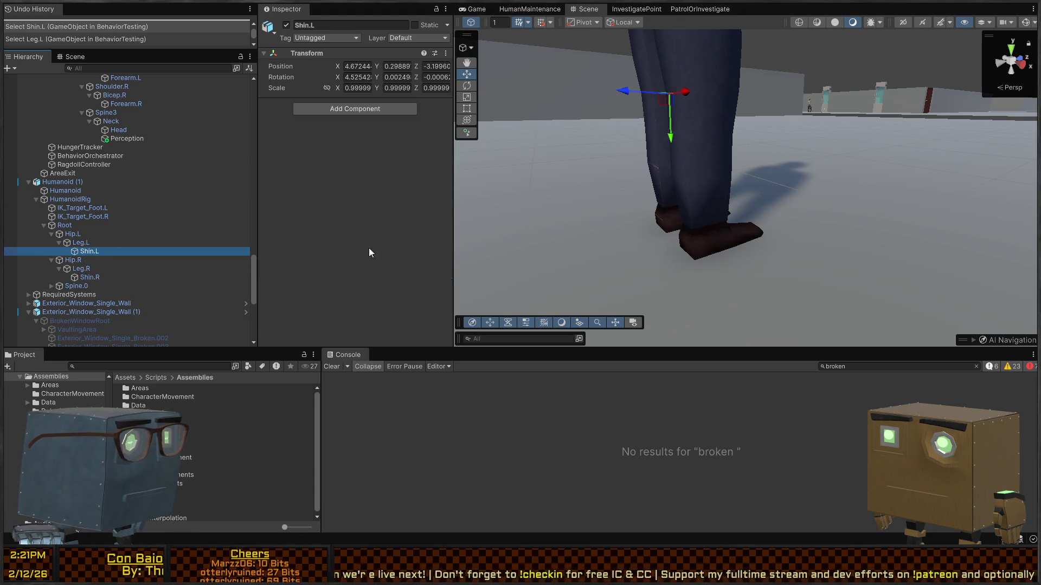
{"action": "key", "text": "f"}
{"action": "key", "text": "s"}
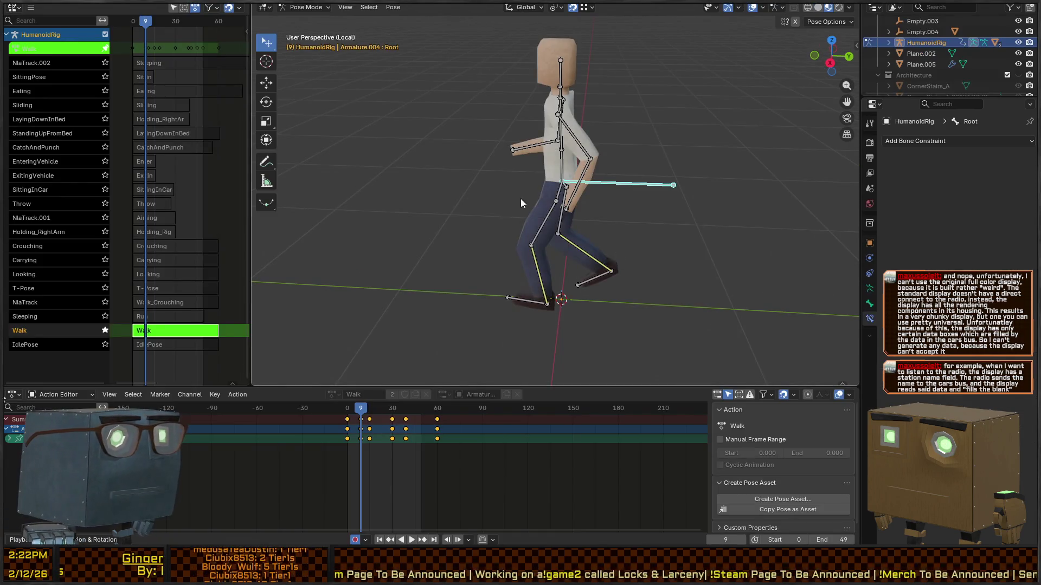
Select IK_Target_Foot.L and Shin.L, then put HumanoidRig into Edit Mode to show its rest pose
{"action": "scroll", "coordinate": [592, 242], "scroll_direction": "up", "scroll_amount": 3}
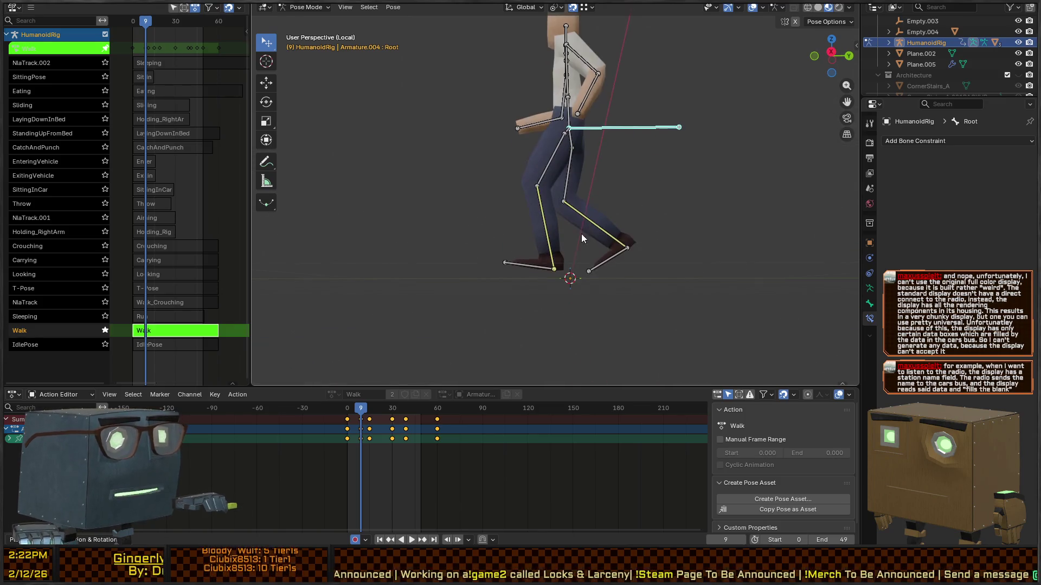
{"action": "left_click", "coordinate": [537, 262]}
{"action": "scroll", "coordinate": [536, 262], "scroll_direction": "up", "scroll_amount": 3}
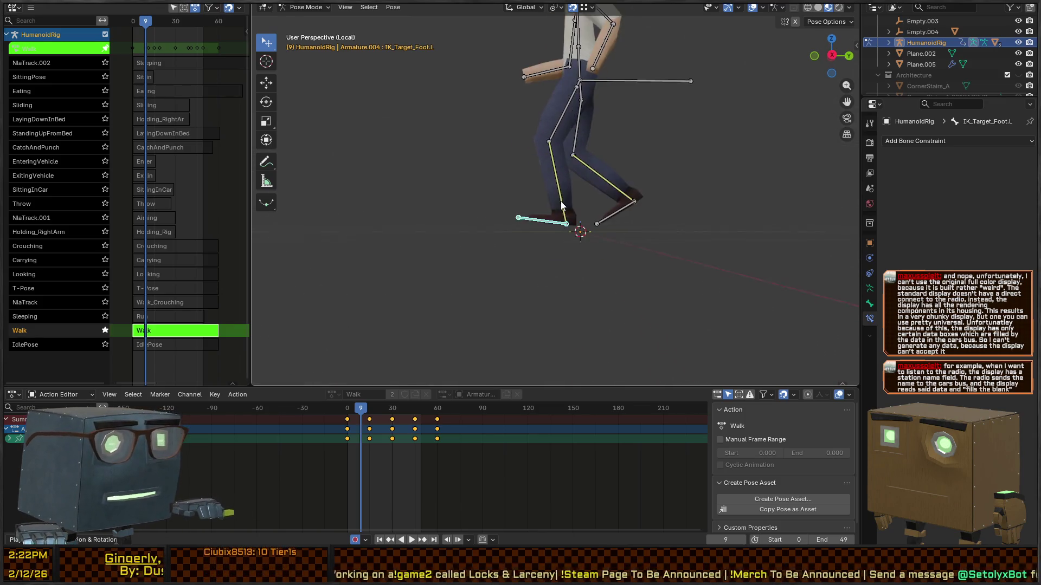
{"action": "scroll", "coordinate": [549, 274], "scroll_direction": "down", "scroll_amount": 3}
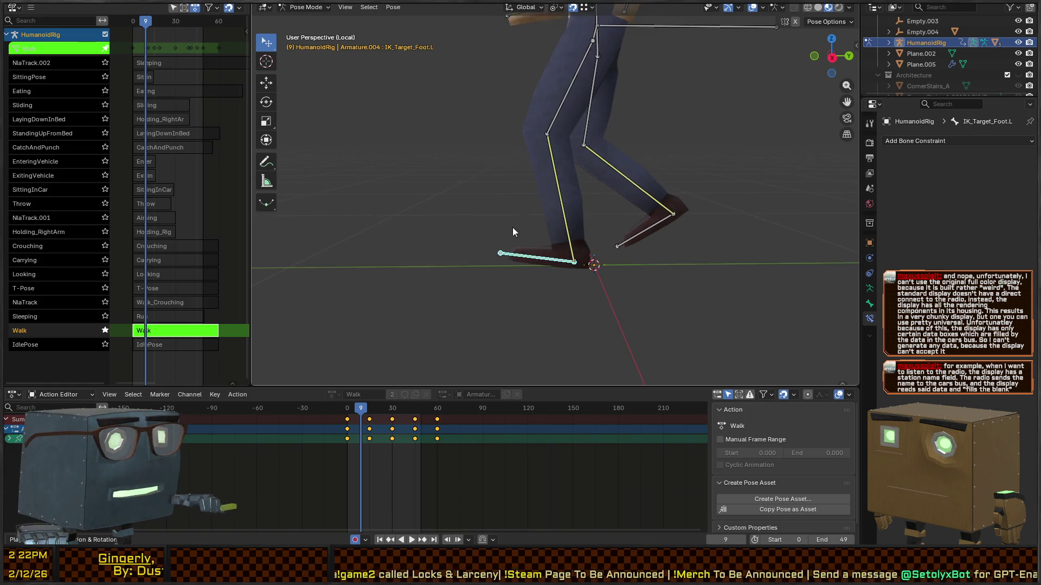
{"action": "left_click", "coordinate": [566, 229]}
{"action": "key", "text": "Tab"}
{"action": "left_click", "coordinate": [587, 253]}
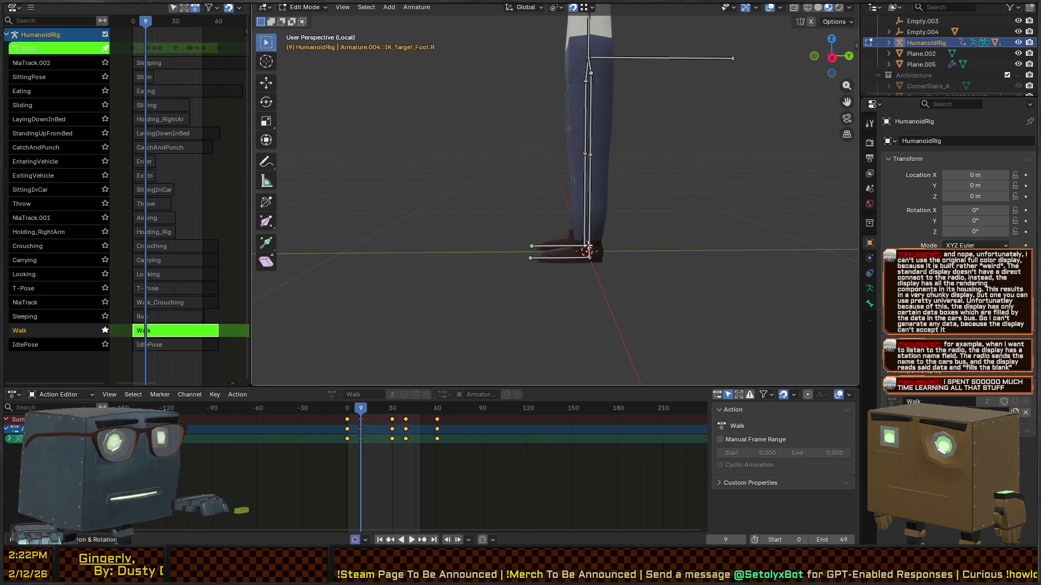
Compare the walk pose with the rest pose and inspect IK_Target_Foot.L's head and tail coordinates
{"action": "key", "text": "F2"}
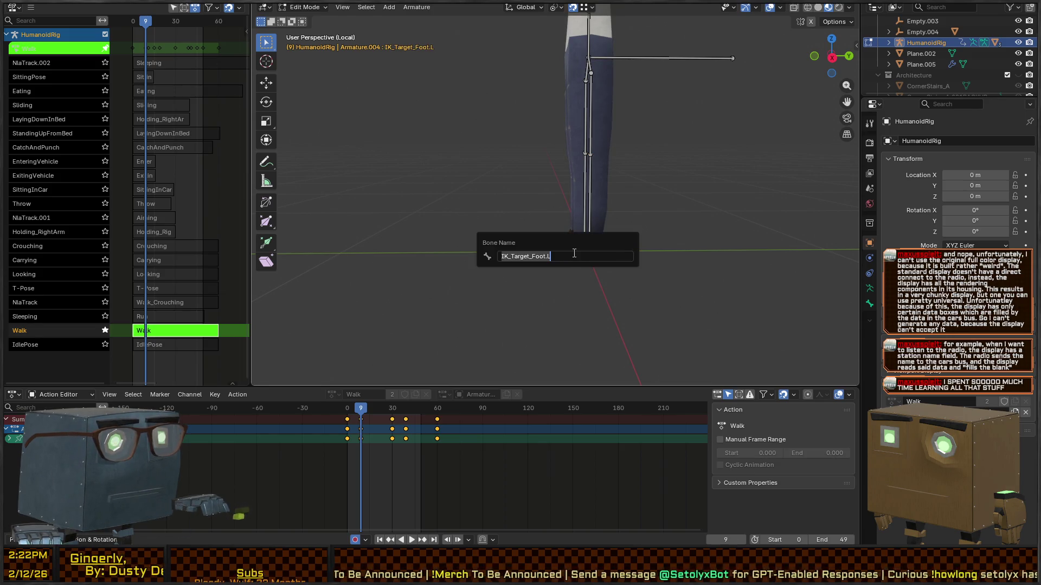
{"action": "key", "text": "Escape"}
{"action": "key", "text": "F2"}
{"action": "key", "text": "Escape"}
{"action": "left_click", "coordinate": [587, 238]}
{"action": "key", "text": "Tab"}
{"action": "key", "text": "Tab"}
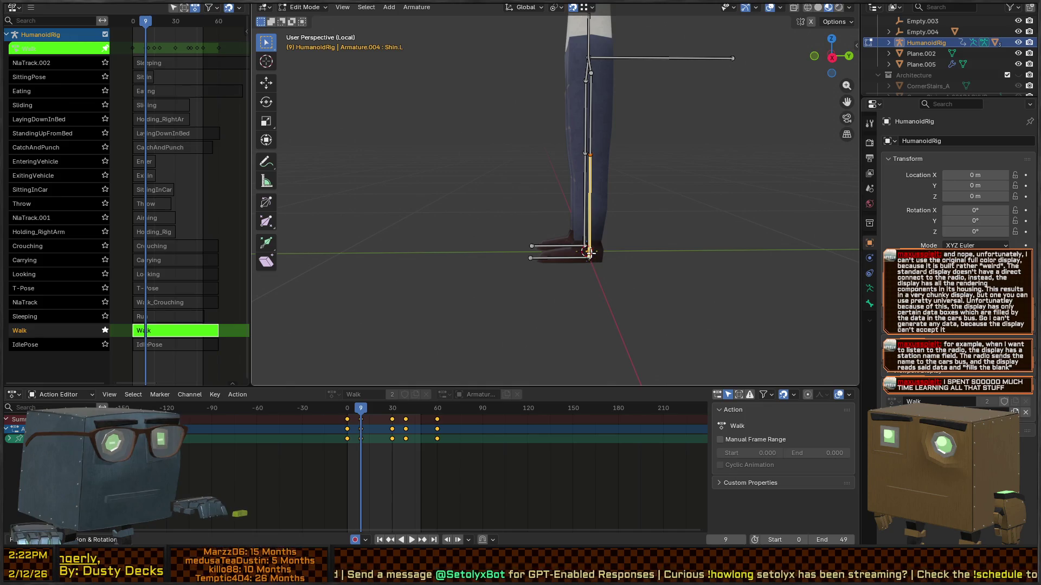
{"action": "scroll", "coordinate": [578, 268], "scroll_direction": "up", "scroll_amount": 4}
{"action": "scroll", "coordinate": [577, 268], "scroll_direction": "down", "scroll_amount": 3}
{"action": "left_click", "coordinate": [619, 287]}
{"action": "key", "text": "Tab"}
{"action": "key", "text": "Tab"}
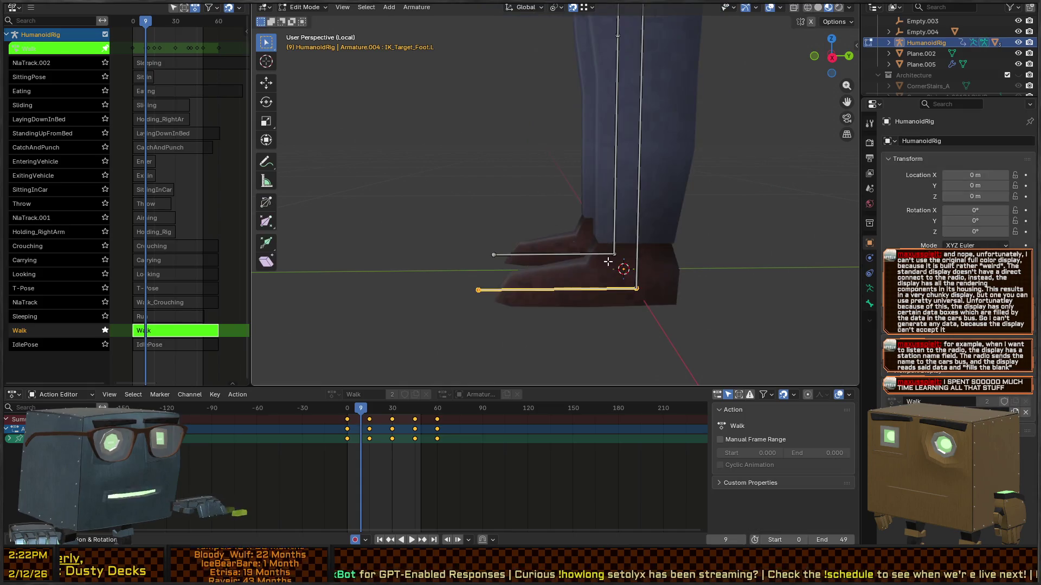
{"action": "left_click", "coordinate": [601, 255]}
{"action": "left_click", "coordinate": [603, 289]}
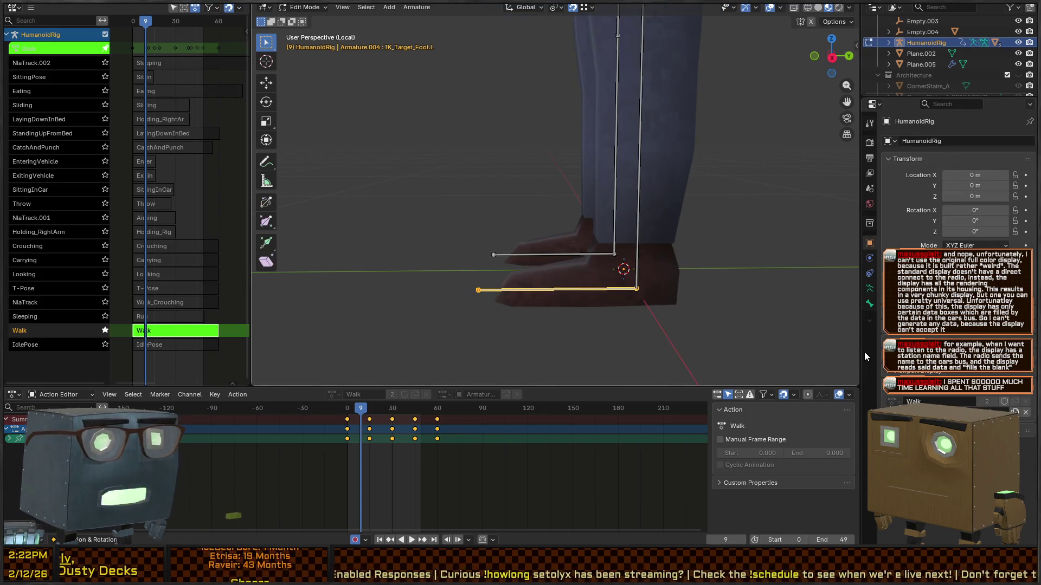
{"action": "left_click", "coordinate": [869, 304]}
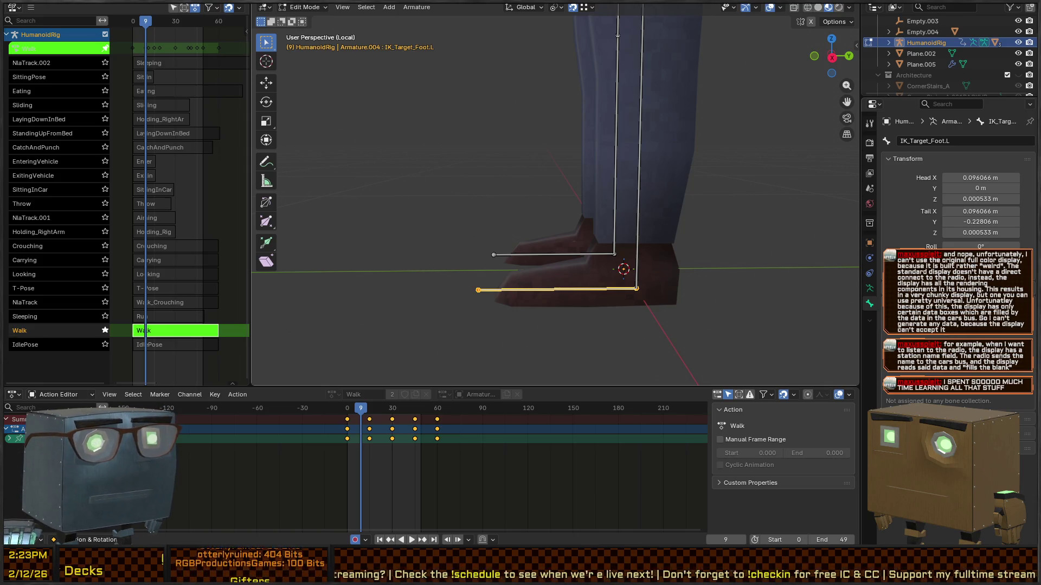
Duplicate IK_Target_Foot.L and IK_Target_Foot.R in place
{"action": "left_click", "coordinate": [583, 253]}
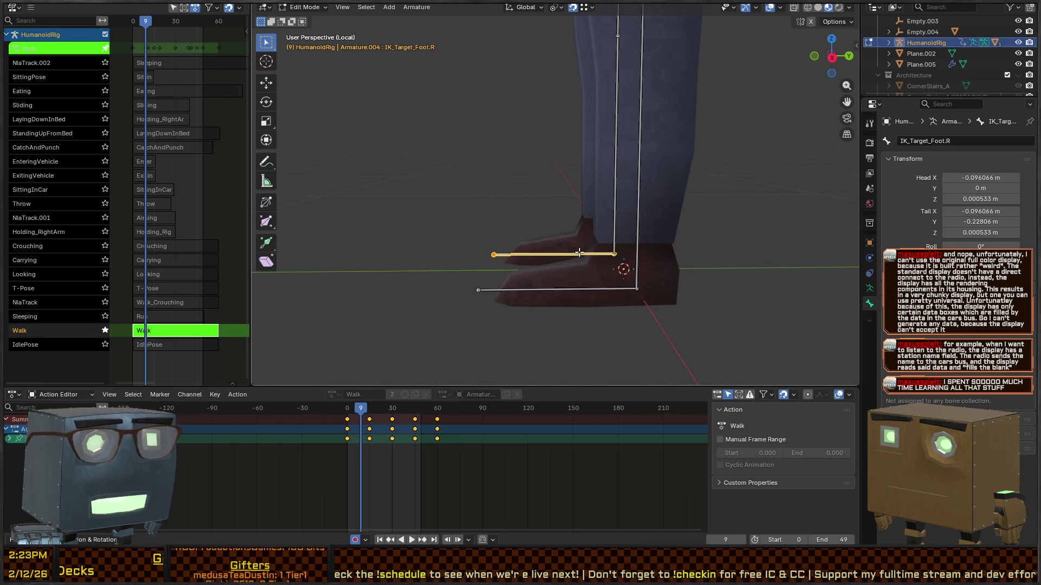
{"action": "left_click", "coordinate": [638, 246]}
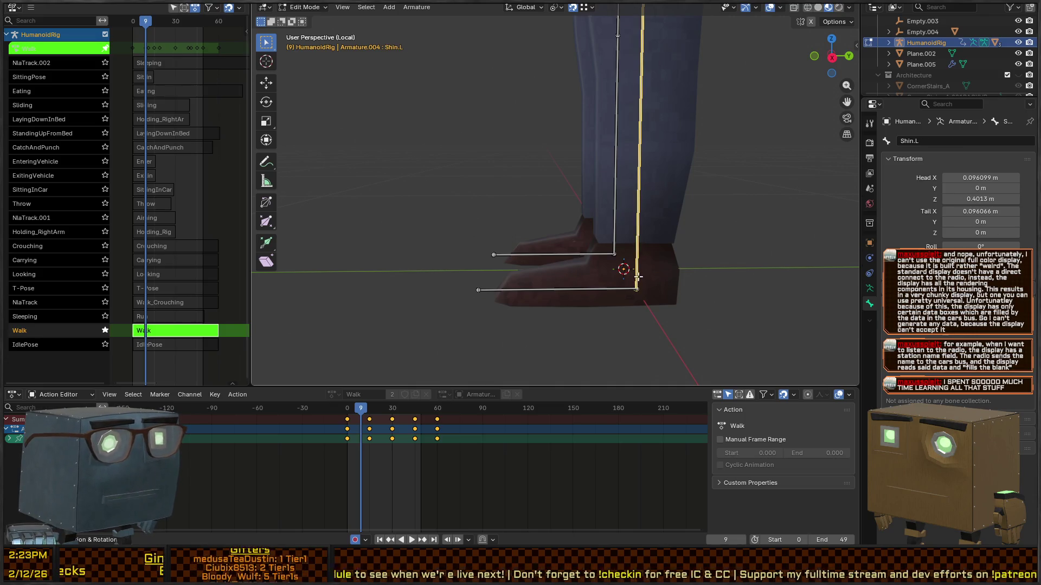
{"action": "left_click", "coordinate": [605, 288]}
{"action": "left_click", "coordinate": [566, 253], "text": "shift"}
{"action": "key", "text": "shift+d"}
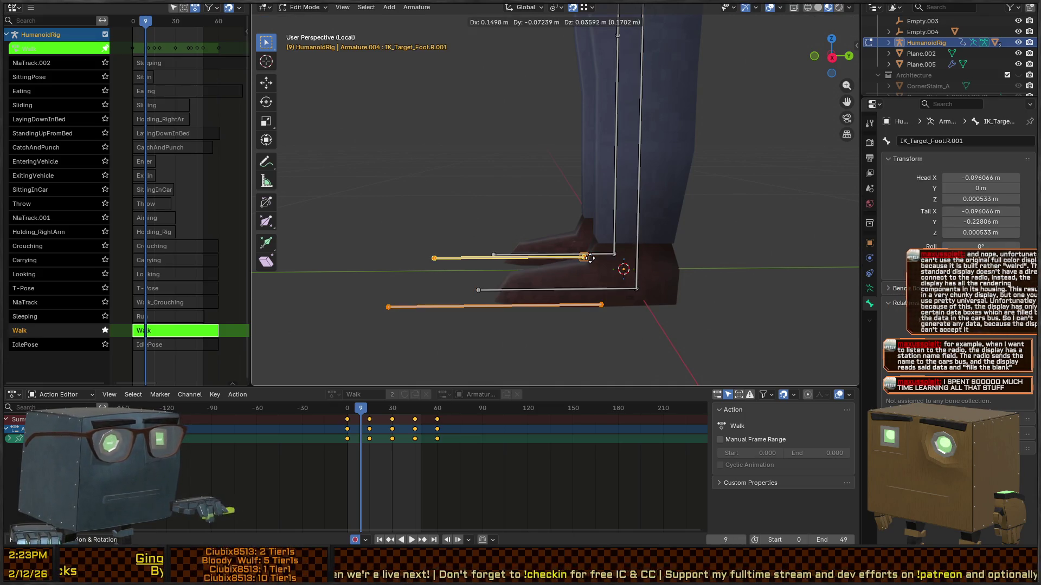
{"action": "key", "text": "Escape"}
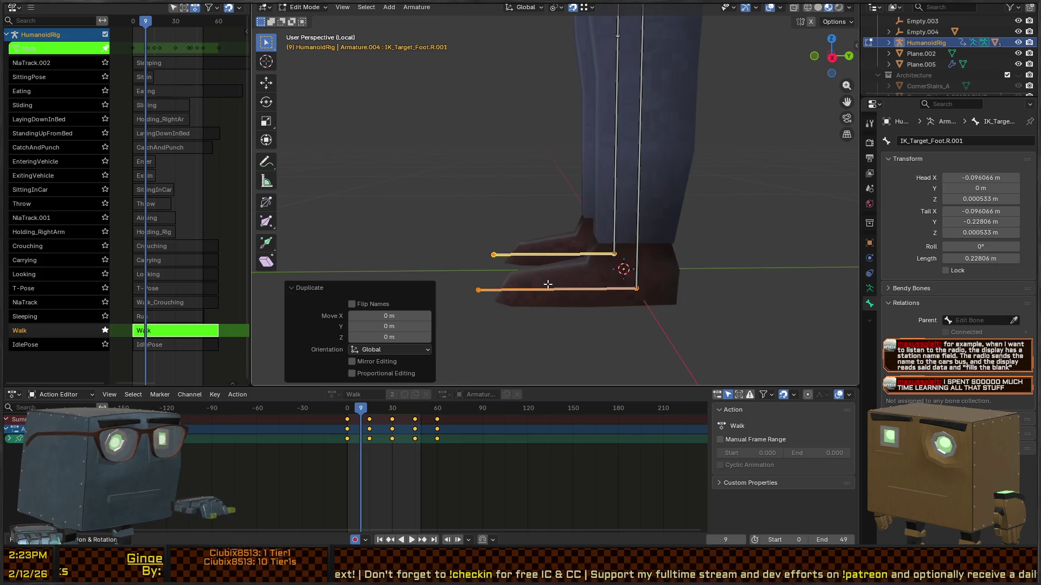
Rename the left duplicate bone Foot.L and parent it to Shin.L
{"action": "left_click", "coordinate": [556, 291]}
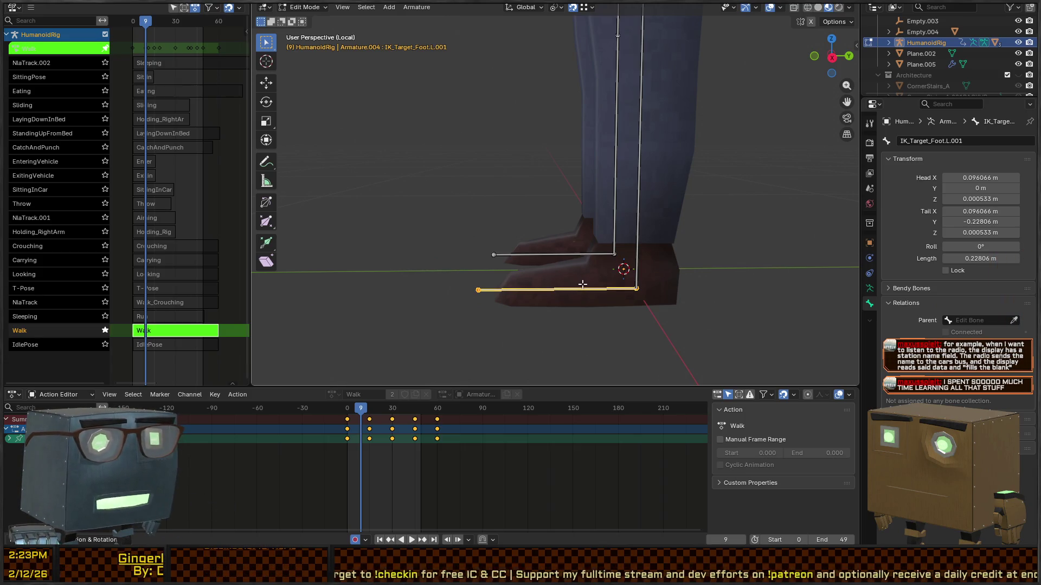
{"action": "key", "text": "F2"}
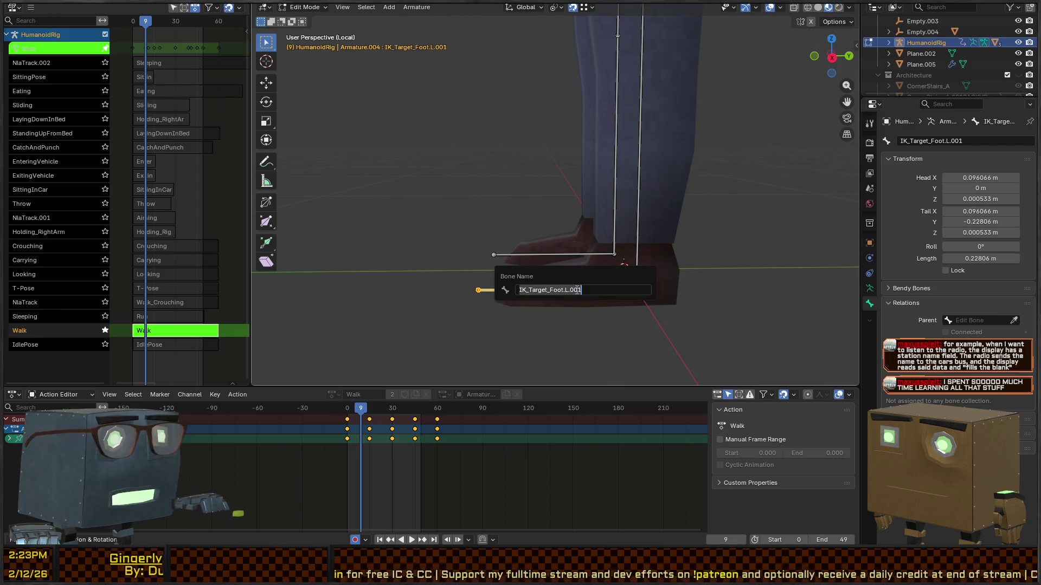
{"action": "type", "text": "Foot.L"}
{"action": "key", "text": "Return"}
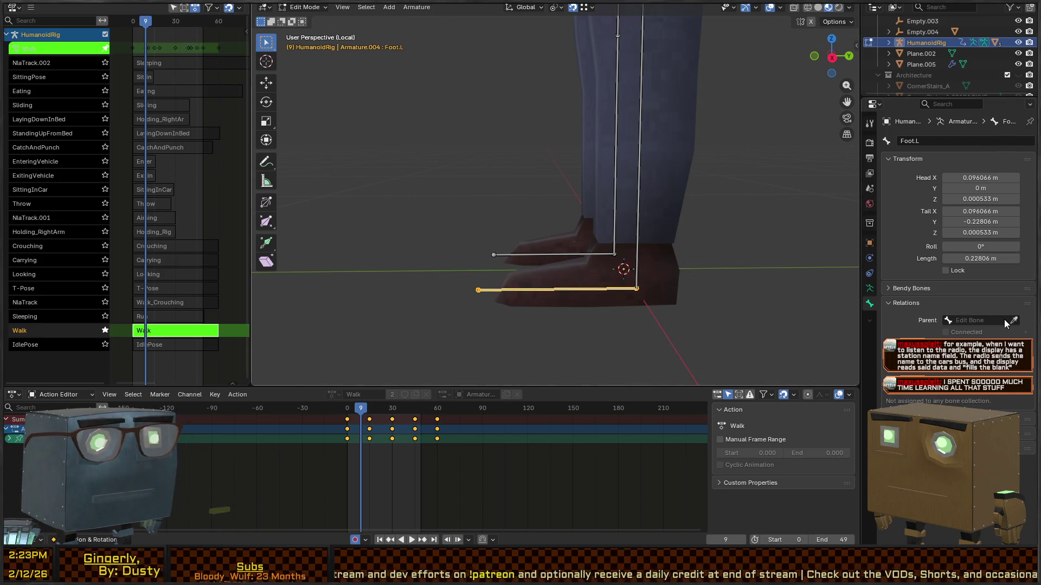
{"action": "left_click", "coordinate": [643, 147]}
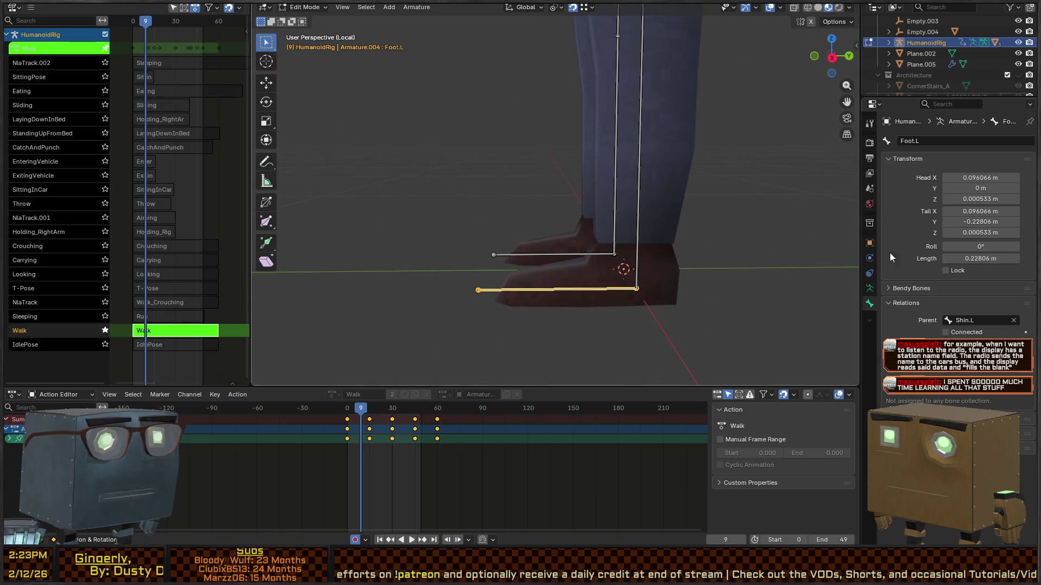
Check the feet in Object and Pose Mode, then return to Edit Mode
{"action": "key", "text": "ctrl+Tab"}
{"action": "left_click", "coordinate": [573, 253]}
{"action": "key", "text": "ctrl+Tab"}
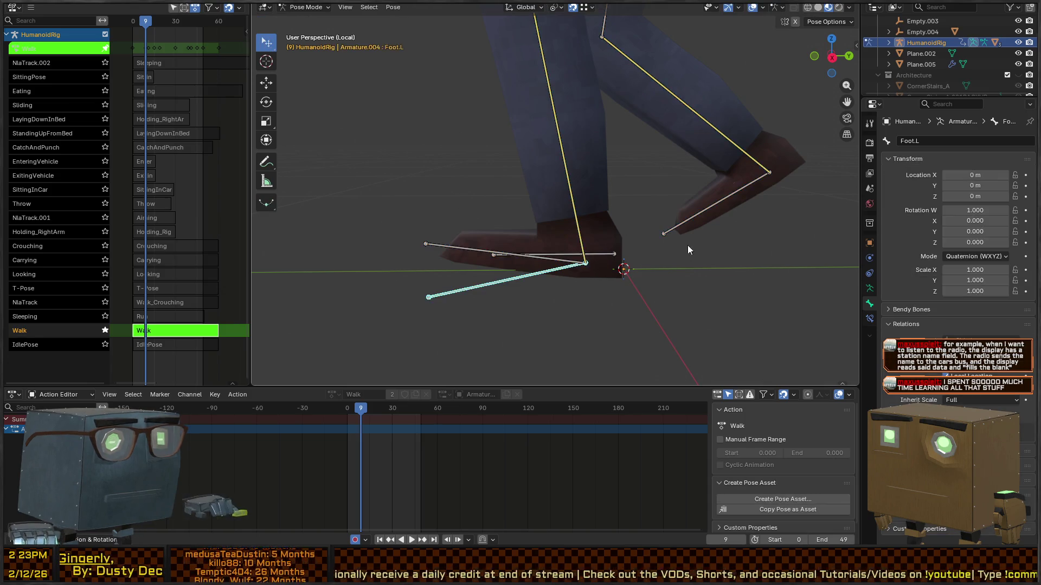
{"action": "key", "text": "ctrl+Tab"}
{"action": "key", "text": "Tab"}
Rename the right duplicate Foot.R, parent it to Shin.R, and return to Object Mode
{"action": "left_click", "coordinate": [582, 255]}
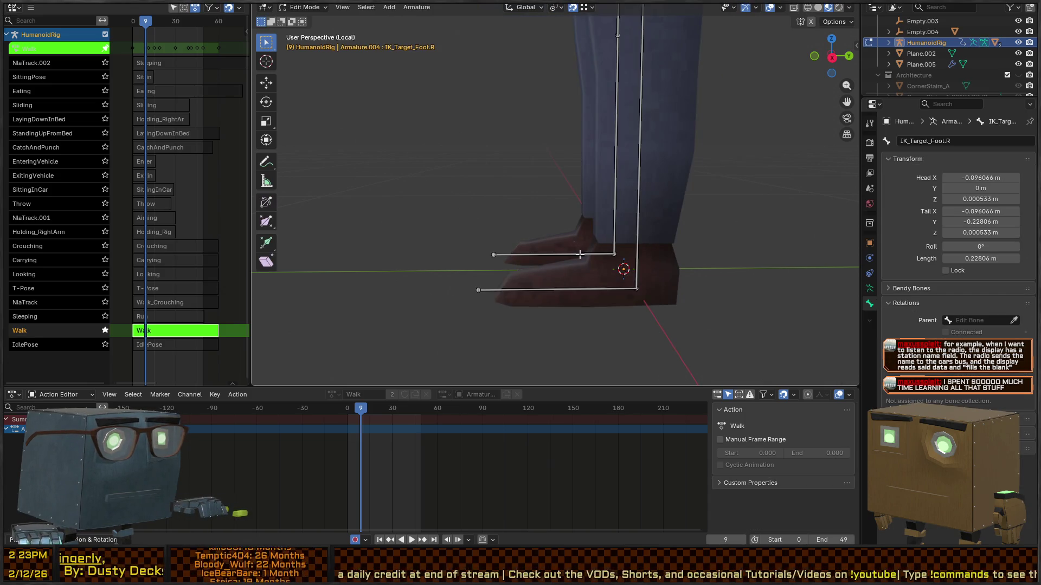
{"action": "left_click", "coordinate": [590, 254]}
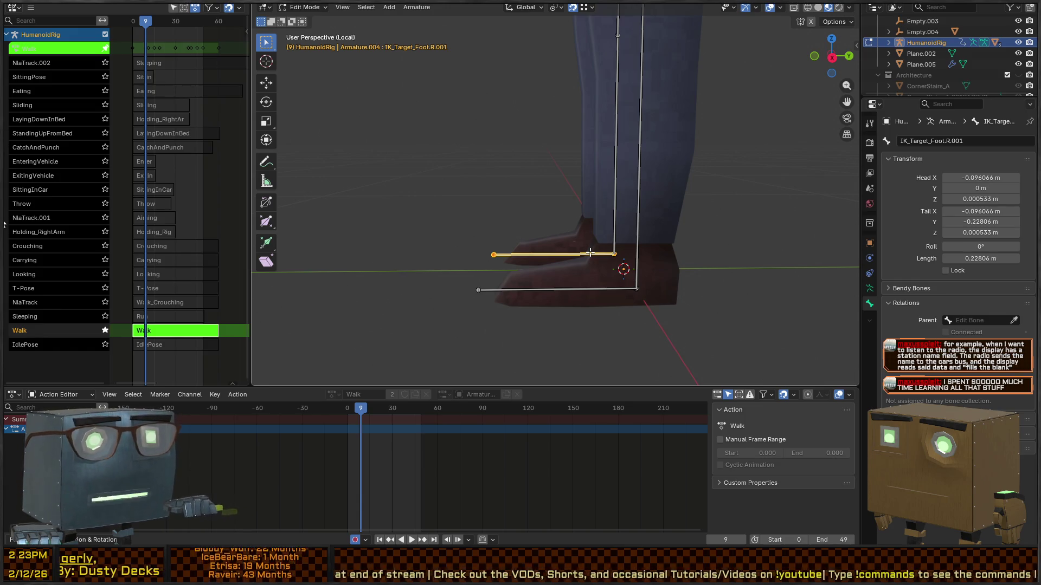
{"action": "key", "text": "F2"}
{"action": "type", "text": "Foot.R"}
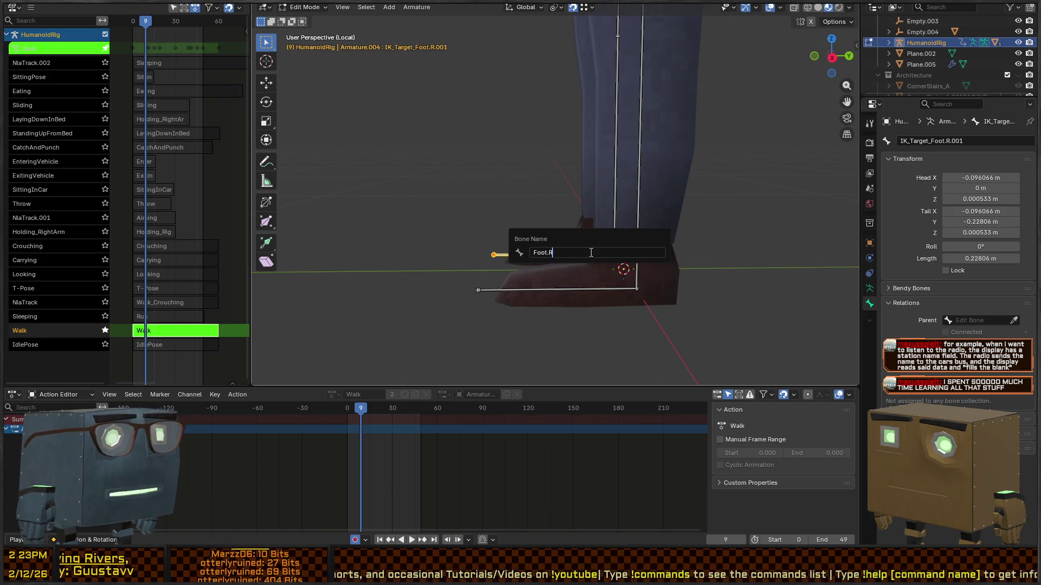
{"action": "key", "text": "Return"}
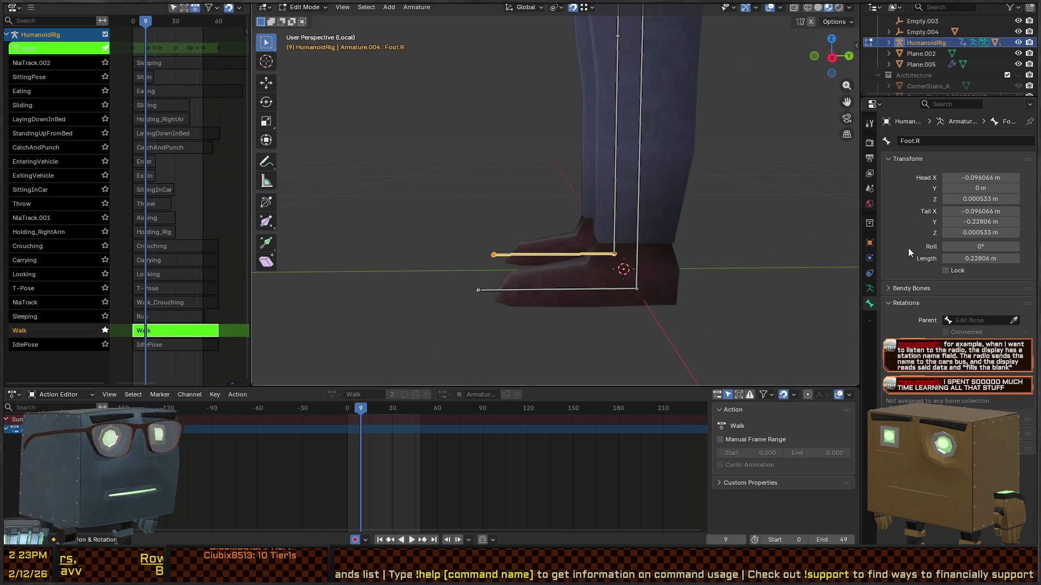
{"action": "left_click", "coordinate": [1014, 325]}
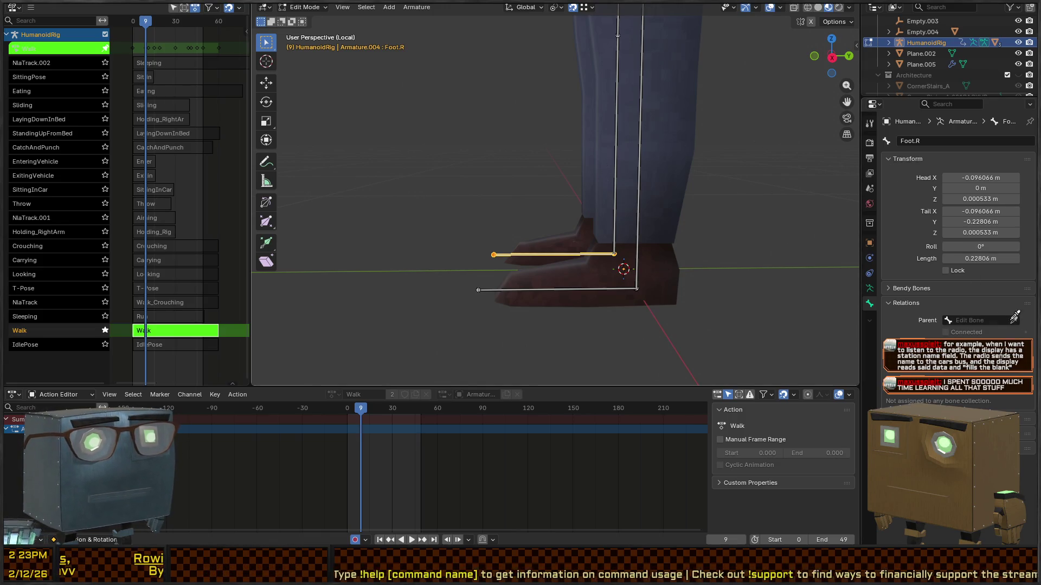
{"action": "left_click", "coordinate": [618, 128]}
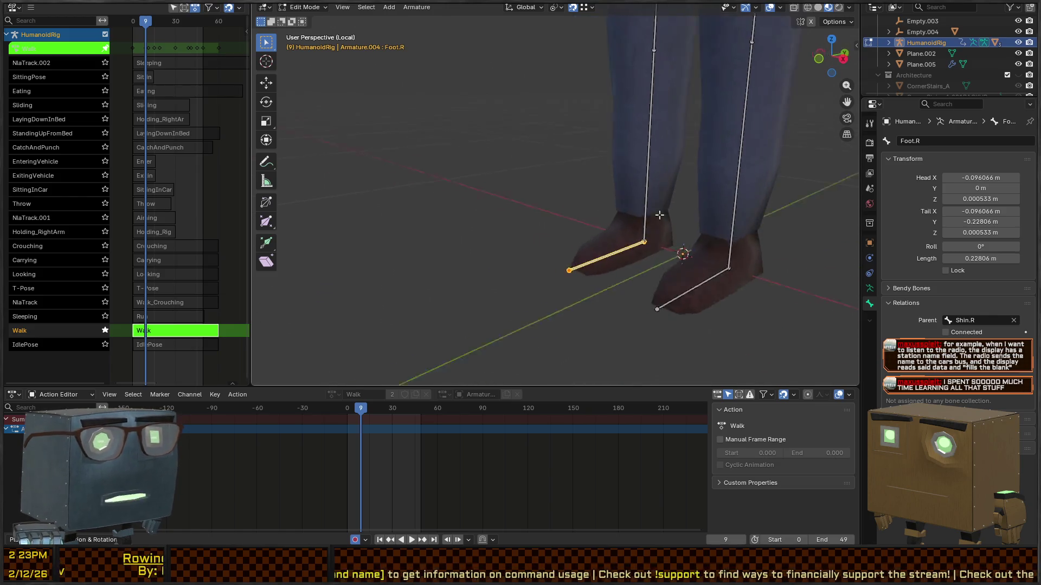
{"action": "key", "text": "ctrl+Tab"}
{"action": "left_click", "coordinate": [583, 216]}
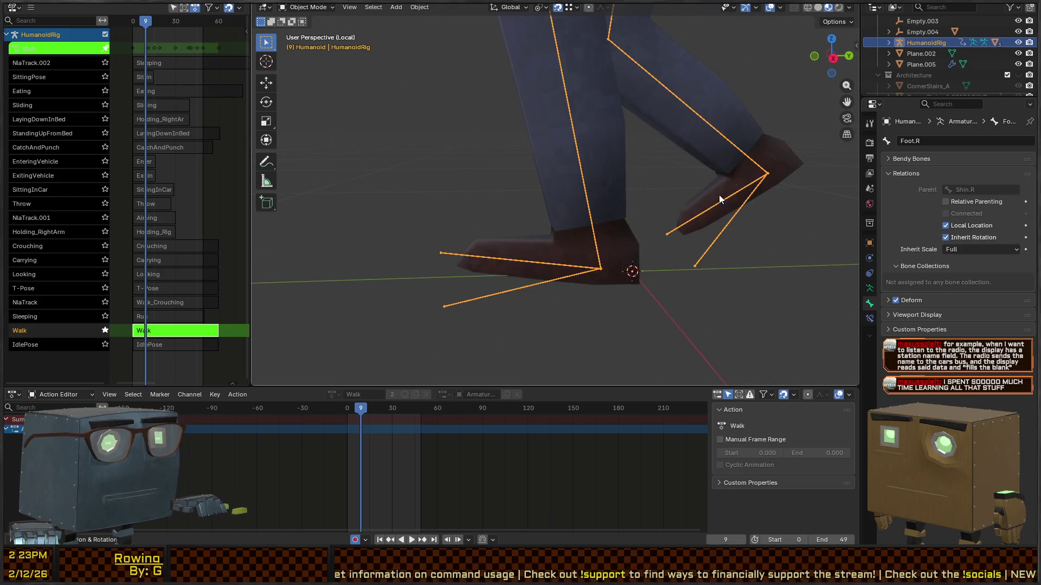
Check IK_Target_Foot.R's walk keyframes in Pose Mode, then select the Humanoid mesh in Object Mode
{"action": "scroll", "coordinate": [719, 195], "scroll_direction": "up", "scroll_amount": 3}
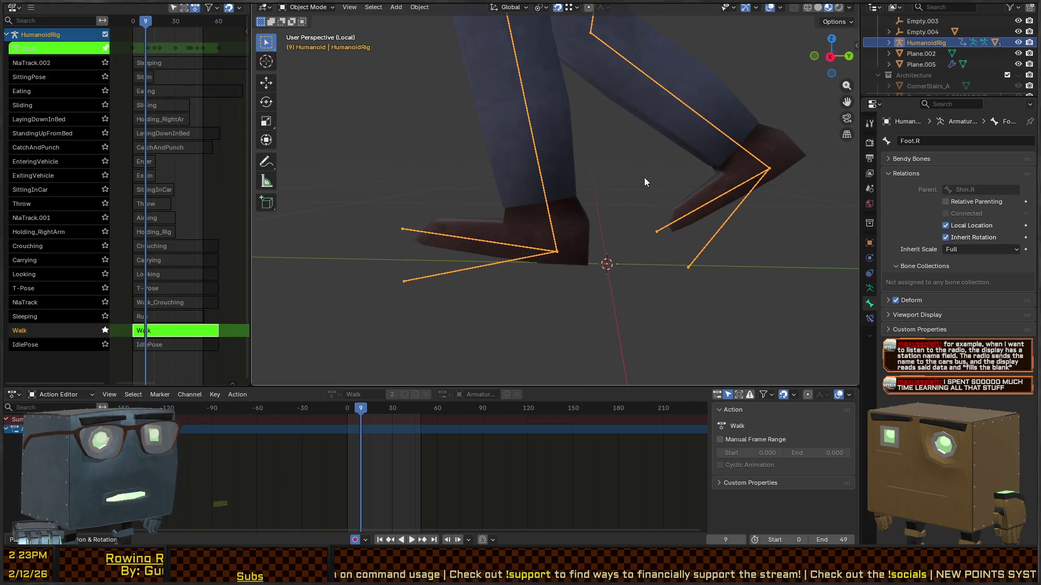
{"action": "key", "text": "ctrl+Tab"}
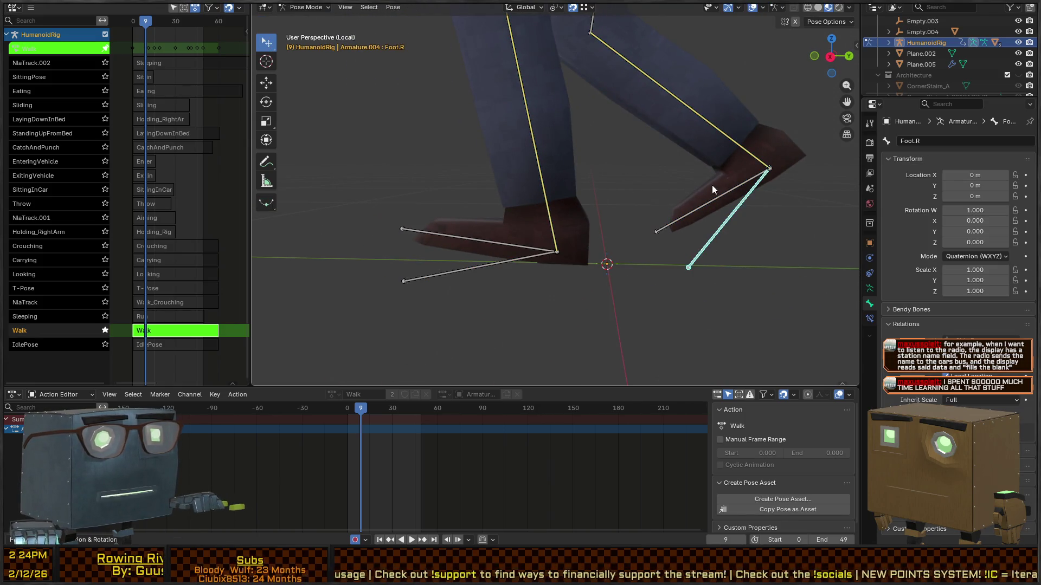
{"action": "key", "text": "i"}
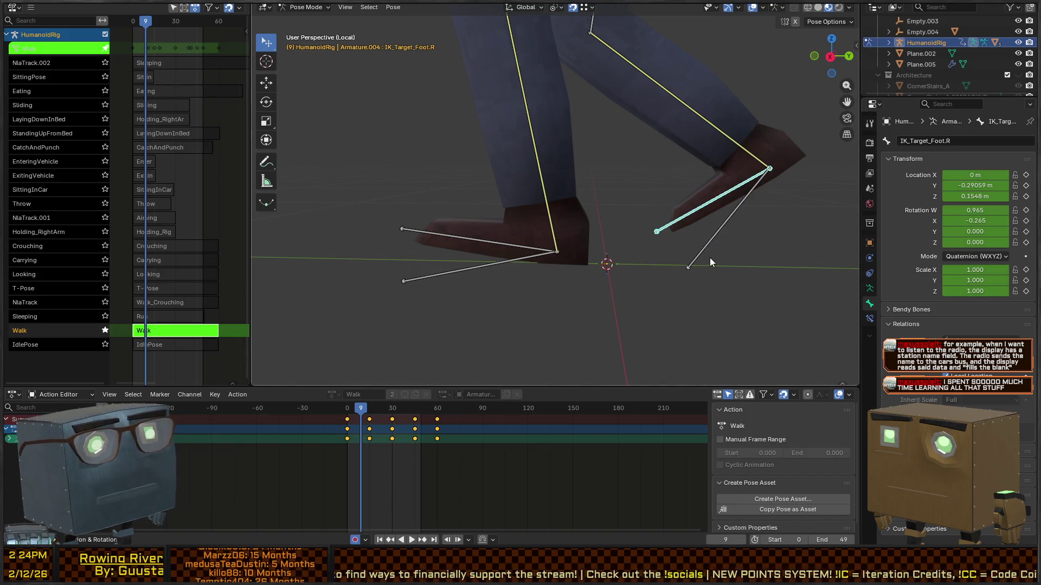
{"action": "left_click", "coordinate": [786, 147]}
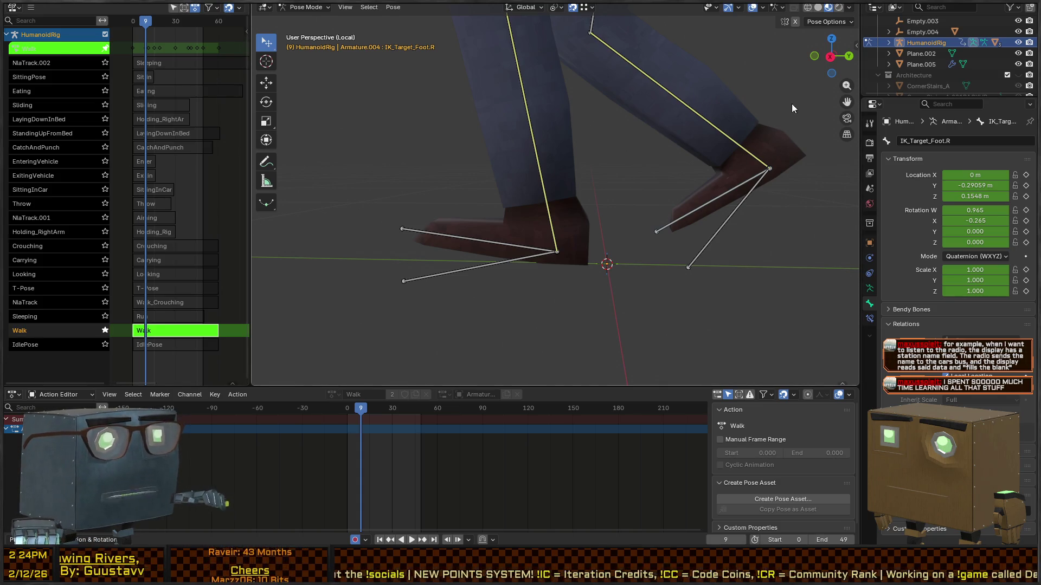
{"action": "key", "text": "ctrl+Tab"}
{"action": "left_click", "coordinate": [709, 79]}
{"action": "key", "text": "Tab"}
{"action": "key", "text": "Tab"}
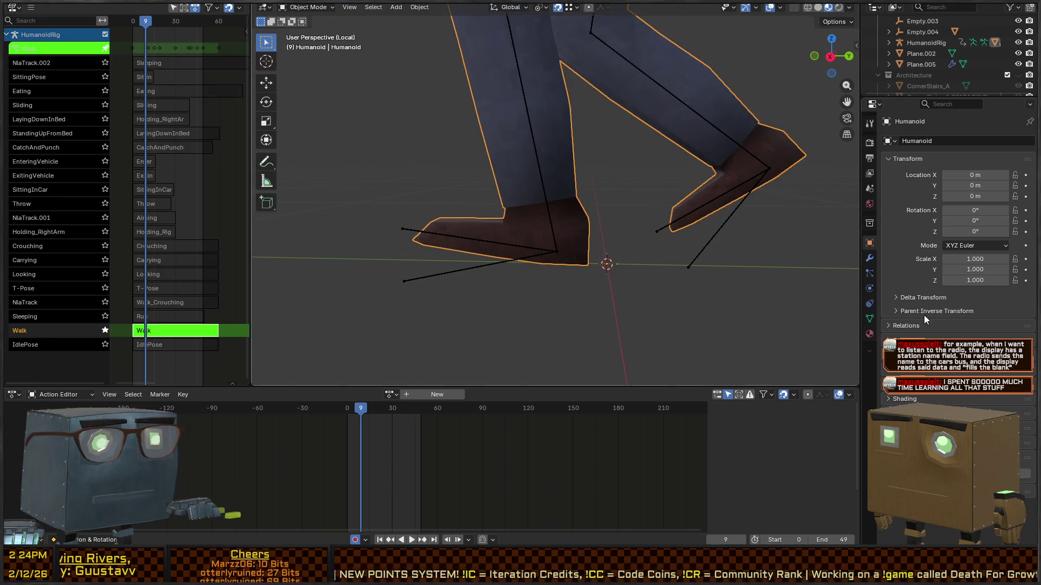
Rename the mesh's vertex groups IK_Target_Foot.R to Foot.R and IK_Target_Foot.L to Foot.L
{"action": "left_click", "coordinate": [869, 318]}
{"action": "left_click", "coordinate": [932, 200]}
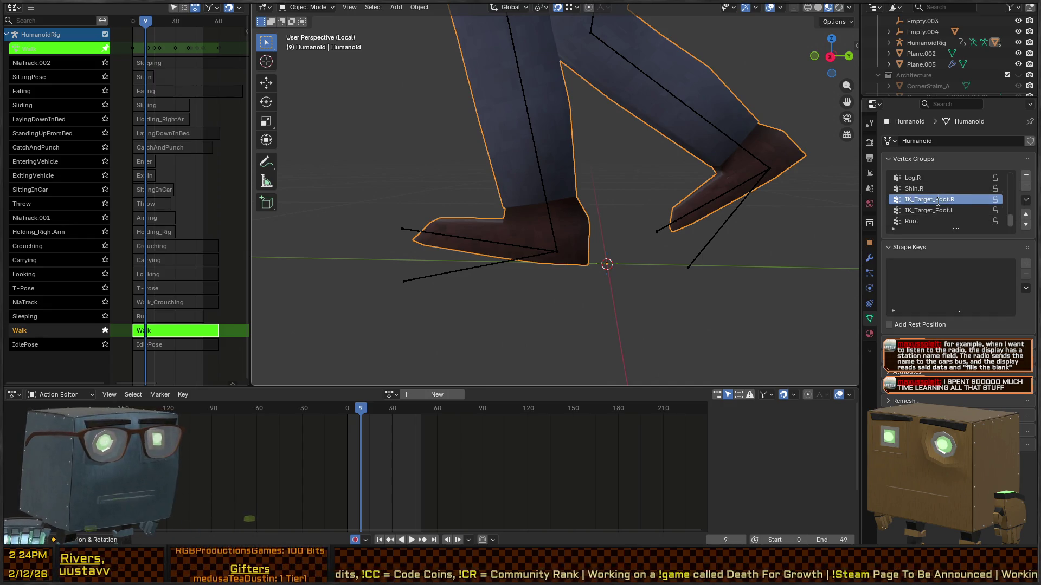
{"action": "double_click", "coordinate": [947, 204]}
{"action": "type", "text": "Foot.R"}
{"action": "key", "text": "Return"}
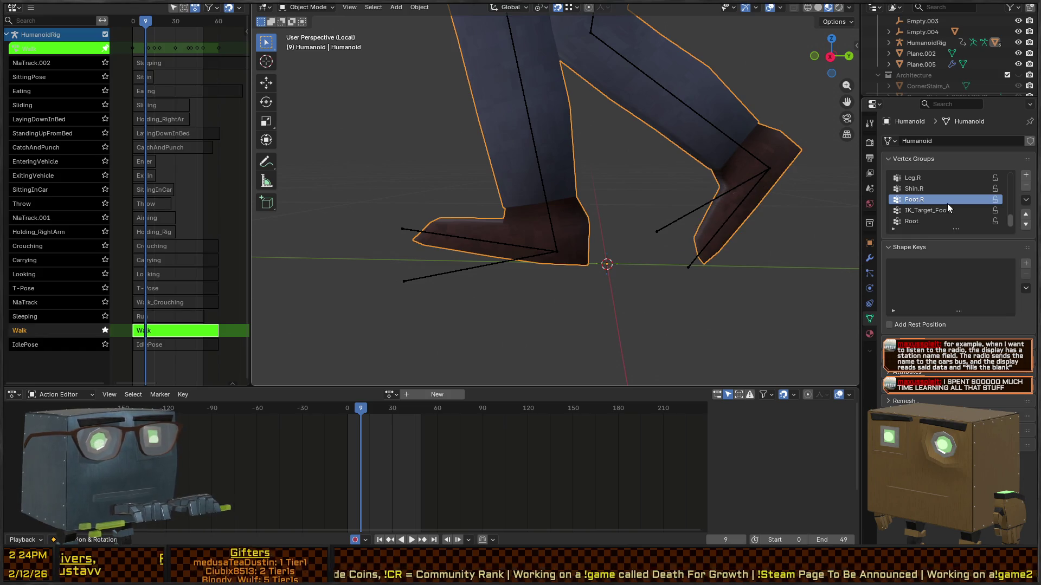
{"action": "left_click", "coordinate": [935, 211]}
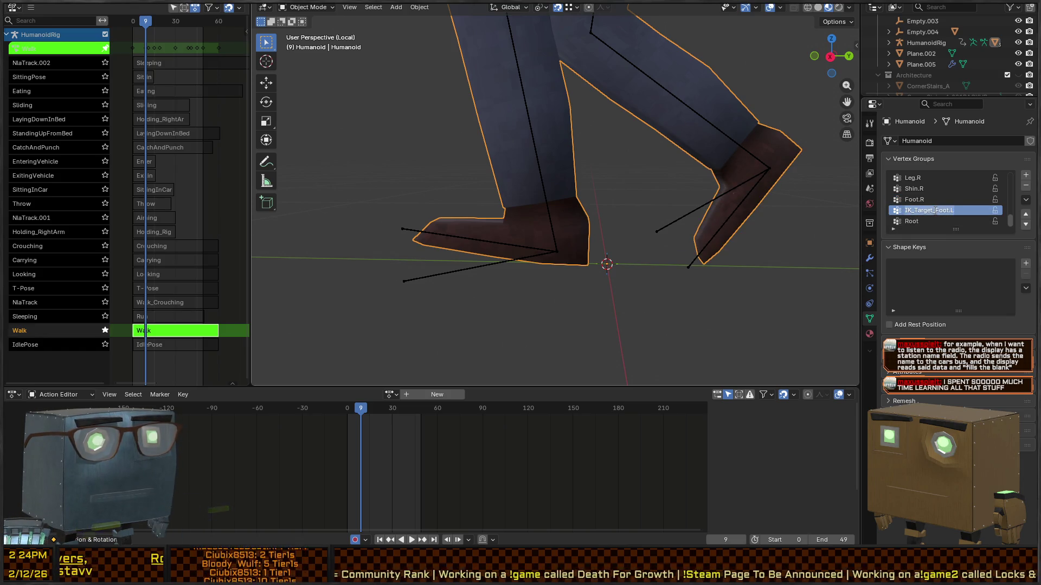
{"action": "double_click", "coordinate": [943, 211]}
{"action": "type", "text": "Foot.L"}
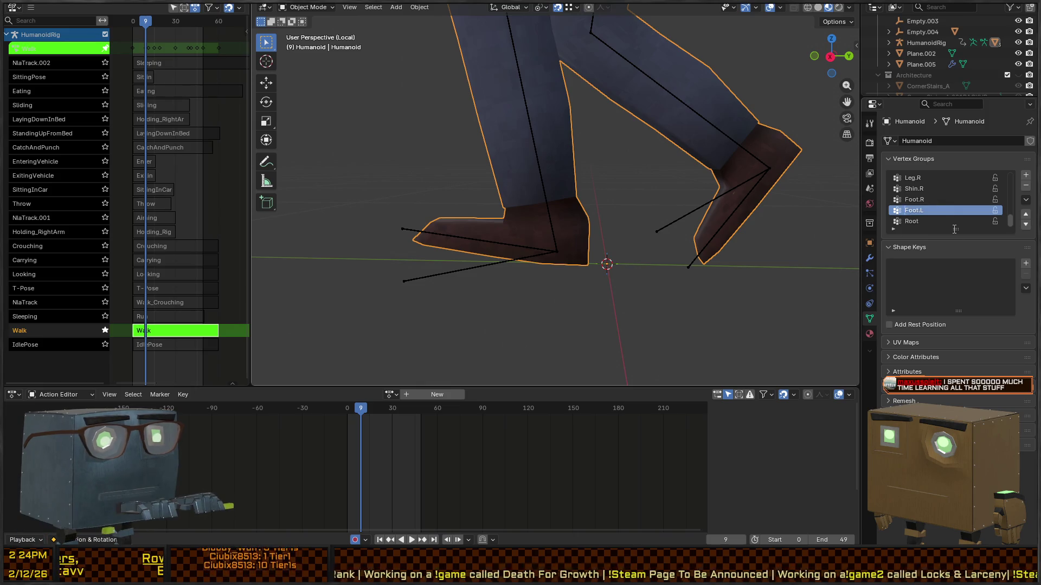
{"action": "key", "text": "Return"}
Select the HumanoidRig armature
{"action": "left_click_drag", "start_coordinate": [630, 213], "coordinate": [637, 188]}
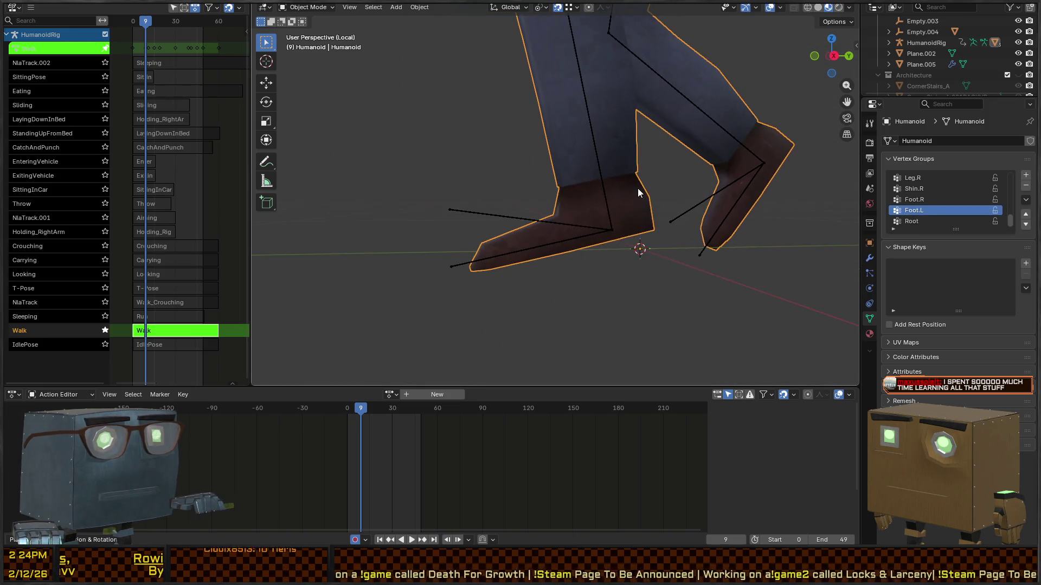
{"action": "right_click", "coordinate": [648, 151]}
{"action": "scroll", "coordinate": [610, 127], "scroll_direction": "down", "scroll_amount": 3}
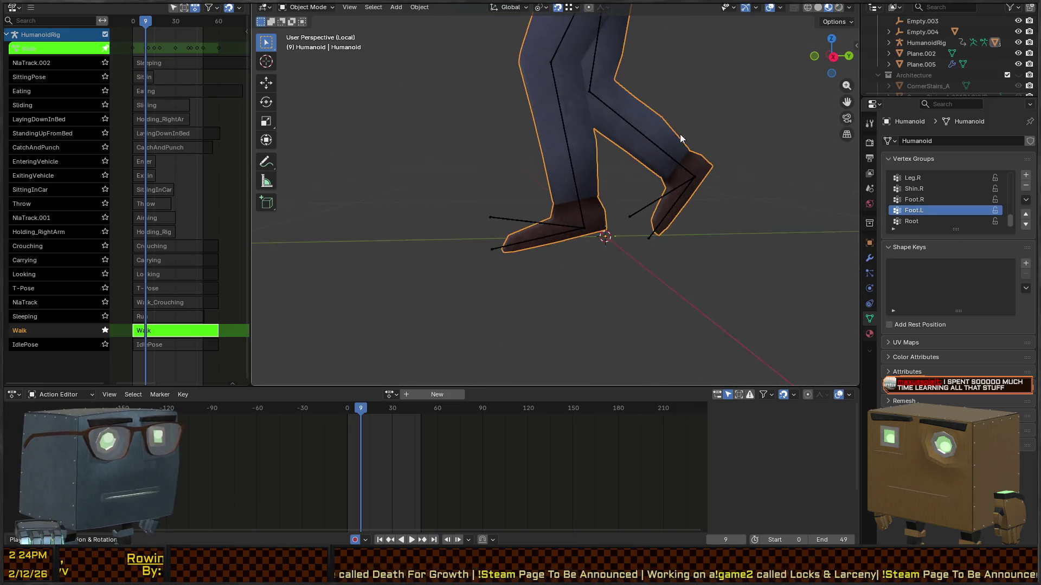
{"action": "left_click", "coordinate": [630, 209]}
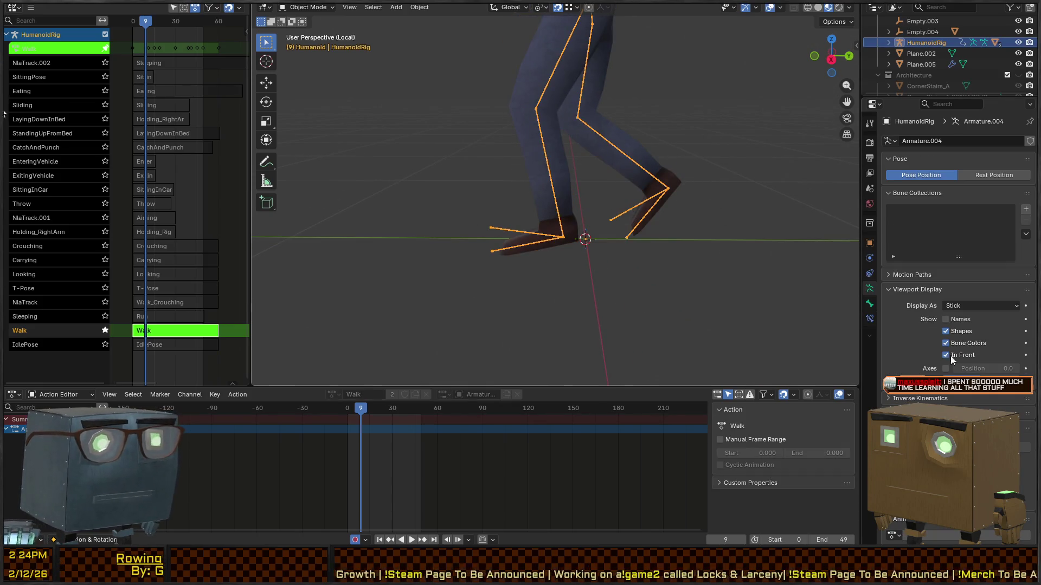
In Pose Mode, select Foot.R and Foot.L and bring up Foot.L's Add Bone Constraint list
{"action": "key", "text": "ctrl+Tab"}
{"action": "left_click", "coordinate": [650, 209]}
{"action": "left_click", "coordinate": [536, 243], "text": "shift"}
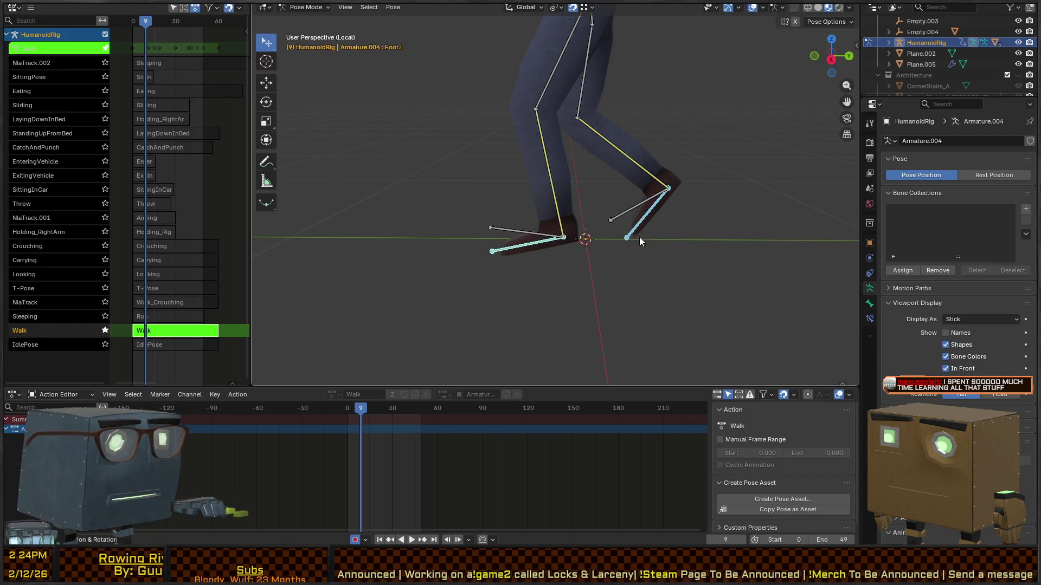
{"action": "left_click", "coordinate": [871, 305]}
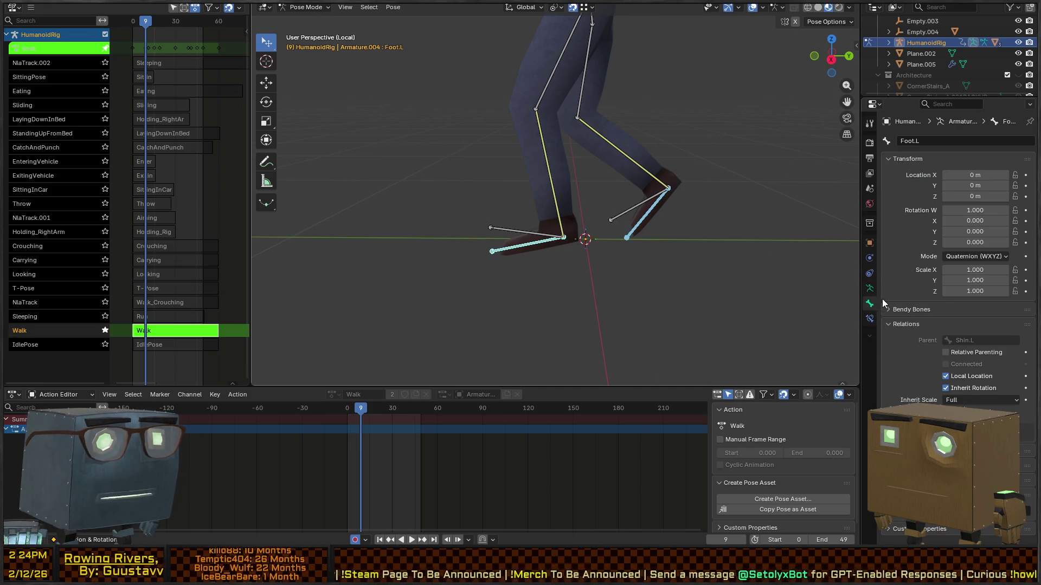
{"action": "left_click", "coordinate": [869, 288]}
{"action": "left_click", "coordinate": [869, 319]}
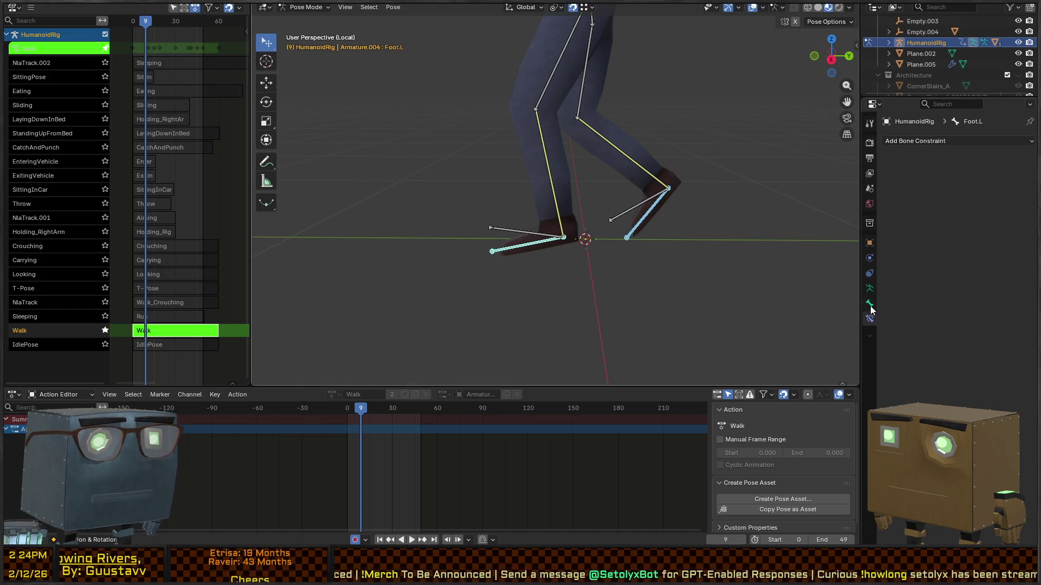
{"action": "left_click", "coordinate": [925, 142]}
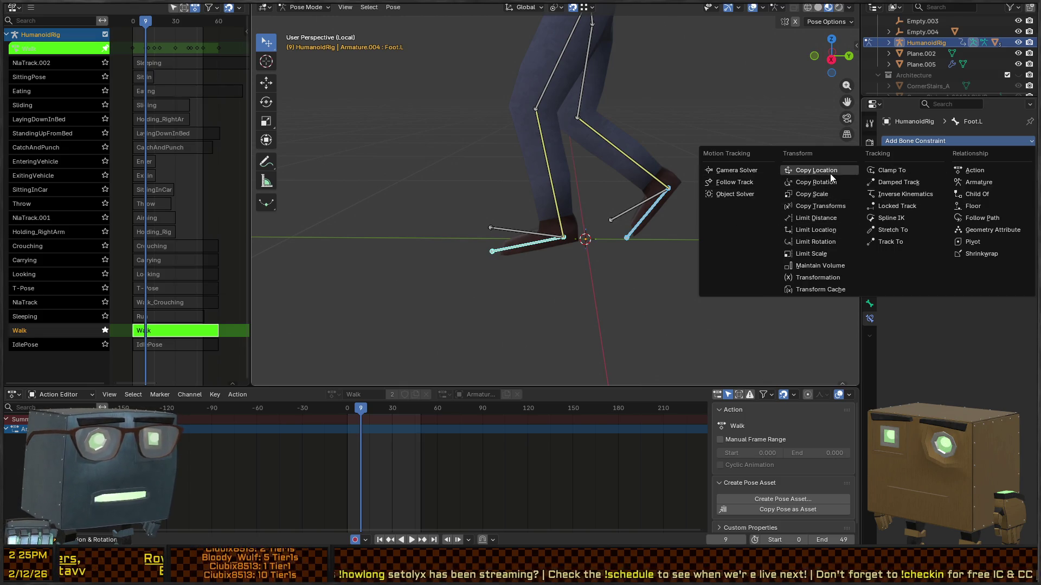
Add Copy Rotation to Foot.L and Foot.R, pointing Foot.R's at HumanoidRig bone IK_Target_Foot.R
{"action": "left_click", "coordinate": [827, 181]}
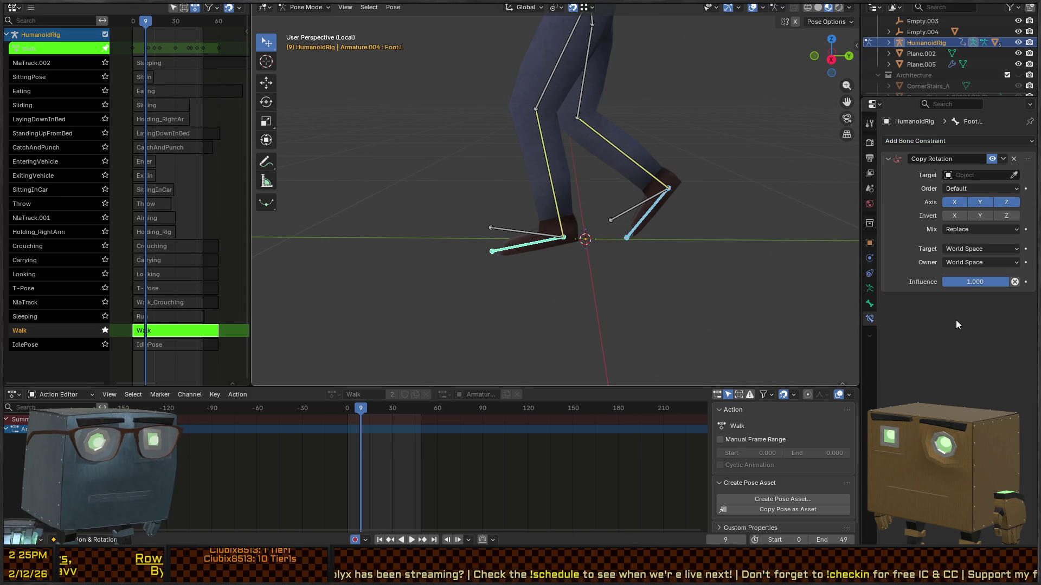
{"action": "left_click", "coordinate": [648, 215]}
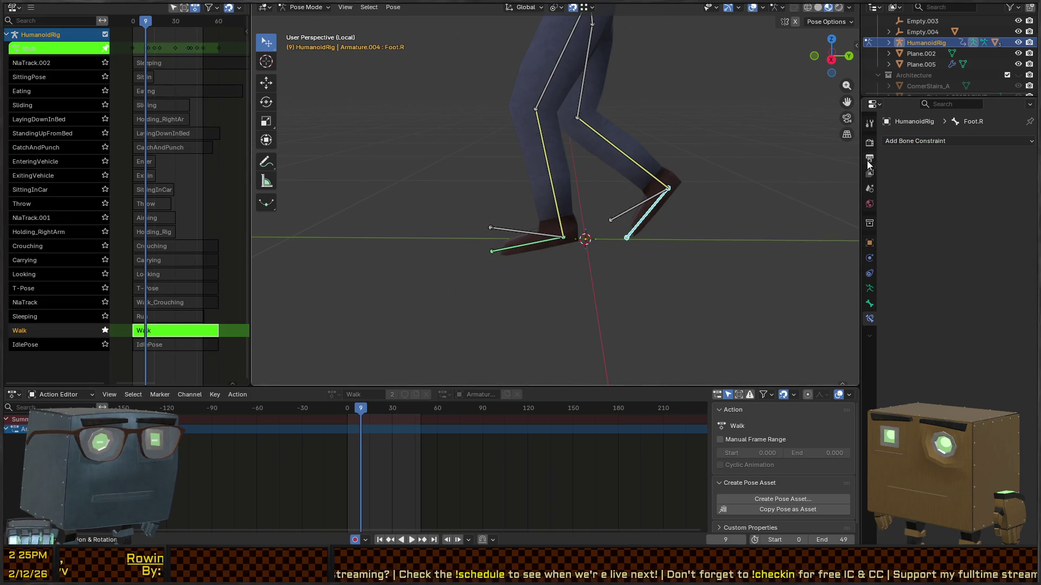
{"action": "left_click", "coordinate": [961, 140]}
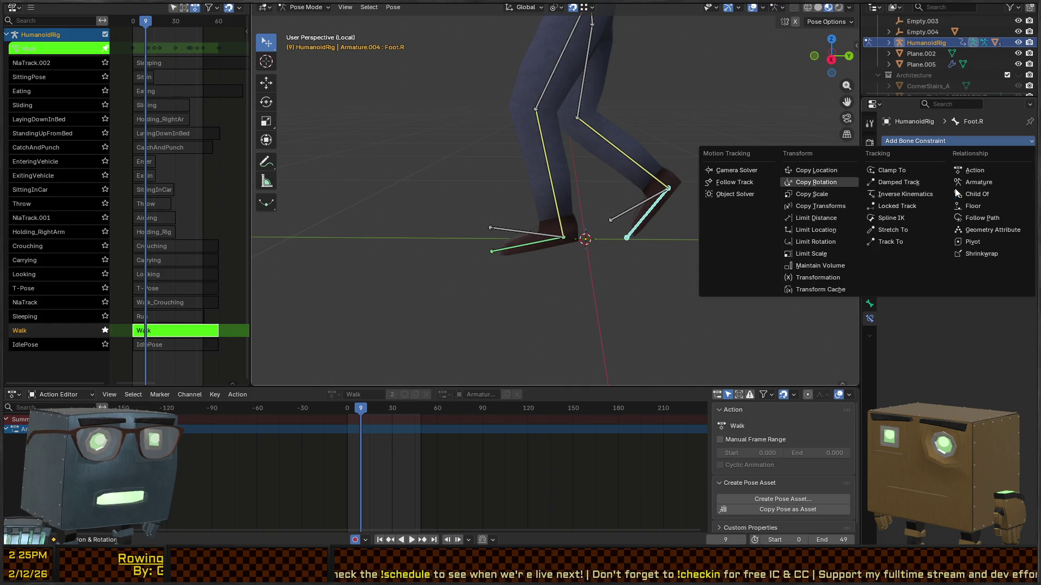
{"action": "left_click", "coordinate": [816, 182]}
{"action": "left_click", "coordinate": [1014, 174]}
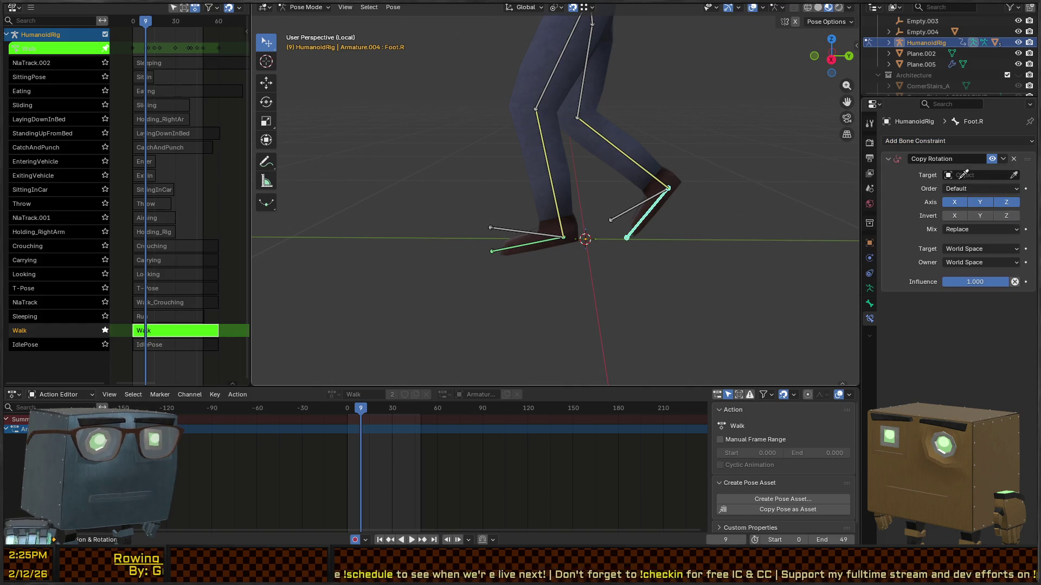
{"action": "left_click", "coordinate": [633, 205]}
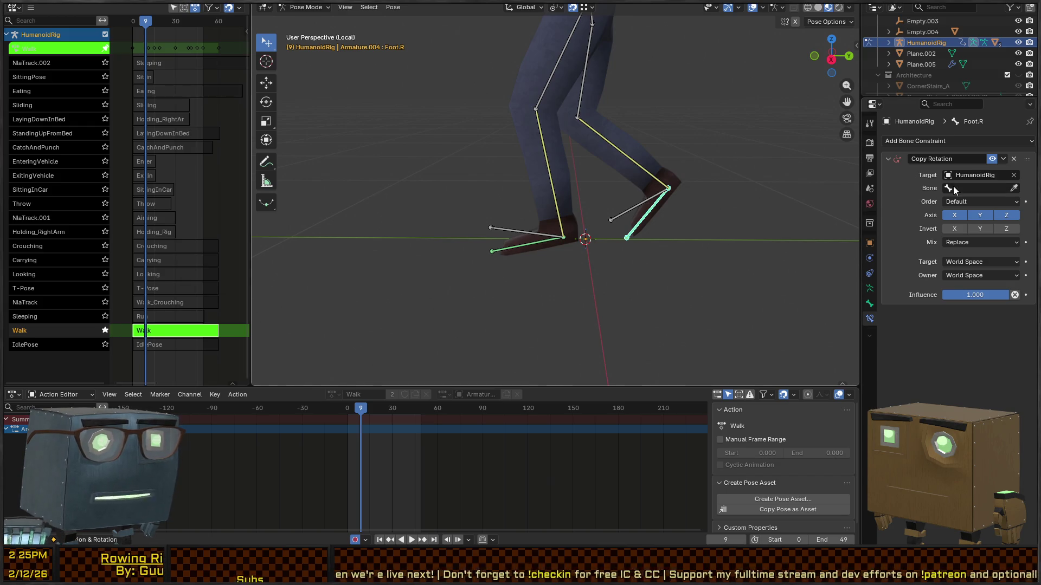
{"action": "left_click", "coordinate": [1014, 188]}
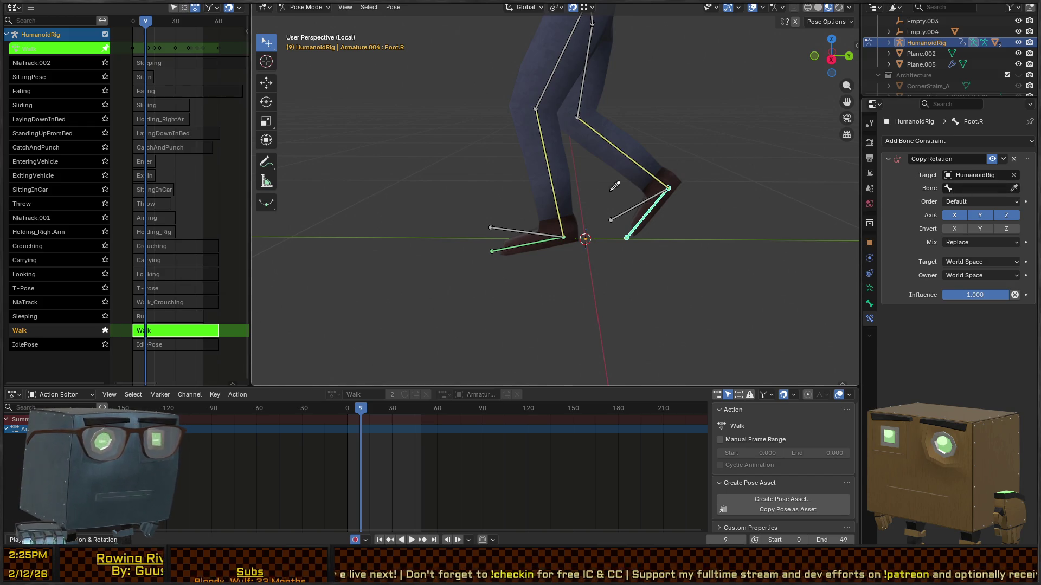
{"action": "left_click", "coordinate": [637, 203]}
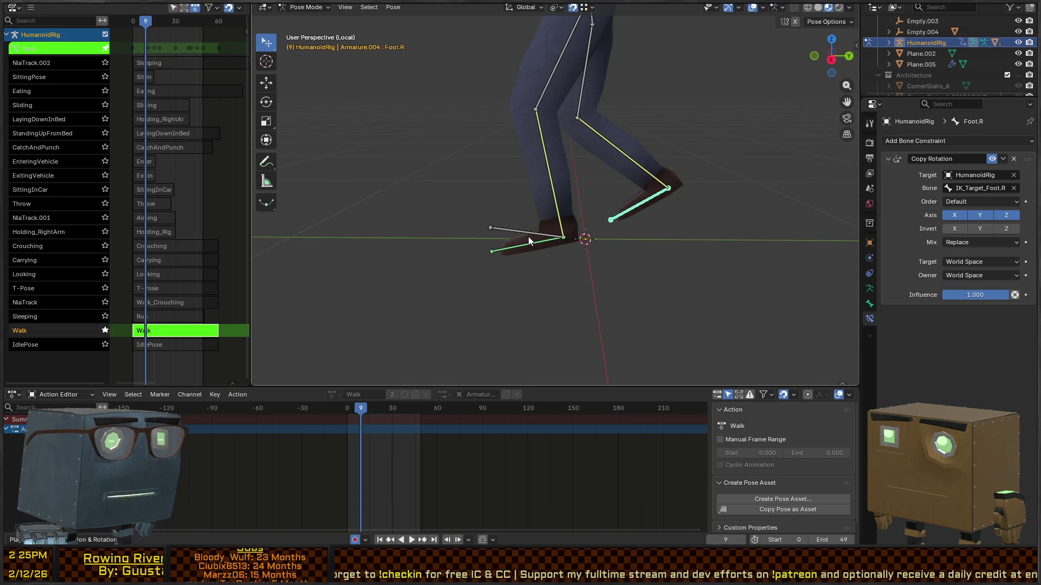
Point Foot.L's Copy Rotation constraint at HumanoidRig bone IK_Target_Foot.L
{"action": "left_click", "coordinate": [515, 249]}
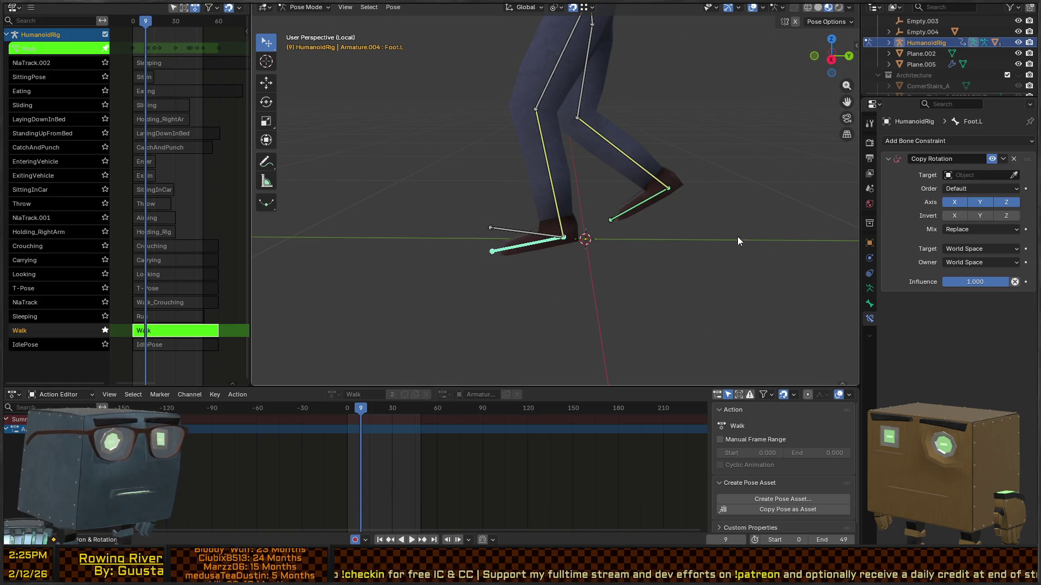
{"action": "left_click", "coordinate": [1013, 176]}
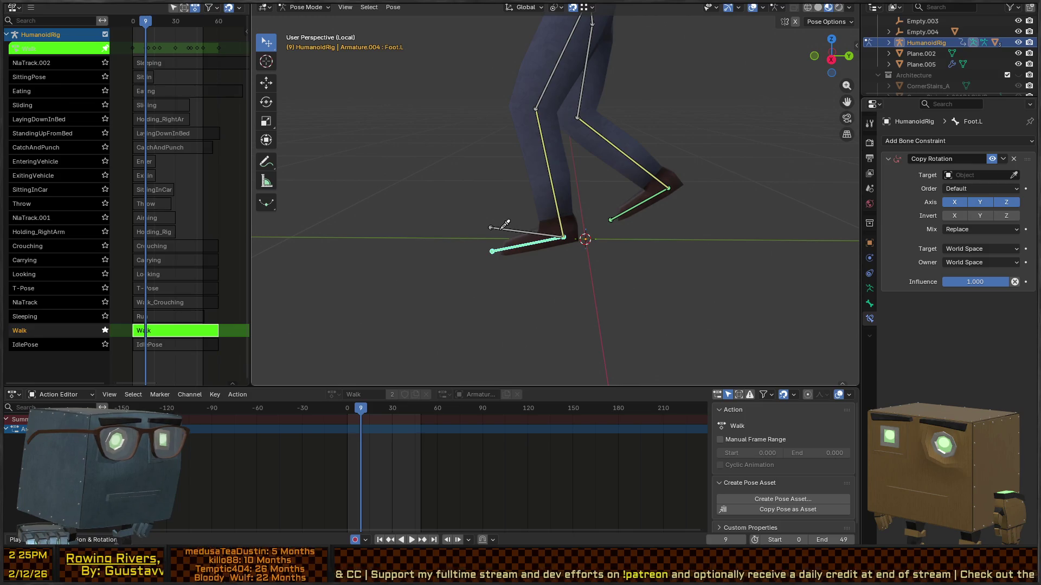
{"action": "left_click", "coordinate": [503, 233]}
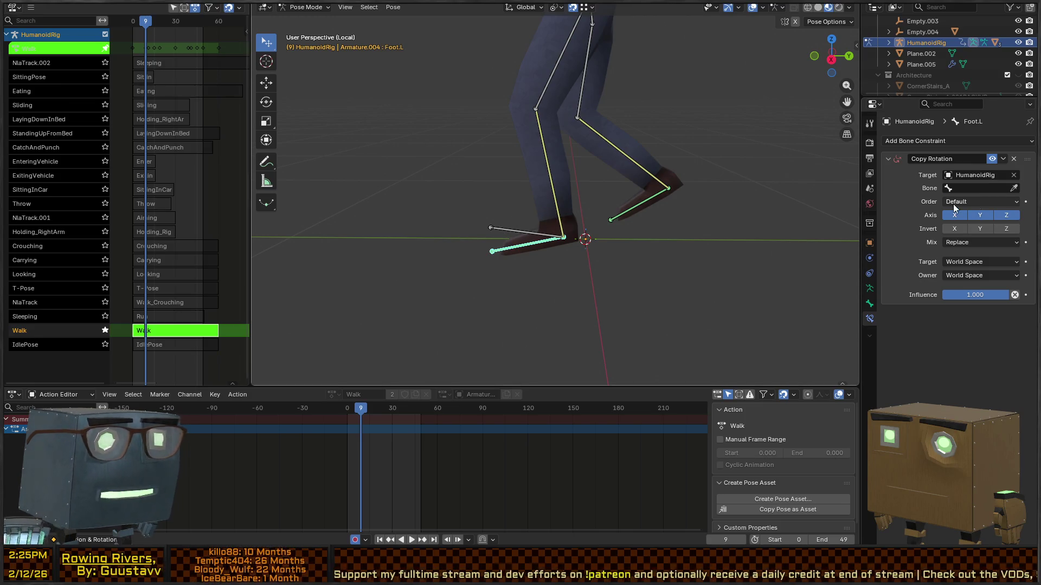
{"action": "left_click", "coordinate": [1013, 188]}
{"action": "left_click", "coordinate": [518, 231]}
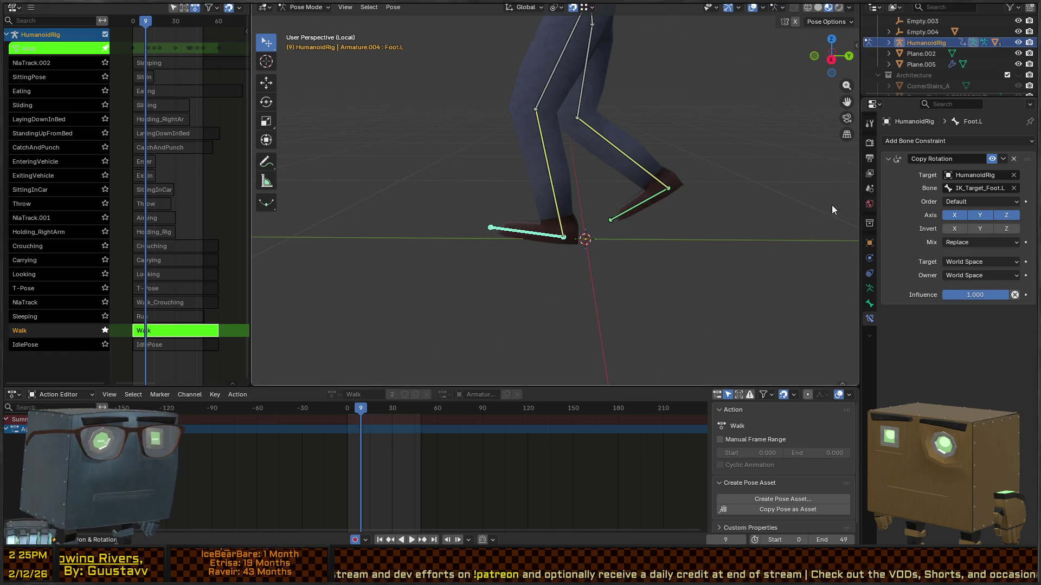
{"action": "mouse_move", "coordinate": [623, 214]}
{"action": "left_mouse_down"}
{"action": "mouse_move", "coordinate": [626, 168]}
{"action": "mouse_move", "coordinate": [613, 215]}
{"action": "left_mouse_up"}
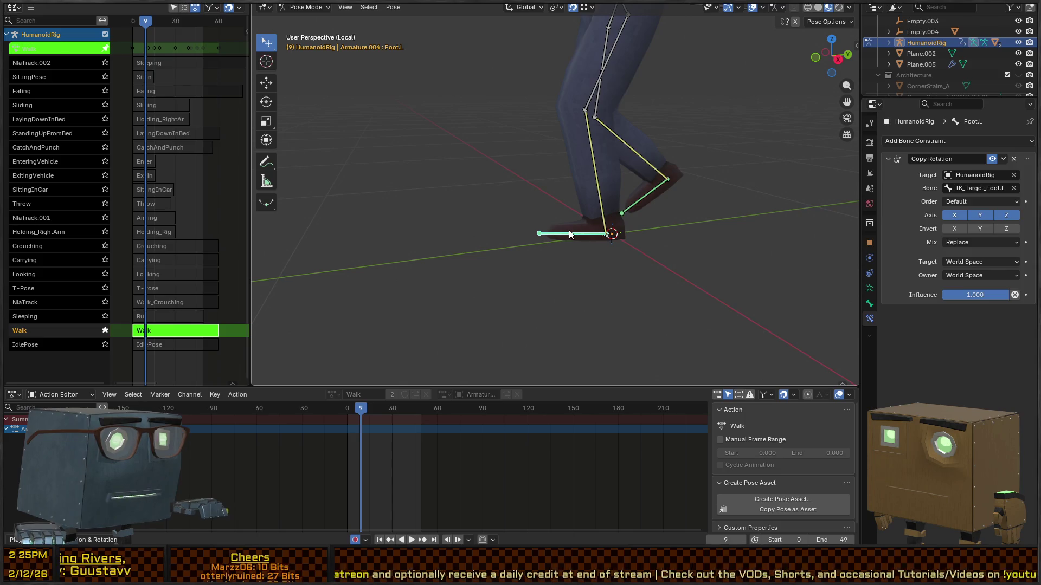
Test by rotating IK_Target_Foot.L on X and playing the walk animation, then stop at frame 0
{"action": "left_click", "coordinate": [568, 234]}
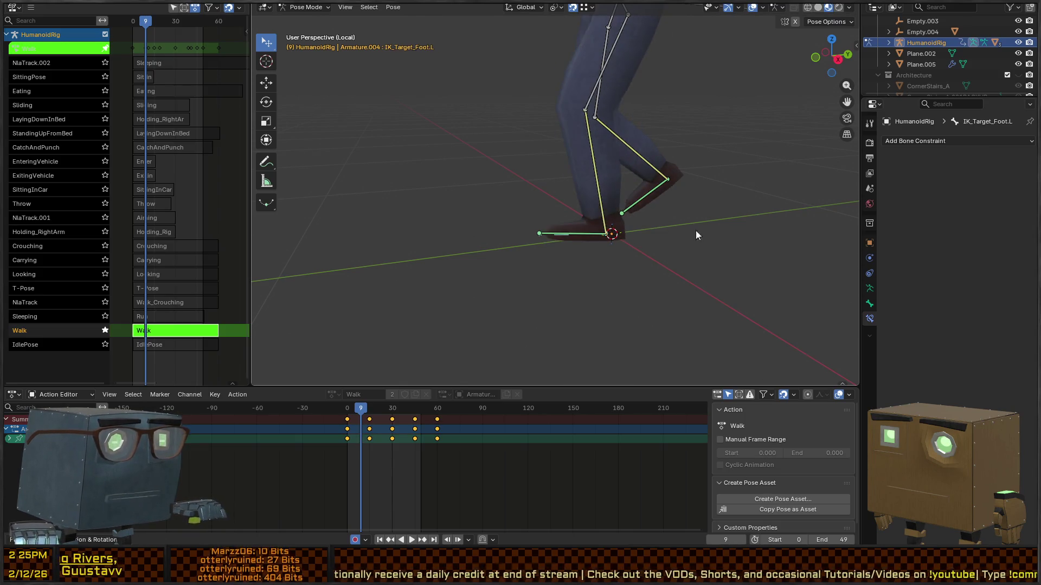
{"action": "key", "text": "g"}
{"action": "right_click", "coordinate": [663, 211]}
{"action": "left_click_drag", "start_coordinate": [662, 215], "coordinate": [674, 233]}
{"action": "key", "text": "r"}
{"action": "key", "text": "x"}
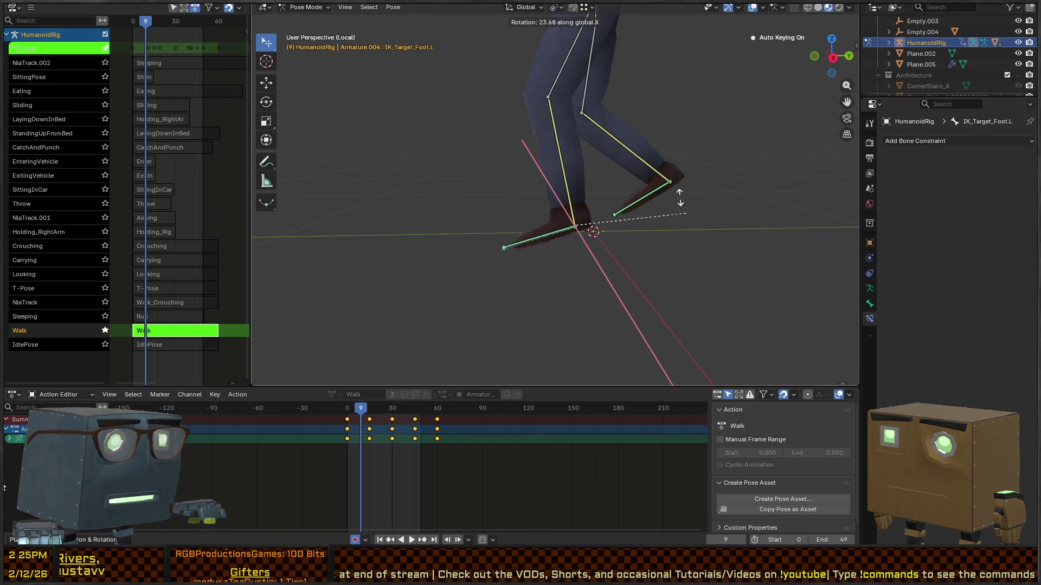
{"action": "left_click", "coordinate": [660, 218]}
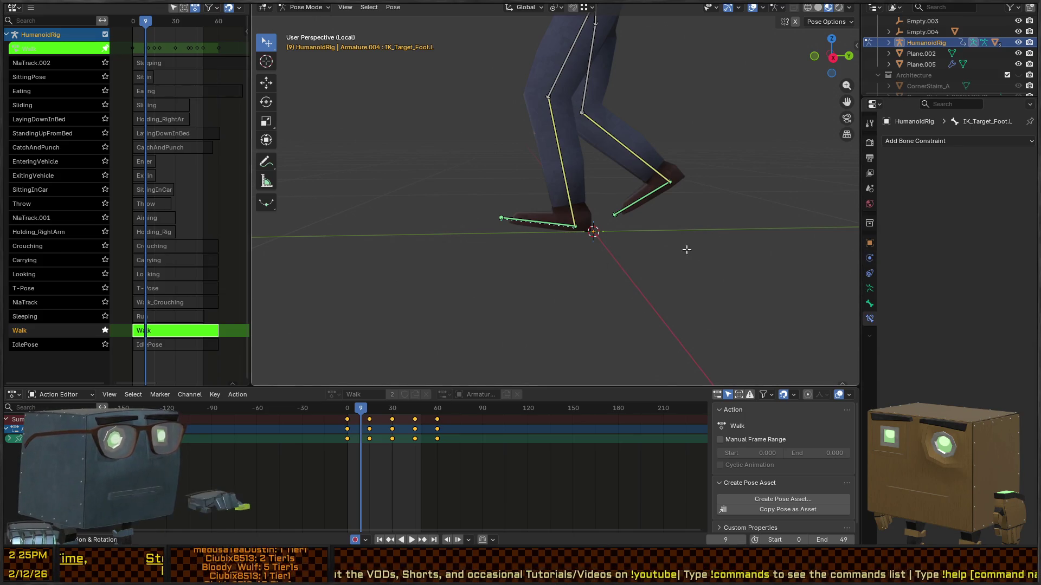
{"action": "key", "text": "space"}
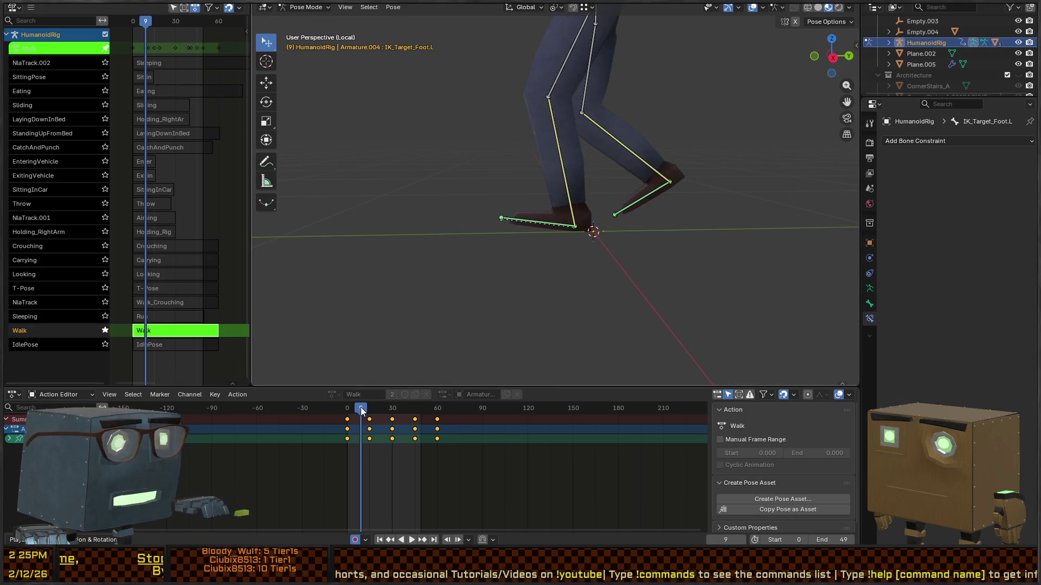
{"action": "key", "text": "Escape"}
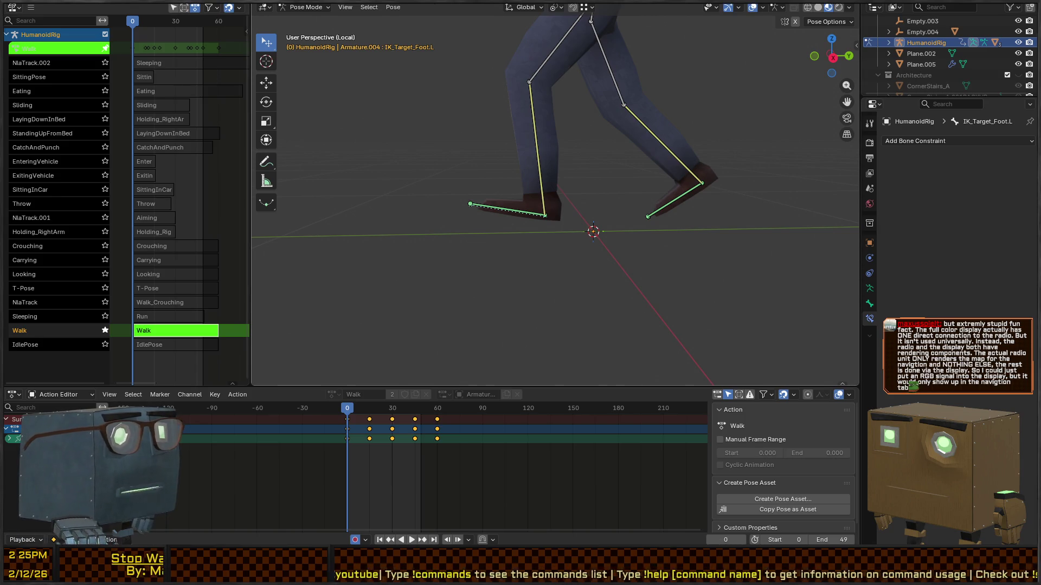
Exit NLA tweak mode on the Walk action, return to Object Mode and select the Humanoid mesh
{"action": "mouse_move", "coordinate": [490, 138]}
{"action": "left_mouse_down"}
{"action": "mouse_move", "coordinate": [551, 141]}
{"action": "mouse_move", "coordinate": [608, 111]}
{"action": "mouse_move", "coordinate": [681, 193]}
{"action": "mouse_move", "coordinate": [577, 202]}
{"action": "mouse_move", "coordinate": [596, 167]}
{"action": "mouse_move", "coordinate": [506, 157]}
{"action": "left_mouse_up"}
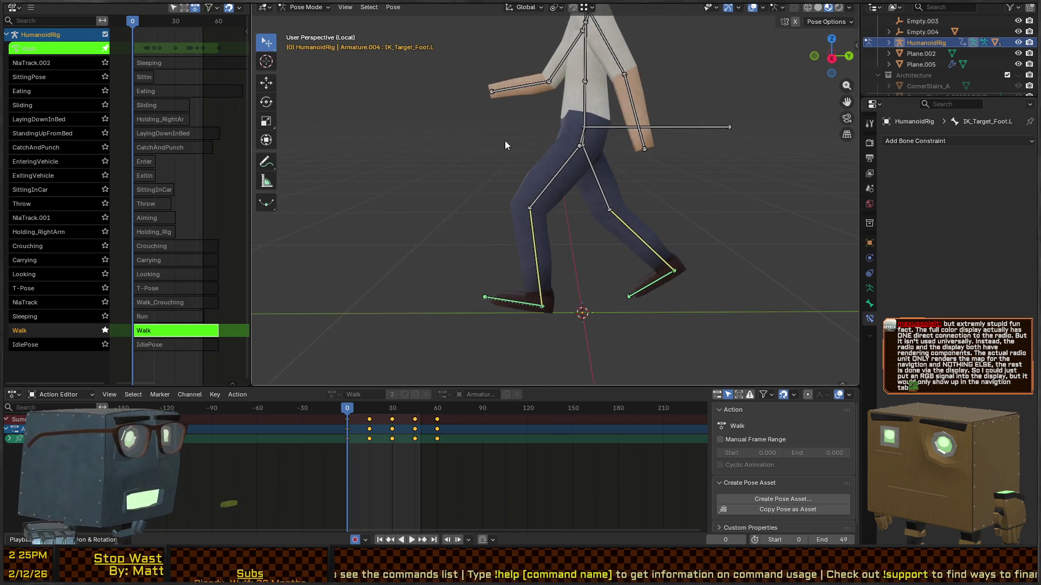
{"action": "key", "text": "Tab"}
{"action": "mouse_move", "coordinate": [596, 179]}
{"action": "left_mouse_down"}
{"action": "mouse_move", "coordinate": [640, 166]}
{"action": "mouse_move", "coordinate": [642, 214]}
{"action": "left_mouse_up"}
{"action": "key", "text": "ctrl+Tab"}
{"action": "left_click", "coordinate": [601, 143]}
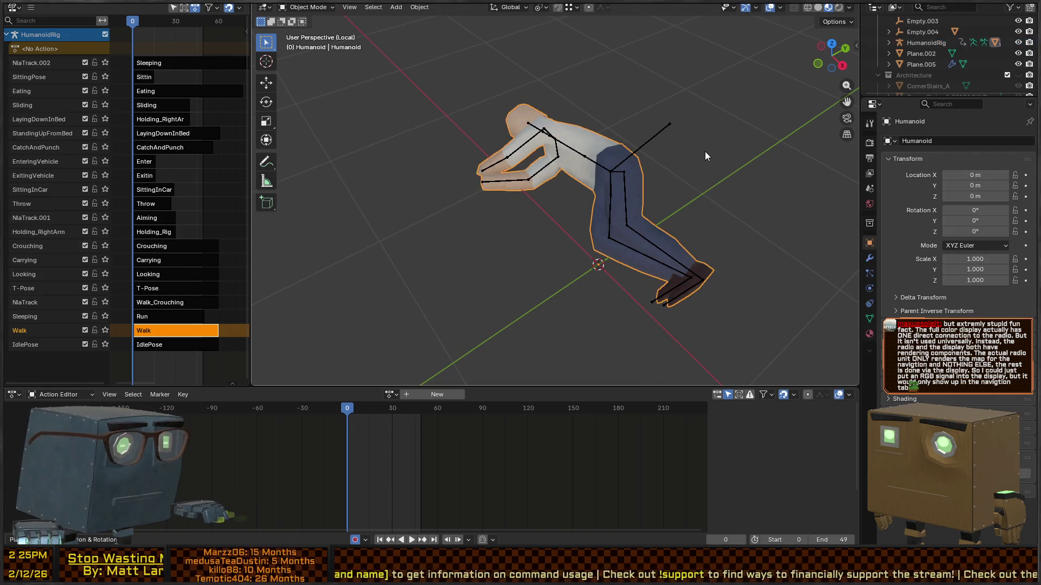
Show the sidebar with the Export Helper Pro FBX (Unity) settings
{"action": "key", "text": "n"}
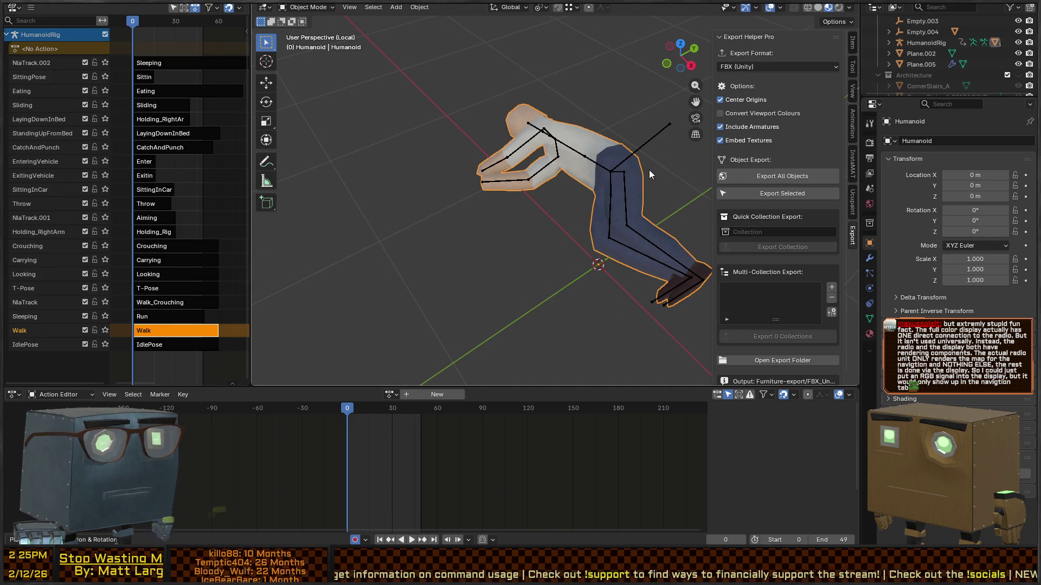
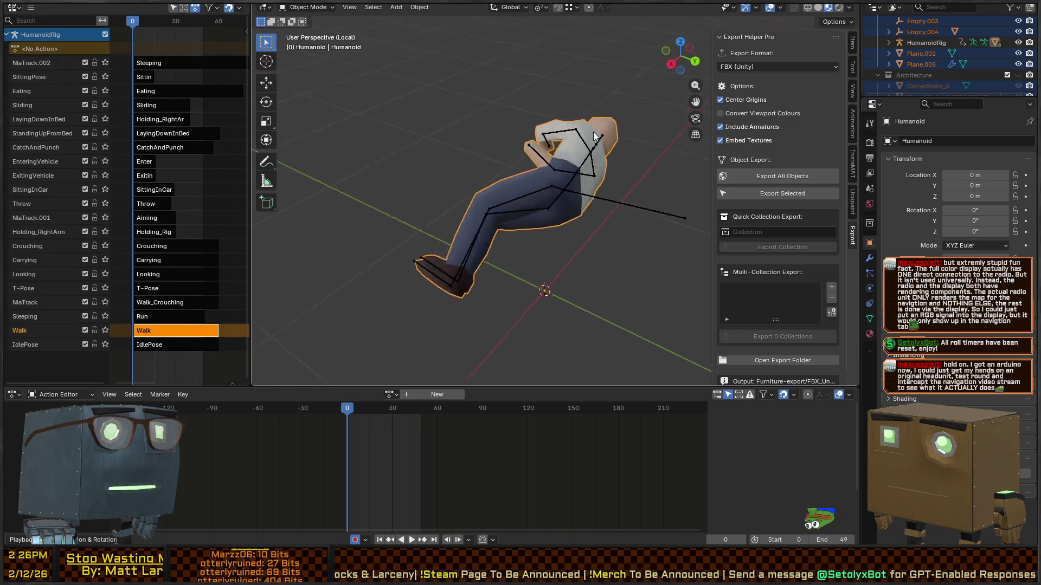
Export the selected Humanoid rig with Export Selected in FBX (Unity) format
{"action": "left_click", "coordinate": [793, 197]}
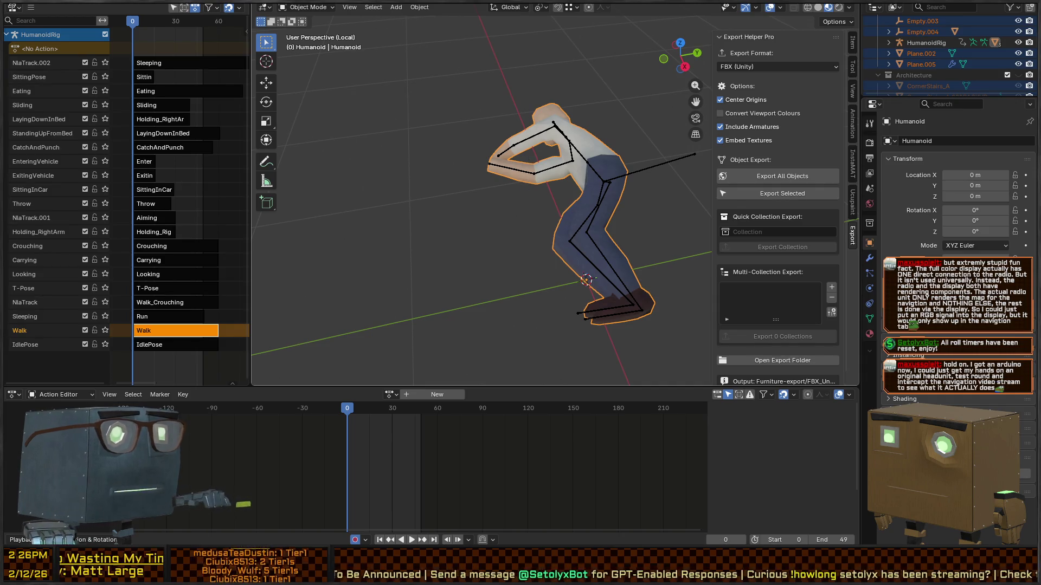
{"action": "key", "text": "alt+Tab"}
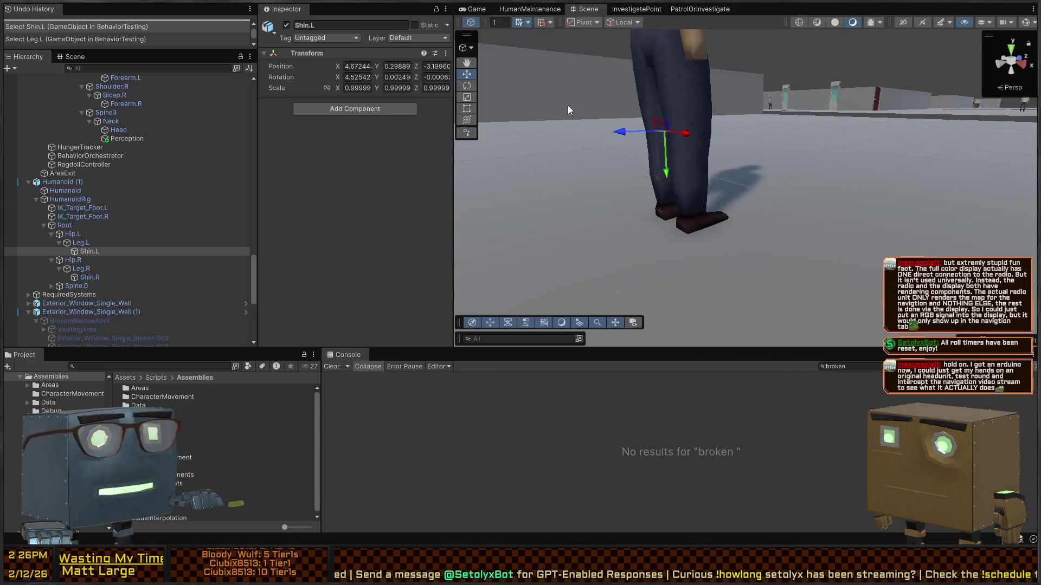
Check Humanoid (1)'s Animator Controller and review the model's Walk, Run and Walk_Crouching clips
{"action": "left_click_drag", "start_coordinate": [626, 86], "coordinate": [466, 173]}
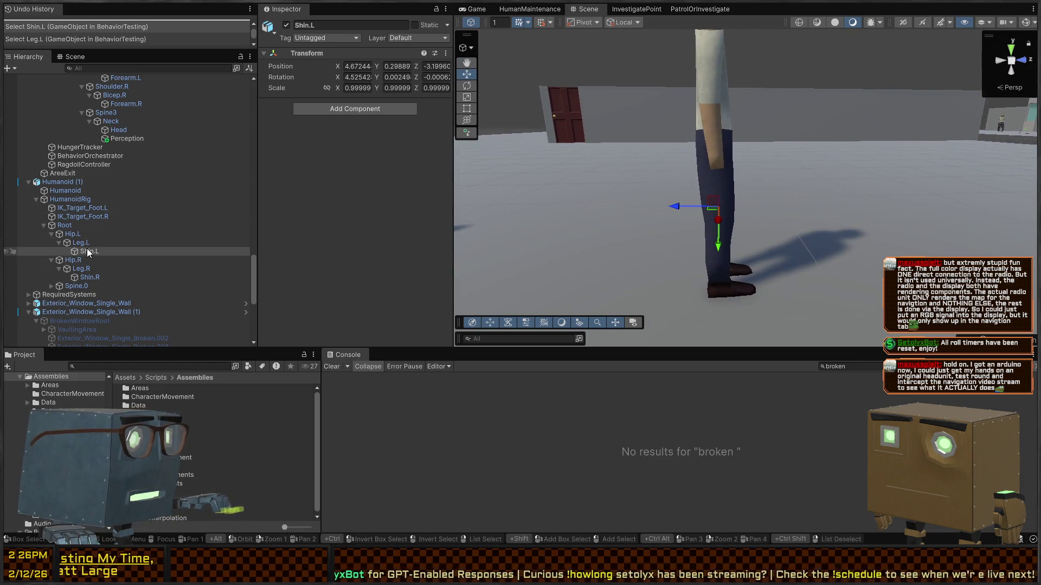
{"action": "left_click", "coordinate": [62, 181]}
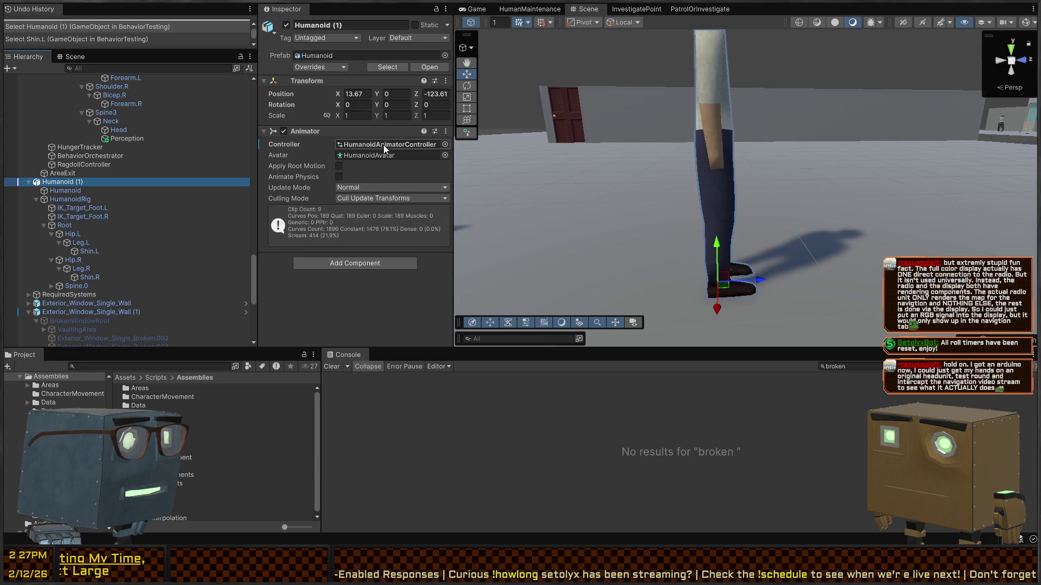
{"action": "left_click", "coordinate": [380, 144]}
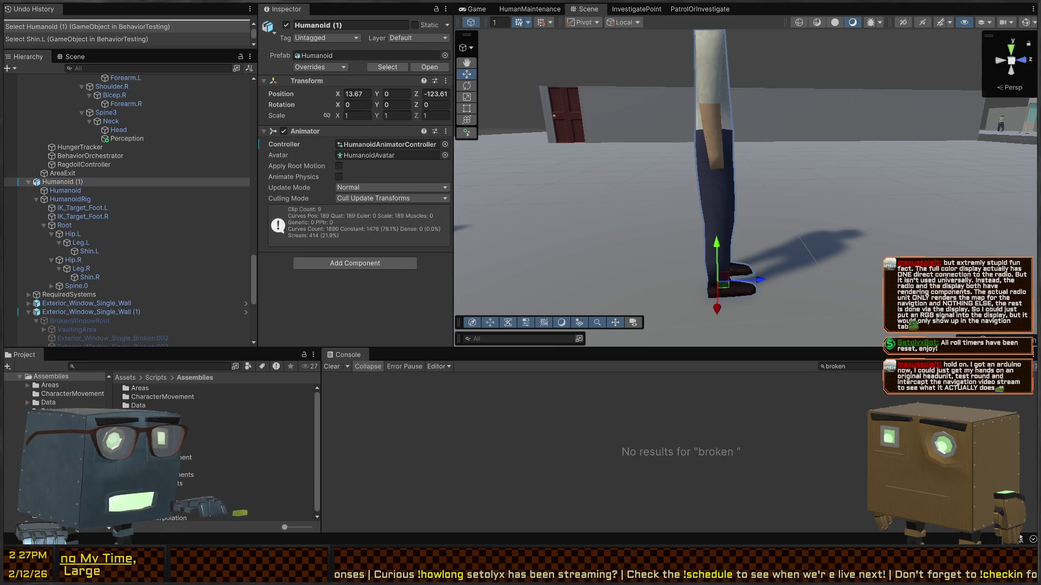
{"action": "key", "text": "alt+Tab"}
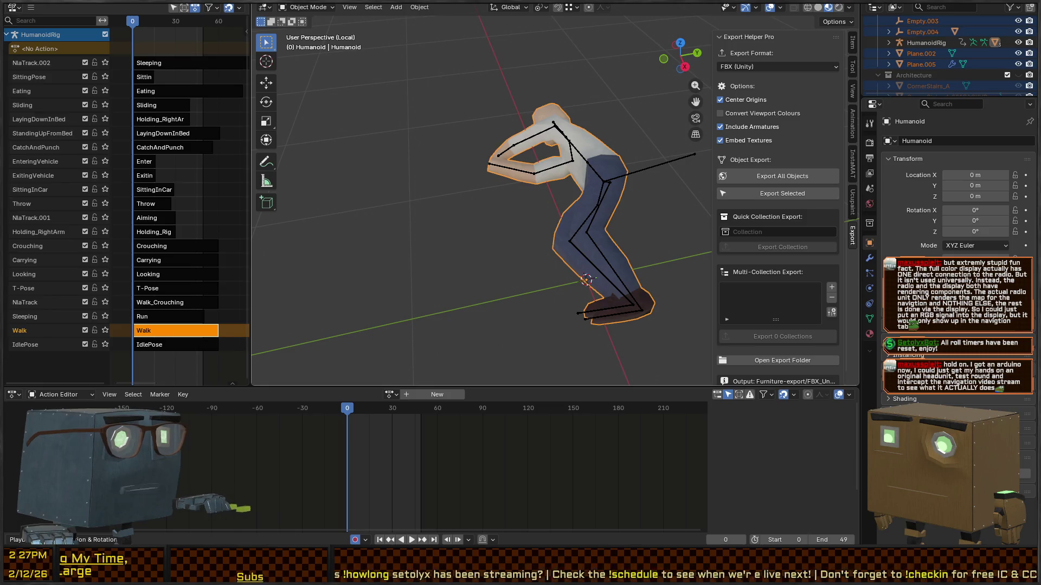
{"action": "key", "text": "alt+Tab"}
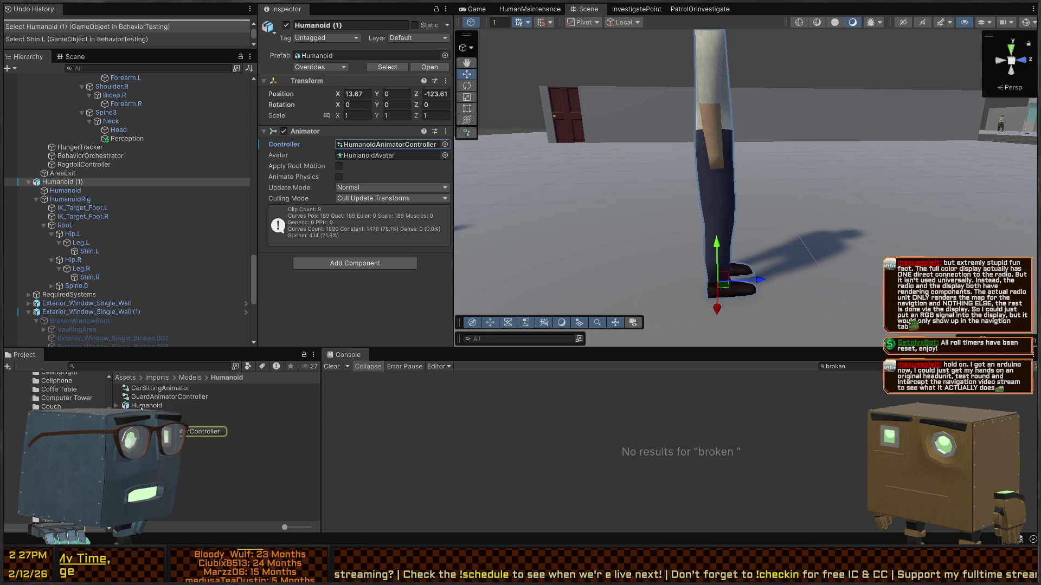
{"action": "left_click", "coordinate": [142, 406]}
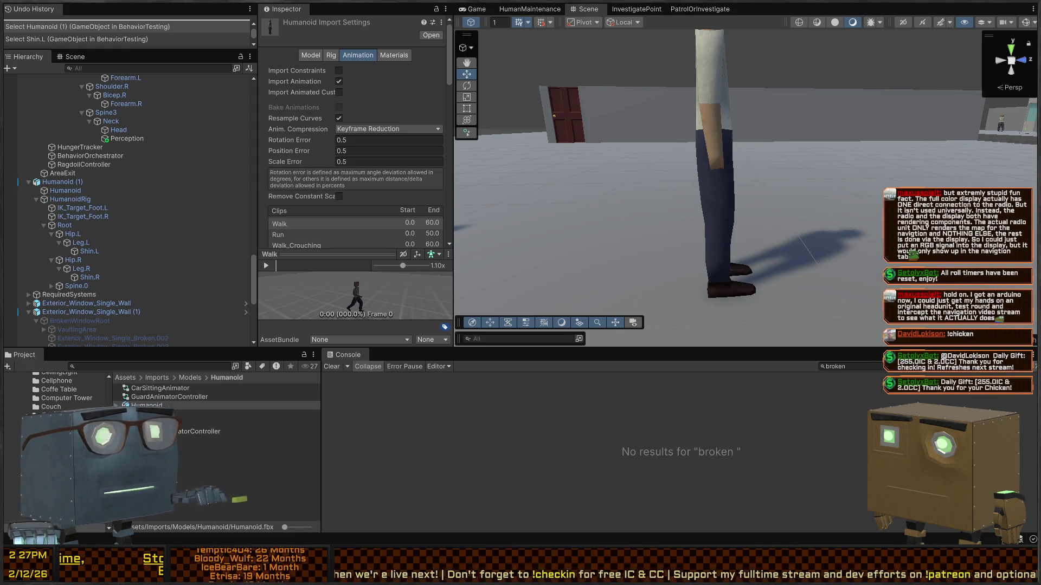
{"action": "key", "text": "alt+Tab"}
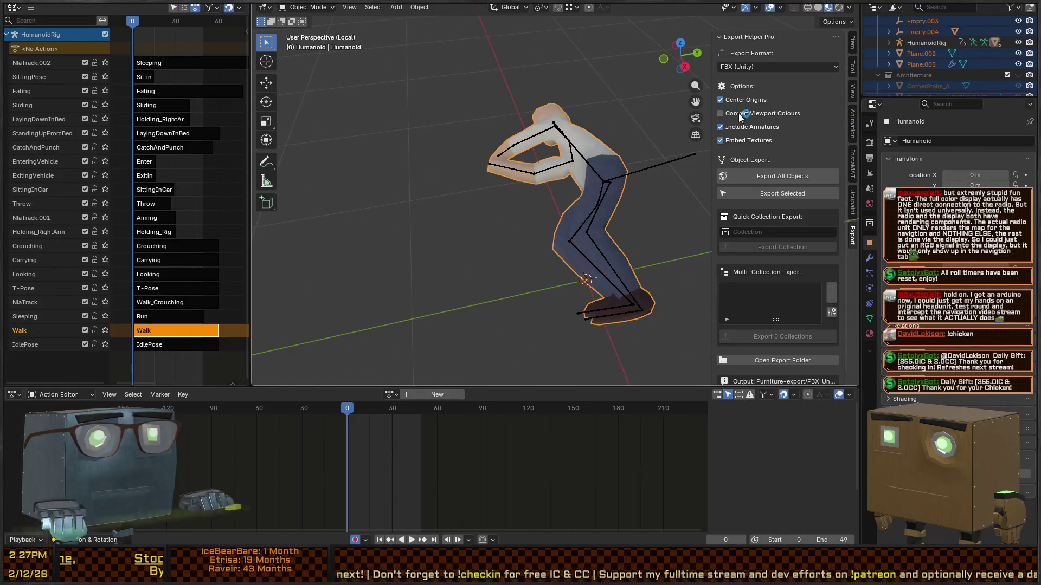
Open the FBX export folder from Blender's Quick Favorites menu
{"action": "right_click", "coordinate": [488, 115]}
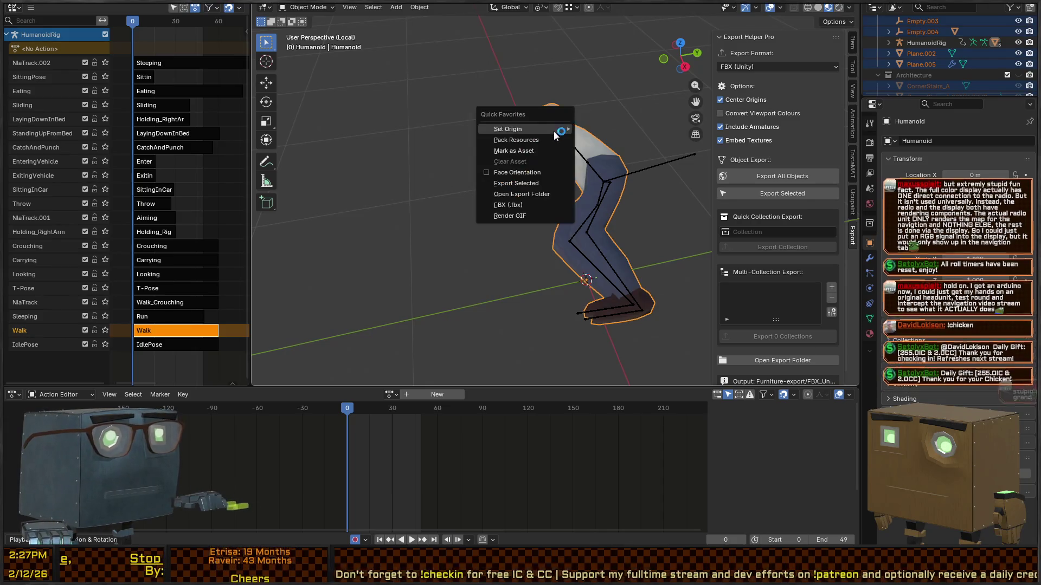
{"action": "left_click", "coordinate": [533, 199]}
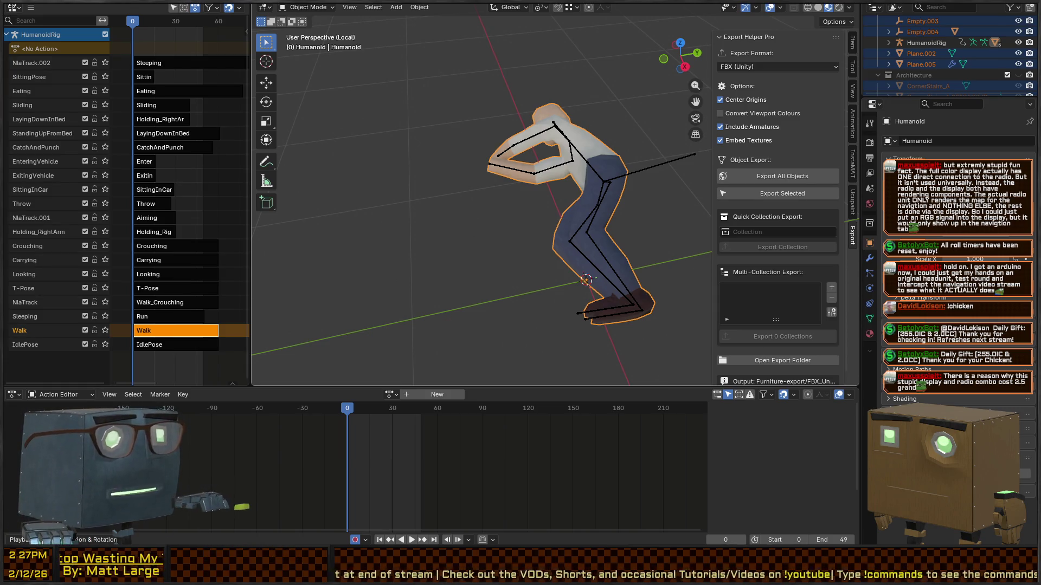
{"action": "key", "text": "alt+Tab"}
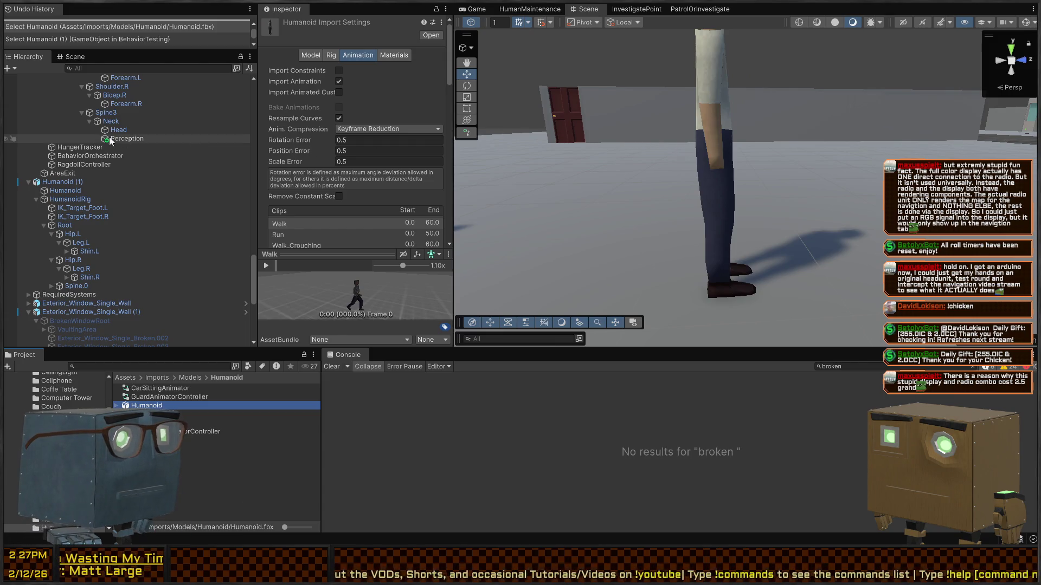
Expand Shin.R and Shin.L to reveal Foot.R and Foot.L, and scrub the Walk preview
{"action": "scroll", "coordinate": [87, 141], "scroll_direction": "up", "scroll_amount": 5}
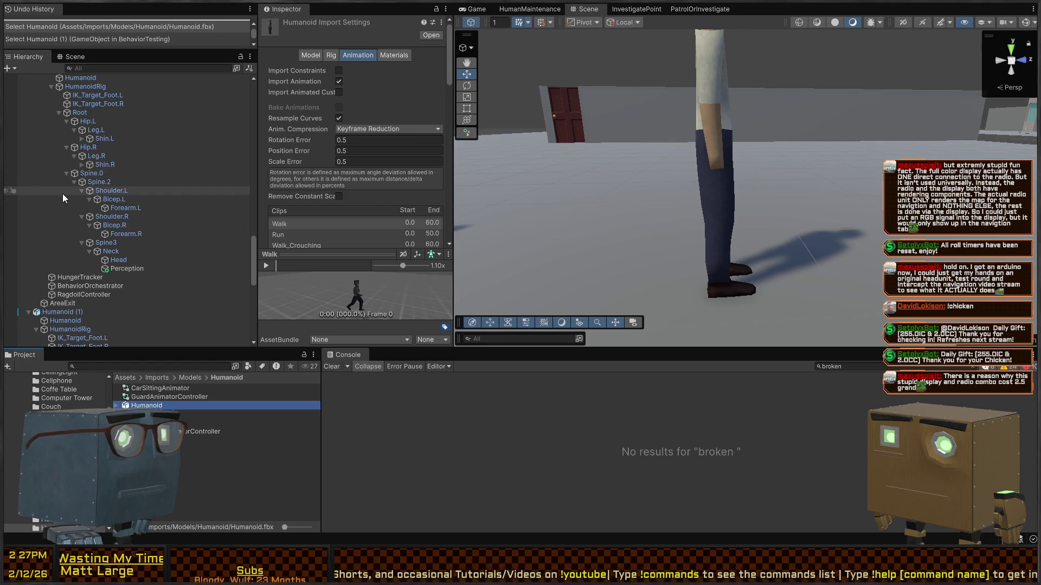
{"action": "scroll", "coordinate": [85, 184], "scroll_direction": "down", "scroll_amount": 5}
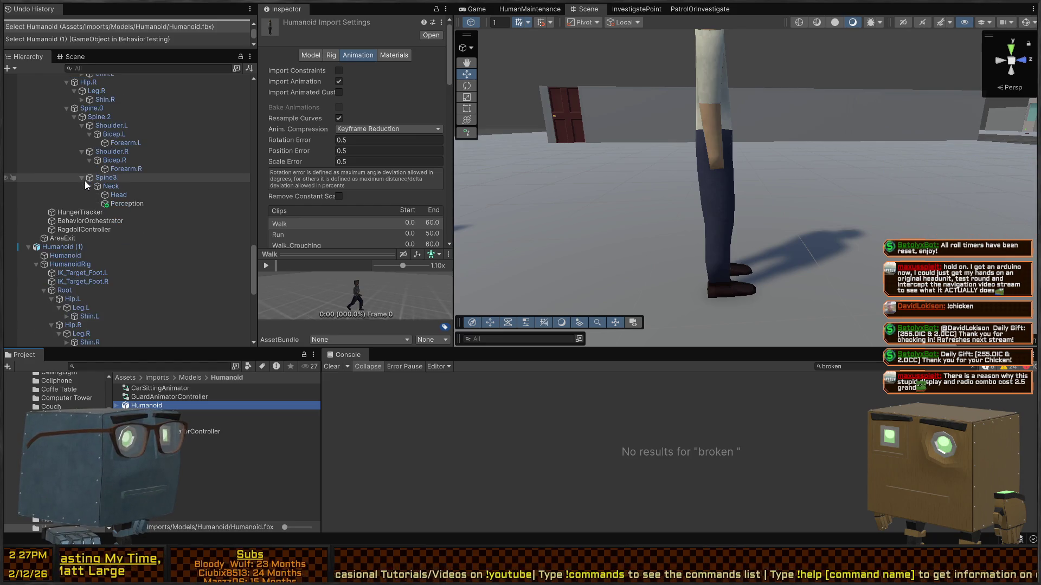
{"action": "scroll", "coordinate": [84, 181], "scroll_direction": "down", "scroll_amount": 3}
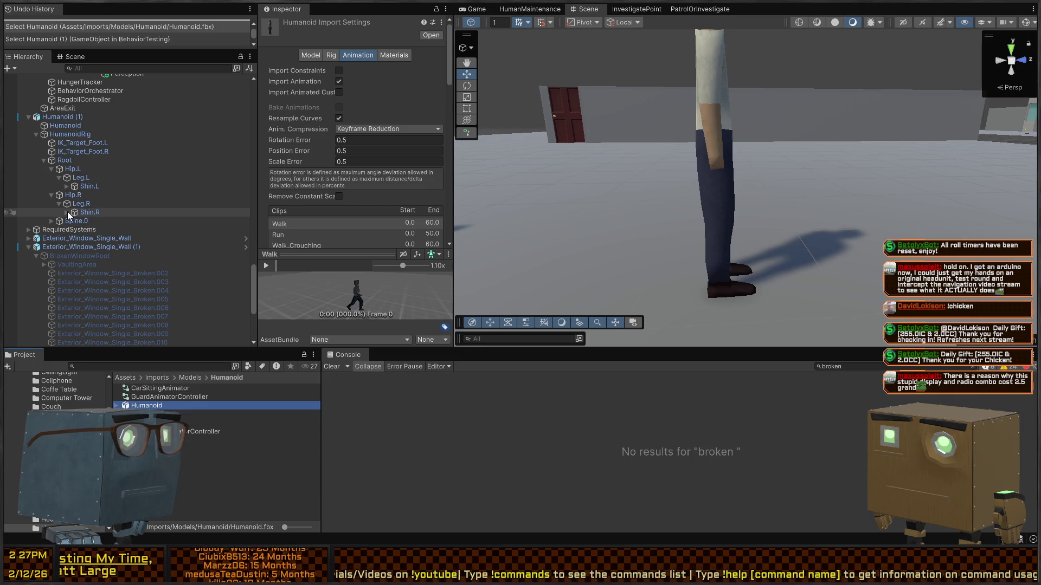
{"action": "left_click", "coordinate": [66, 213]}
{"action": "left_click", "coordinate": [67, 186]}
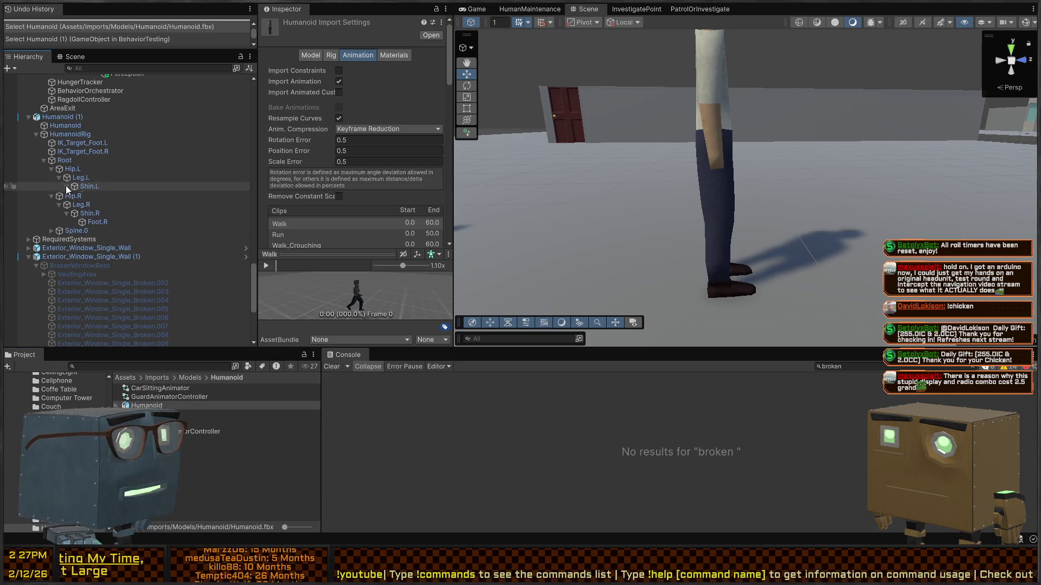
{"action": "mouse_move", "coordinate": [275, 268]}
{"action": "left_mouse_down"}
{"action": "mouse_move", "coordinate": [319, 266]}
{"action": "mouse_move", "coordinate": [288, 266]}
{"action": "left_mouse_up"}
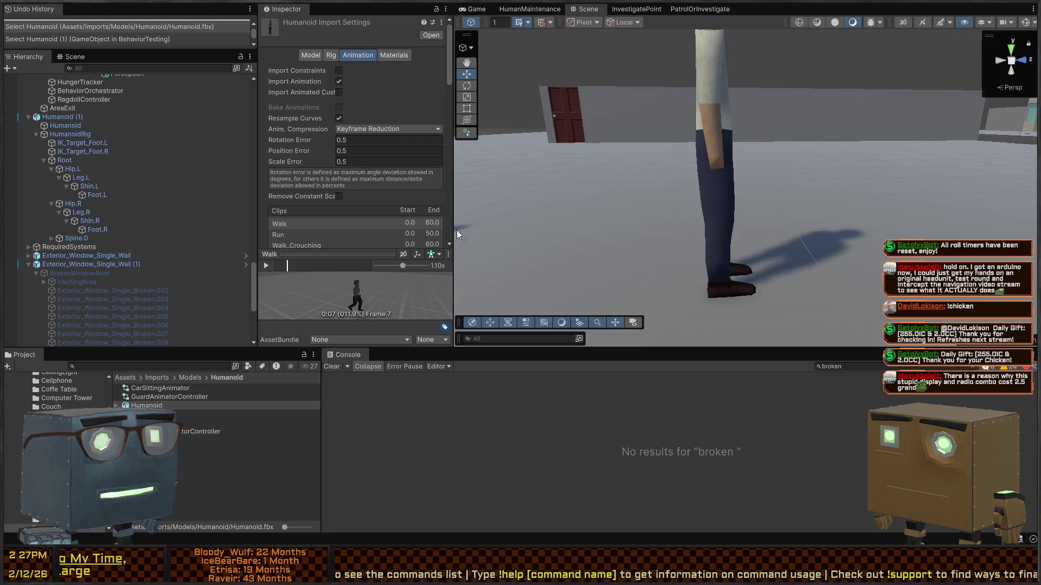
{"action": "key", "text": "s"}
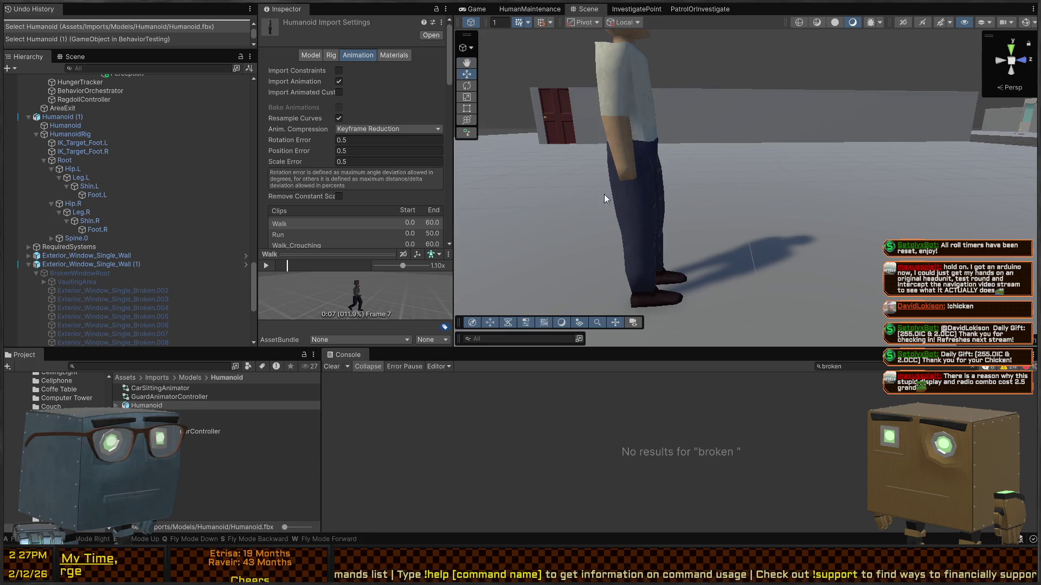
Inspect the Humanoid mesh, foot IK targets, Root and Hip.L for physics components
{"action": "left_click", "coordinate": [116, 186]}
{"action": "left_click", "coordinate": [110, 195]}
{"action": "left_click", "coordinate": [60, 117]}
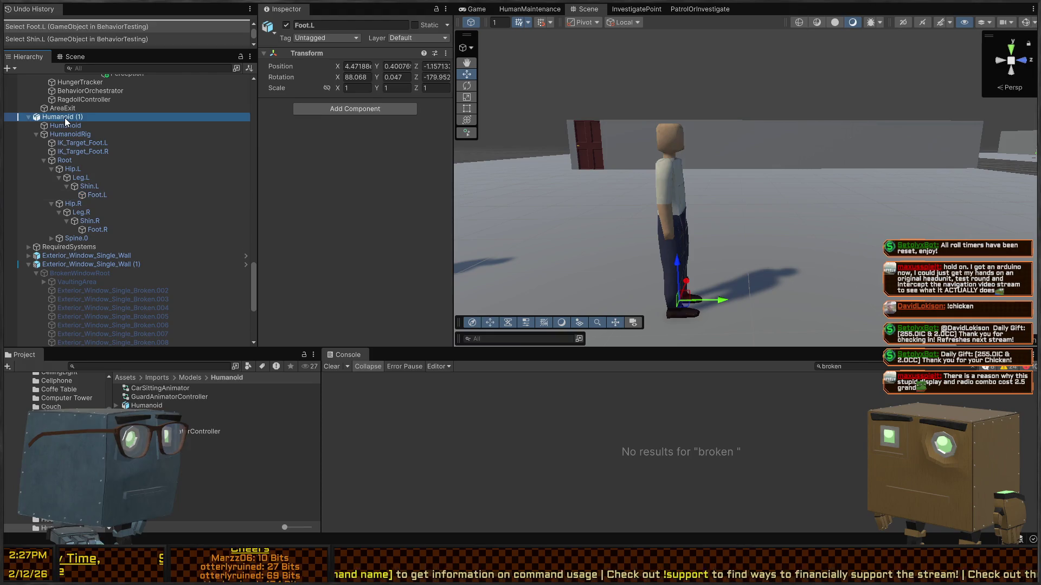
{"action": "left_click", "coordinate": [86, 126]}
{"action": "left_click", "coordinate": [82, 143]}
{"action": "left_click", "coordinate": [75, 152]}
{"action": "left_click", "coordinate": [66, 160]}
{"action": "left_click", "coordinate": [67, 170]}
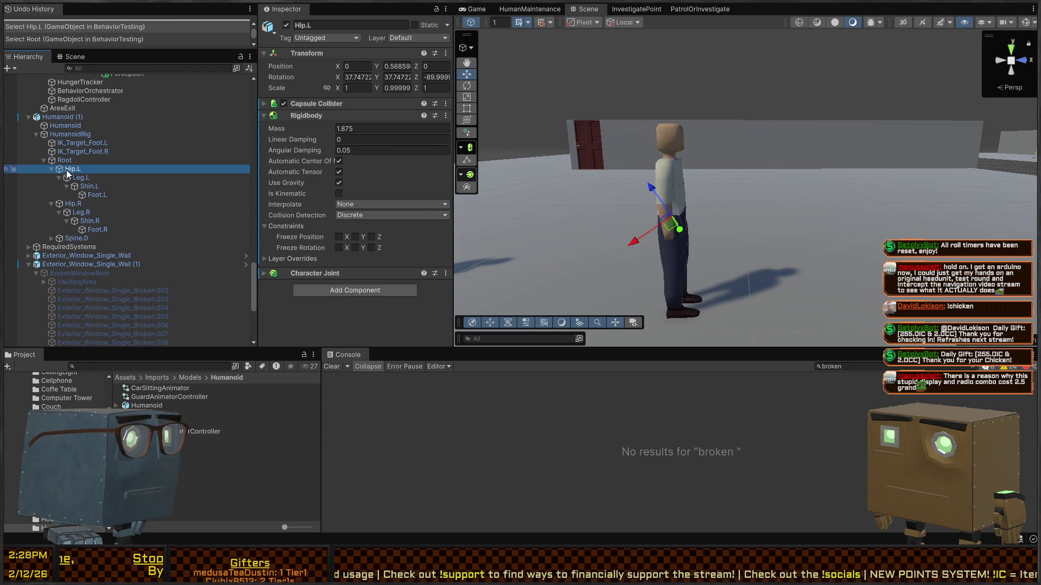
{"action": "left_click", "coordinate": [66, 161]}
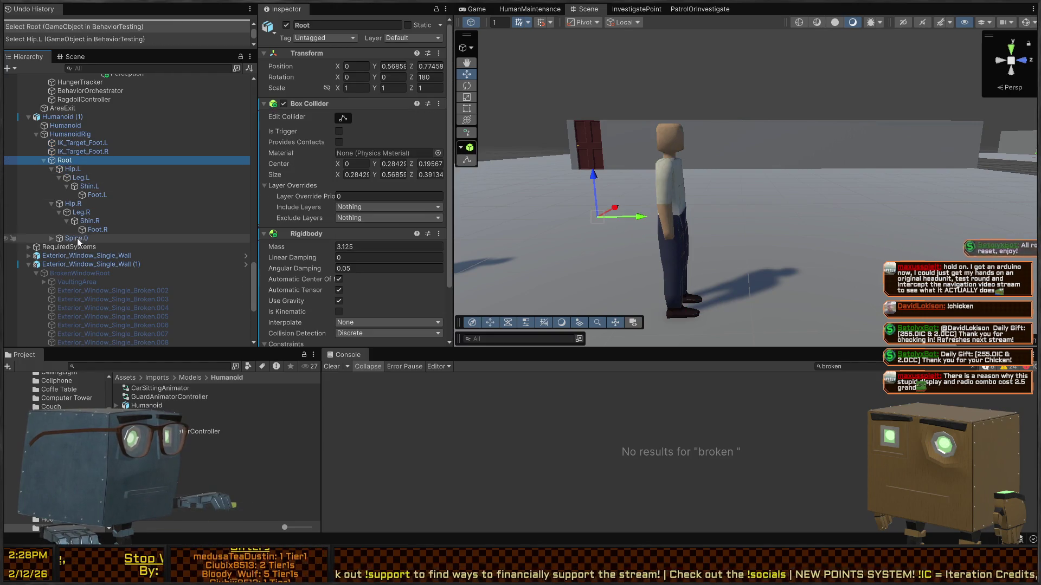
{"action": "left_click", "coordinate": [76, 239], "text": "shift"}
{"action": "left_click", "coordinate": [65, 161]}
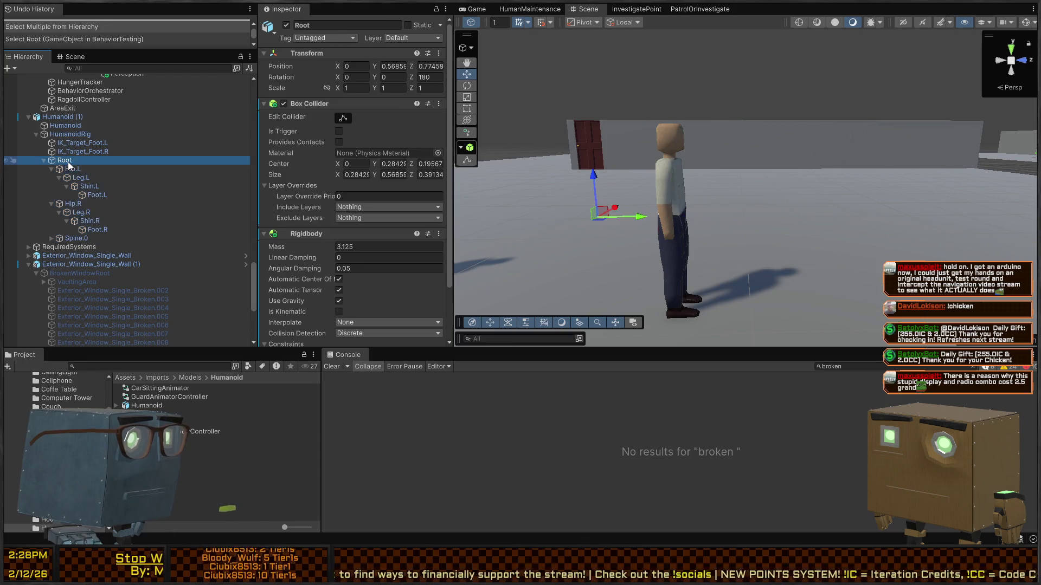
Inspect Leg.L, Shin.L and Foot.L, confirming Shin.L has no collider, then enter Play mode
{"action": "scroll", "coordinate": [371, 178], "scroll_direction": "down", "scroll_amount": 3}
{"action": "left_click", "coordinate": [112, 178]}
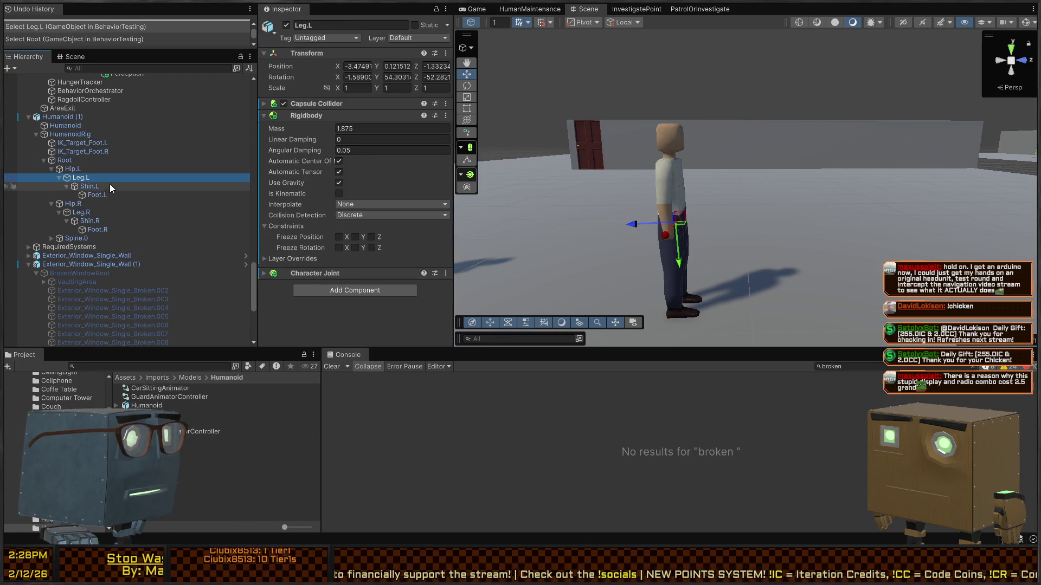
{"action": "left_click", "coordinate": [109, 186]}
{"action": "left_click", "coordinate": [106, 195]}
{"action": "left_click", "coordinate": [97, 188]}
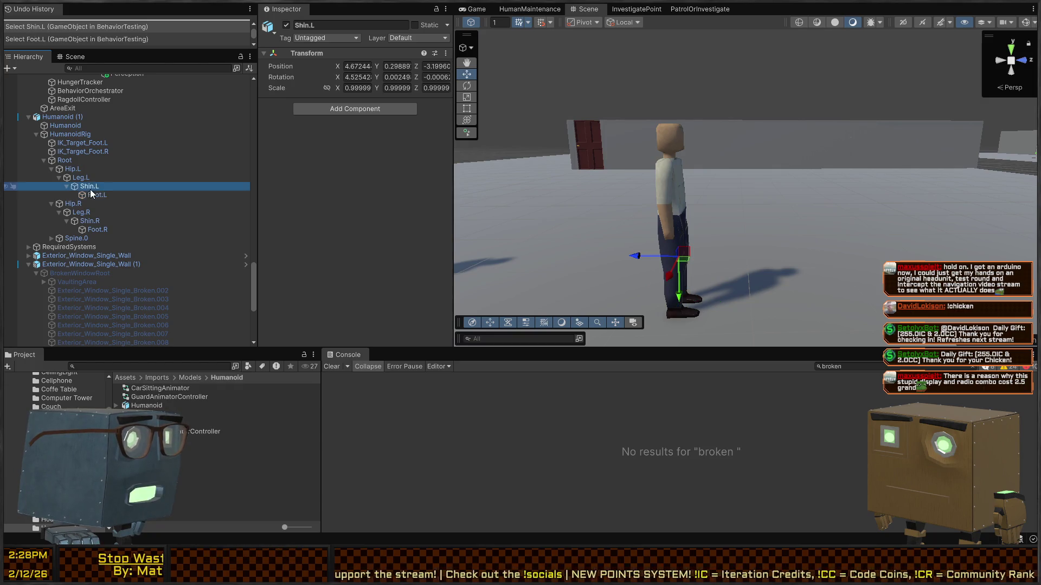
{"action": "left_click", "coordinate": [107, 196]}
{"action": "left_click", "coordinate": [87, 188]}
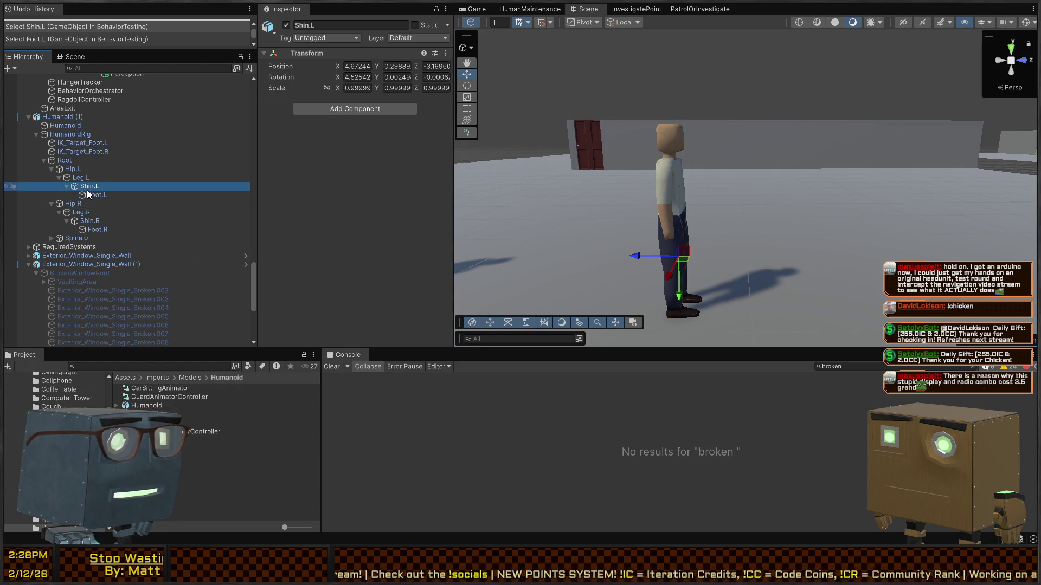
{"action": "left_click", "coordinate": [89, 196]}
{"action": "left_click", "coordinate": [92, 188]}
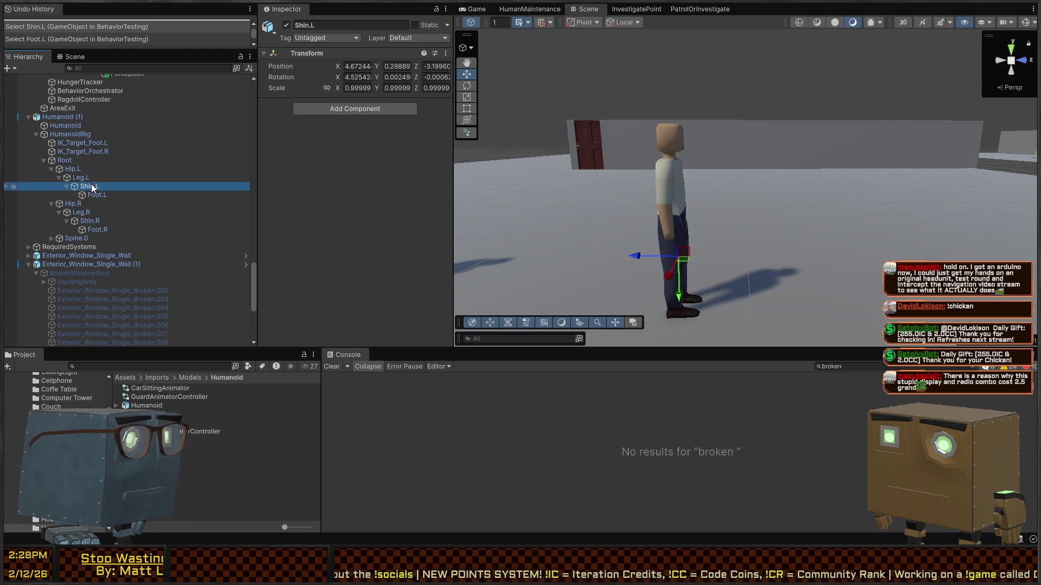
{"action": "key", "text": "ctrl+p"}
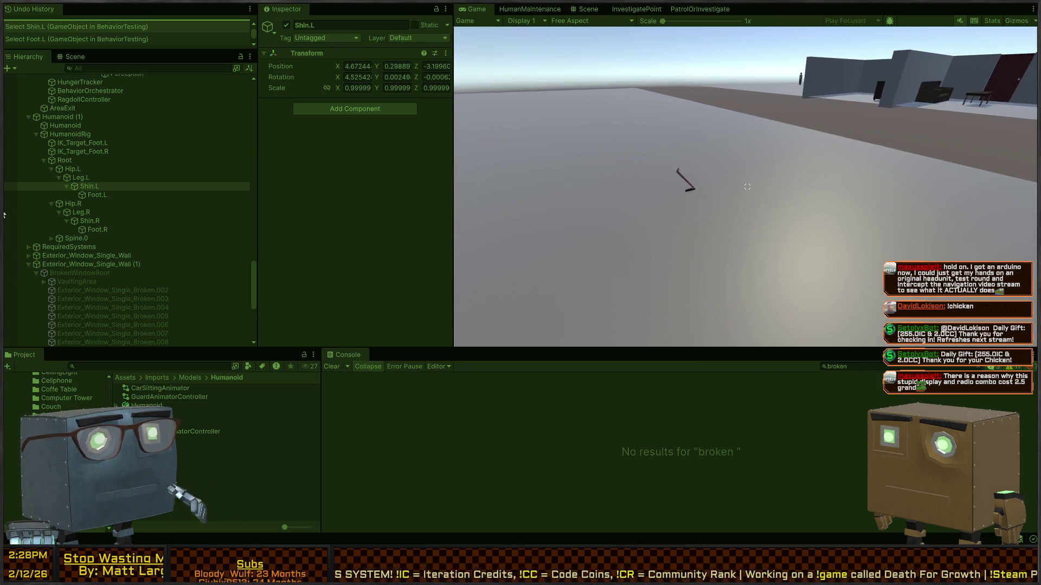
Disable Humanoid (1)'s Animator during Play and watch it collapse as a ragdoll, then stop
{"action": "key", "text": "ctrl+1"}
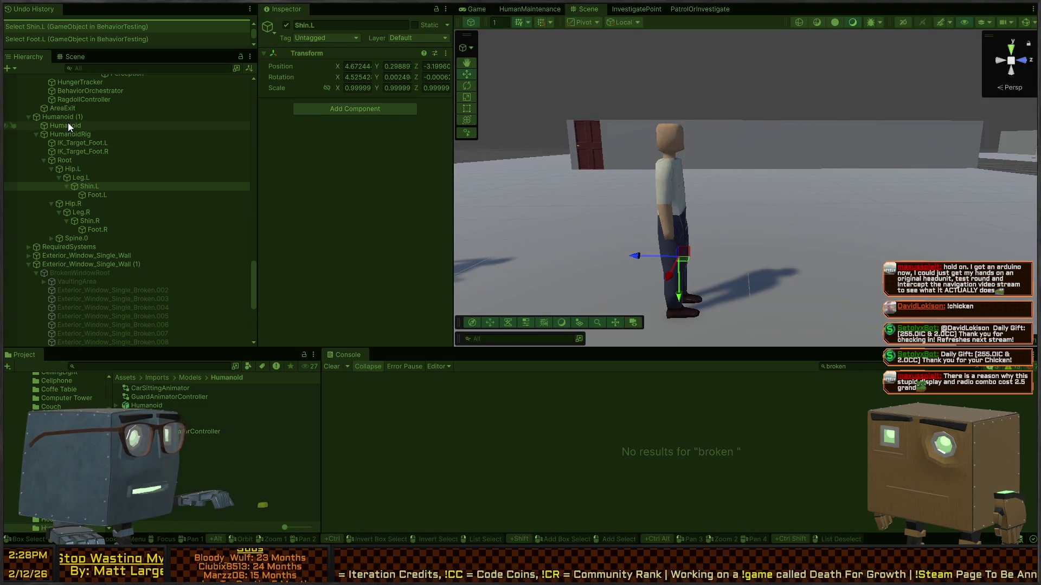
{"action": "left_click", "coordinate": [67, 124]}
{"action": "left_click", "coordinate": [70, 117]}
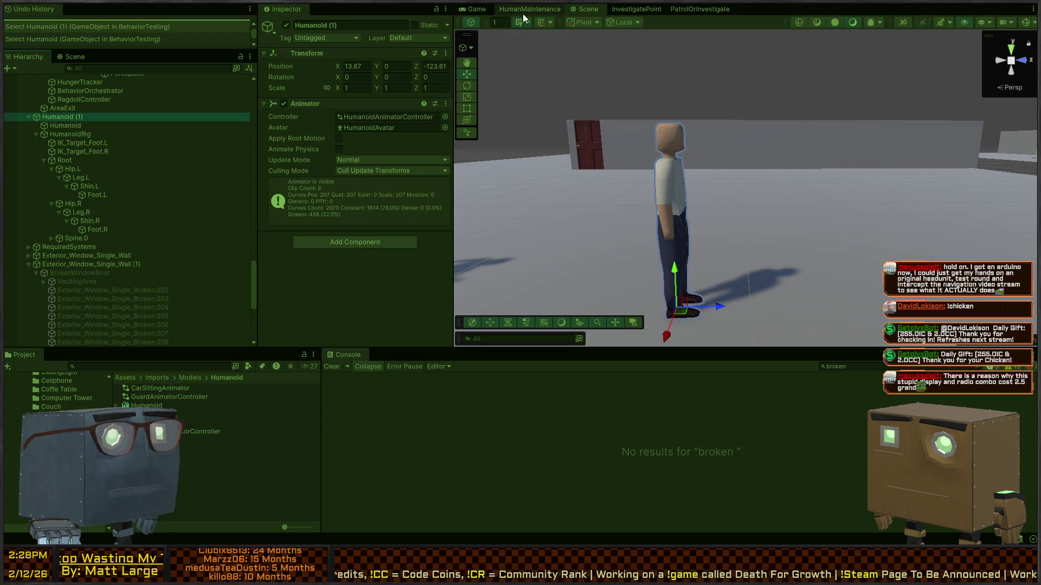
{"action": "left_click", "coordinate": [472, 10]}
{"action": "left_click", "coordinate": [283, 104]}
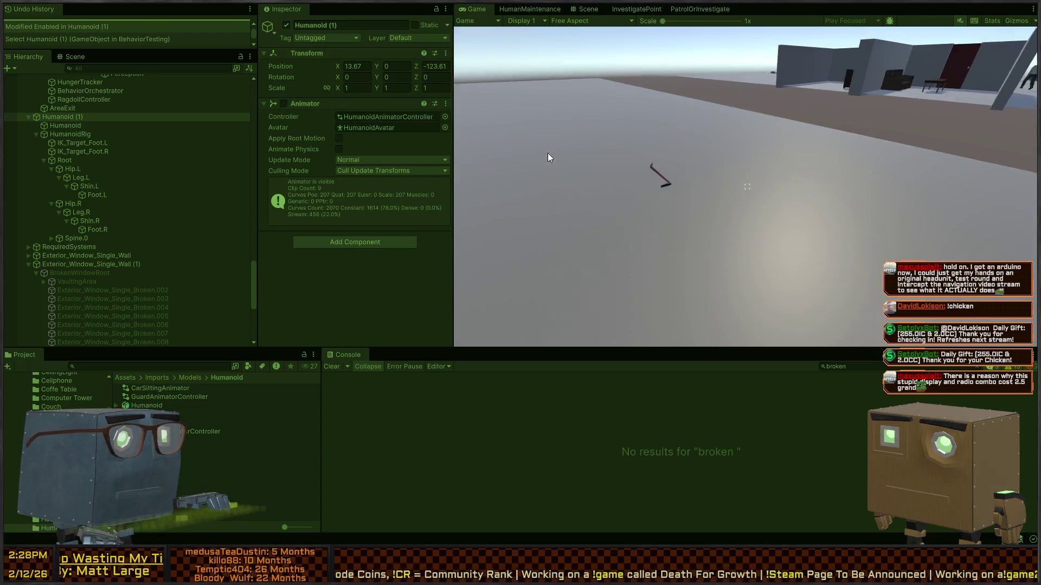
{"action": "key", "text": "ctrl+1"}
{"action": "key", "text": "f"}
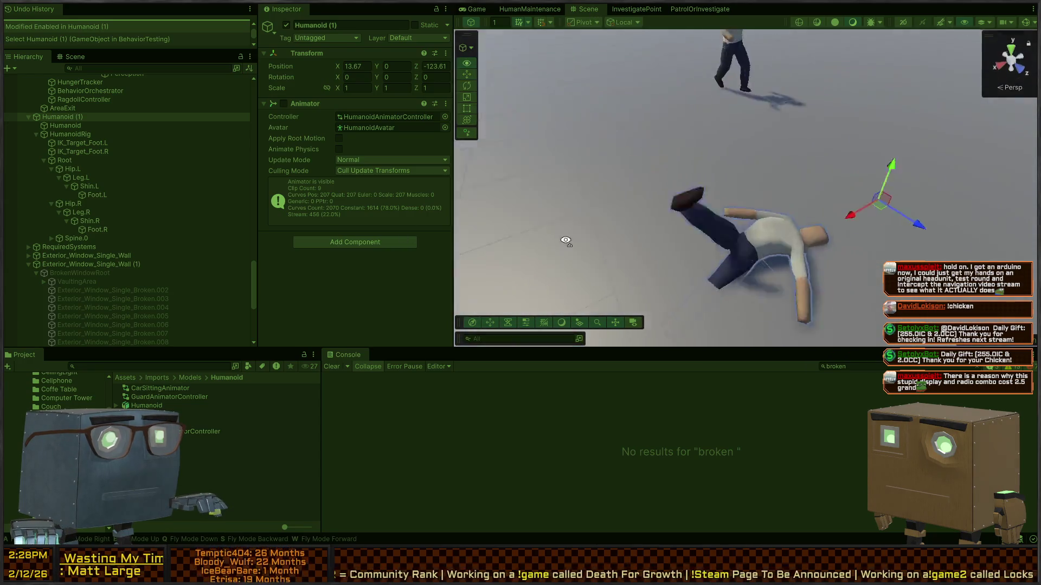
{"action": "mouse_move", "coordinate": [712, 279]}
{"action": "left_mouse_down"}
{"action": "mouse_move", "coordinate": [721, 232]}
{"action": "mouse_move", "coordinate": [767, 206]}
{"action": "mouse_move", "coordinate": [847, 232]}
{"action": "mouse_move", "coordinate": [728, 168]}
{"action": "mouse_move", "coordinate": [699, 70]}
{"action": "mouse_move", "coordinate": [697, 87]}
{"action": "mouse_move", "coordinate": [658, 24]}
{"action": "mouse_move", "coordinate": [595, 31]}
{"action": "mouse_move", "coordinate": [644, 30]}
{"action": "mouse_move", "coordinate": [637, 187]}
{"action": "mouse_move", "coordinate": [639, 33]}
{"action": "mouse_move", "coordinate": [643, 49]}
{"action": "mouse_move", "coordinate": [650, 32]}
{"action": "mouse_move", "coordinate": [661, 93]}
{"action": "mouse_move", "coordinate": [666, 38]}
{"action": "mouse_move", "coordinate": [658, 103]}
{"action": "mouse_move", "coordinate": [650, 38]}
{"action": "mouse_move", "coordinate": [655, 105]}
{"action": "mouse_move", "coordinate": [662, 30]}
{"action": "left_mouse_up"}
{"action": "key", "text": "s"}
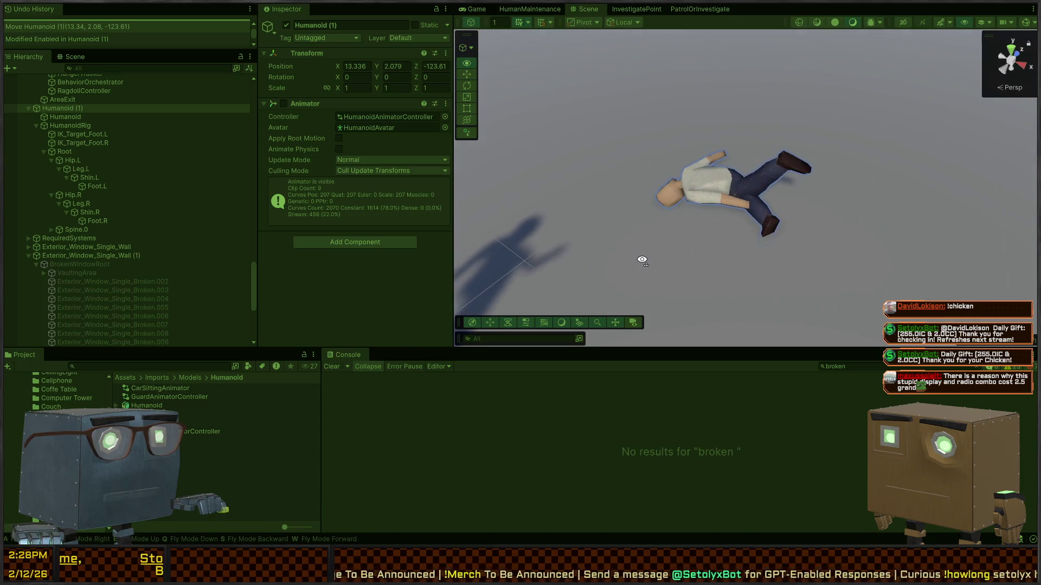
{"action": "key", "text": "ctrl+p"}
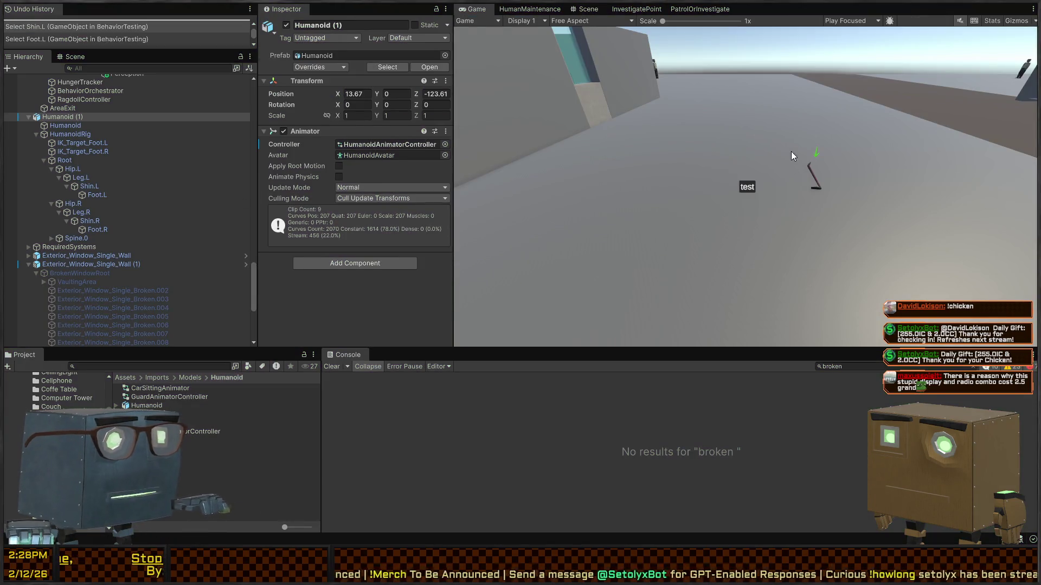
Toggle Humanoid (1)'s Animator checkbox and frame both standing humanoids in the Scene view
{"action": "left_click", "coordinate": [283, 131]}
{"action": "left_click", "coordinate": [68, 125]}
{"action": "left_click", "coordinate": [66, 117]}
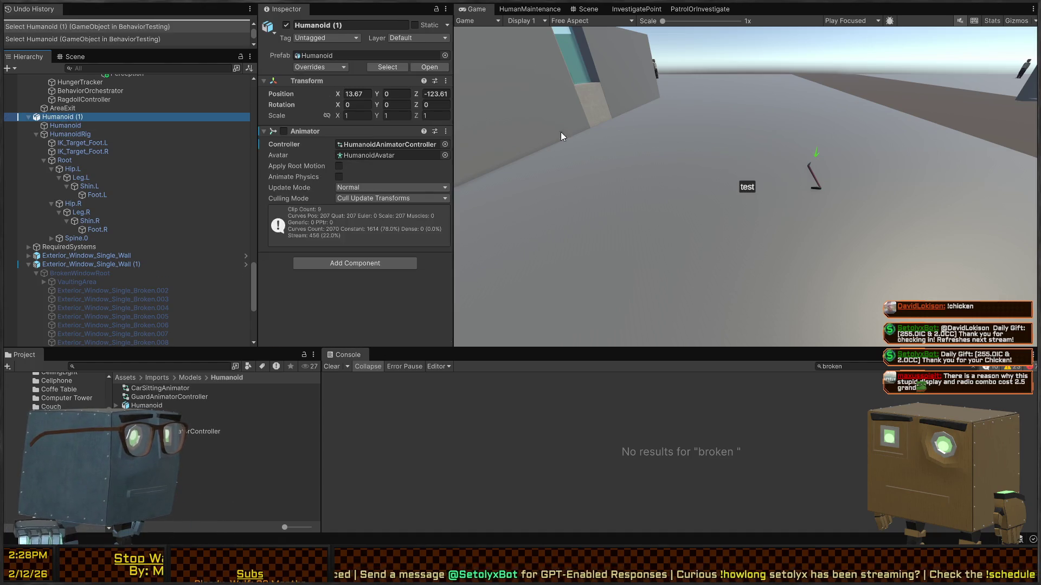
{"action": "left_click", "coordinate": [589, 8]}
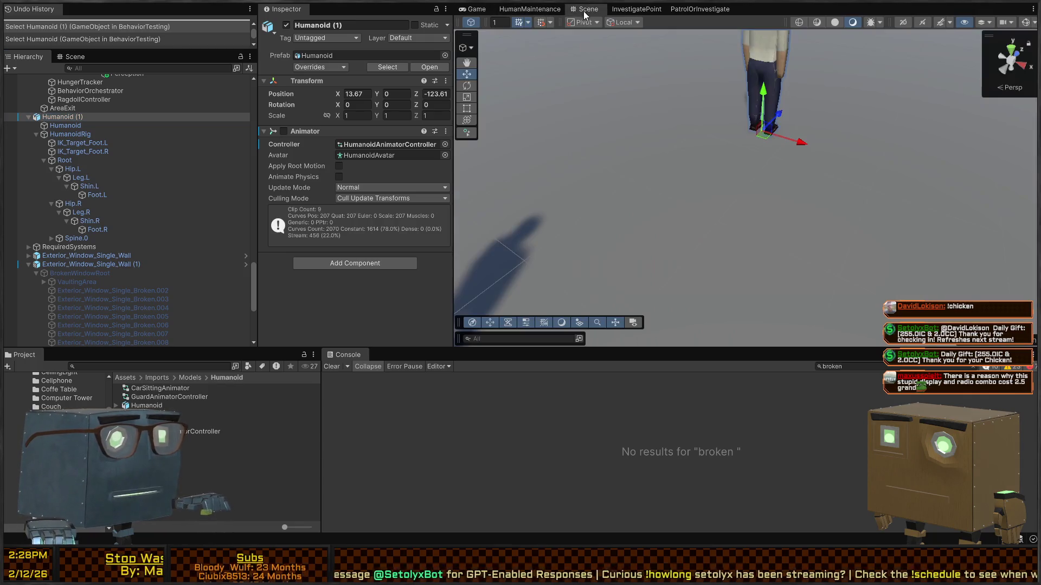
{"action": "key", "text": "f"}
{"action": "key", "text": "s"}
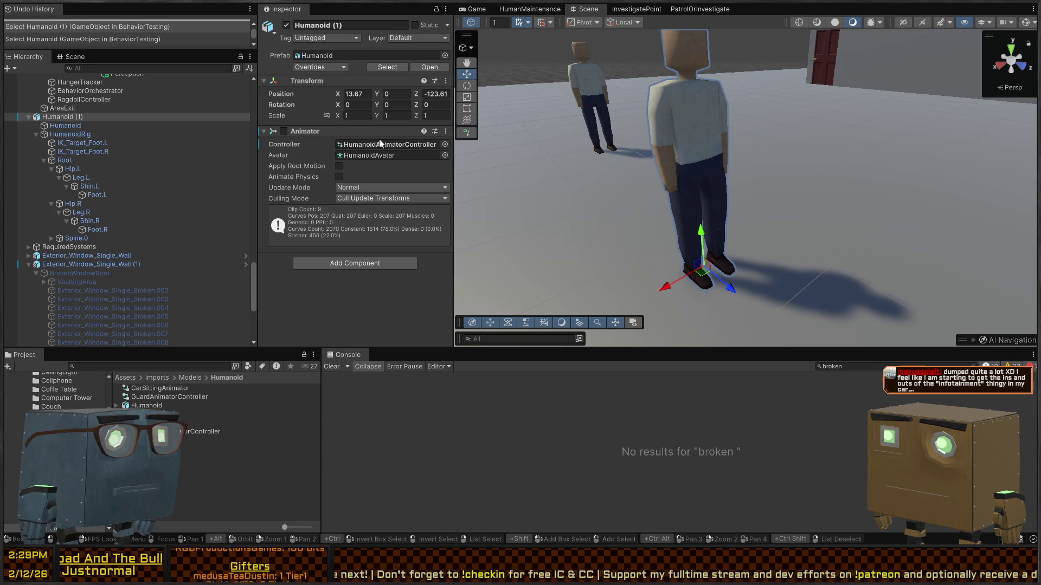
Reselect Humanoid (1) and browse the Project tree to Assets > Prefabs
{"action": "mouse_move", "coordinate": [655, 115]}
{"action": "left_mouse_down"}
{"action": "mouse_move", "coordinate": [719, 175]}
{"action": "mouse_move", "coordinate": [544, 161]}
{"action": "left_mouse_up"}
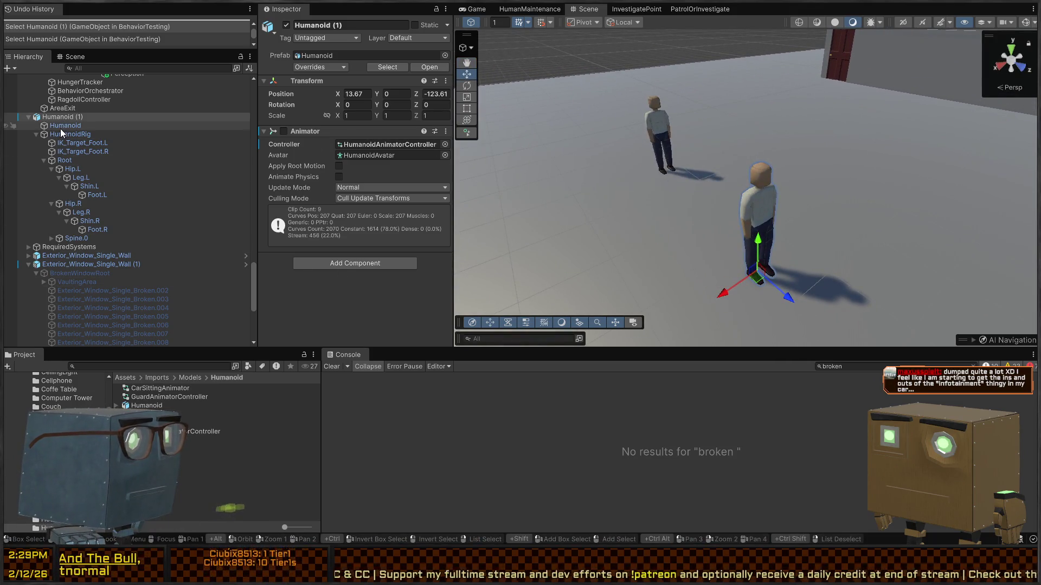
{"action": "left_click", "coordinate": [173, 125]}
{"action": "key", "text": "Up"}
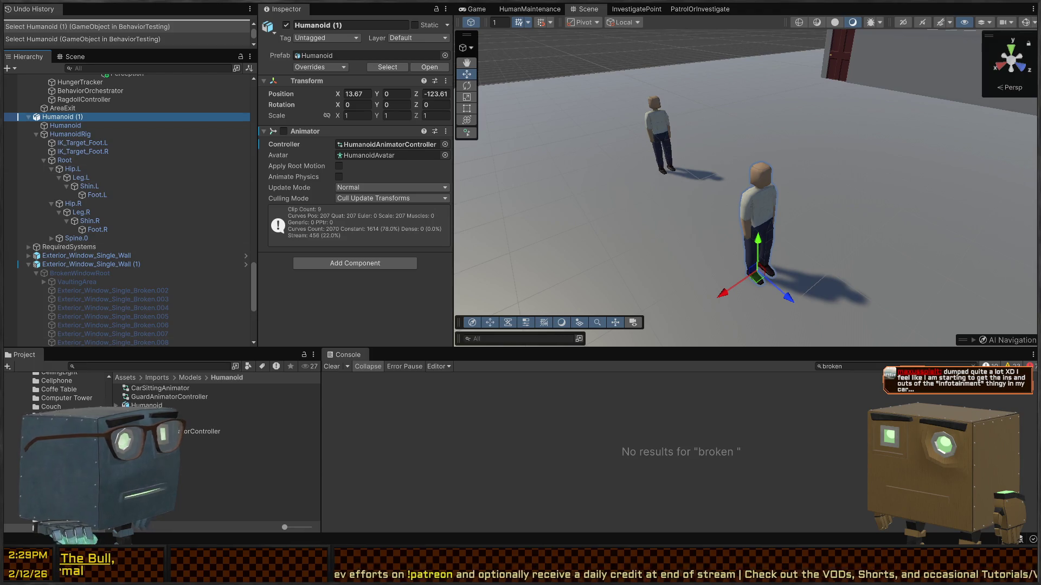
{"action": "scroll", "coordinate": [54, 393], "scroll_direction": "up", "scroll_amount": 10}
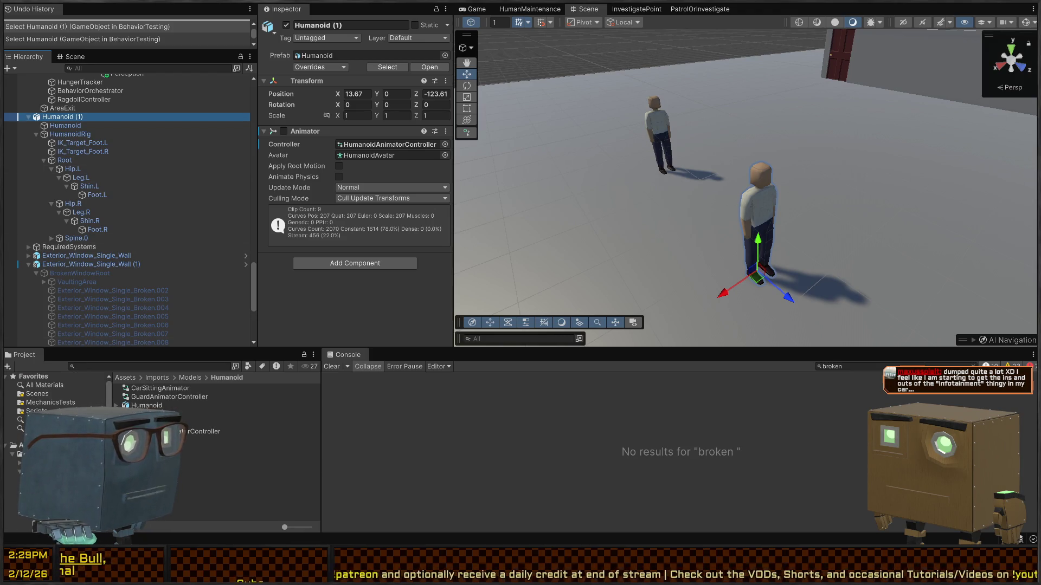
{"action": "left_click", "coordinate": [20, 439]}
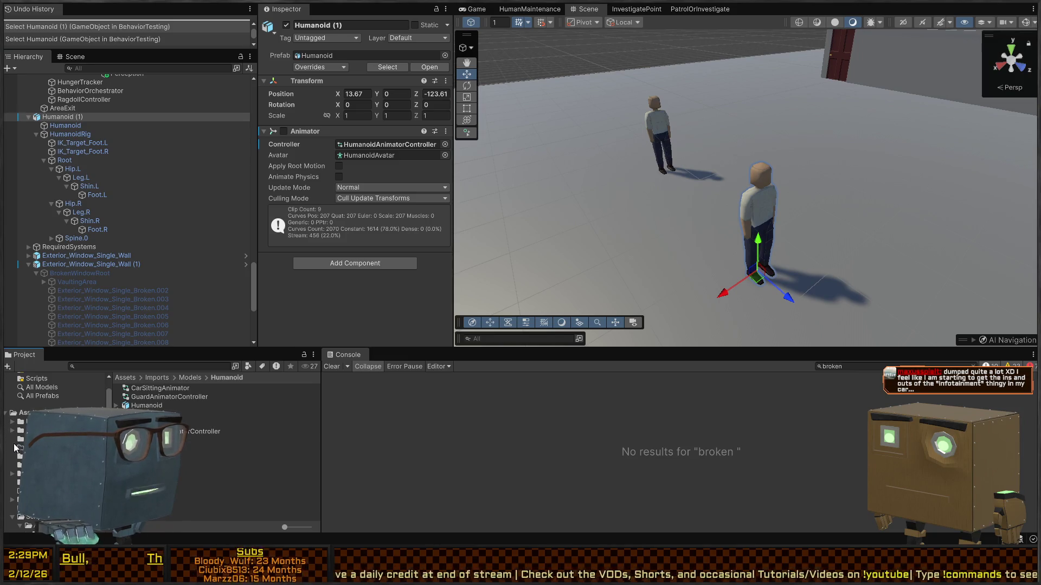
{"action": "scroll", "coordinate": [13, 476], "scroll_direction": "down", "scroll_amount": 5}
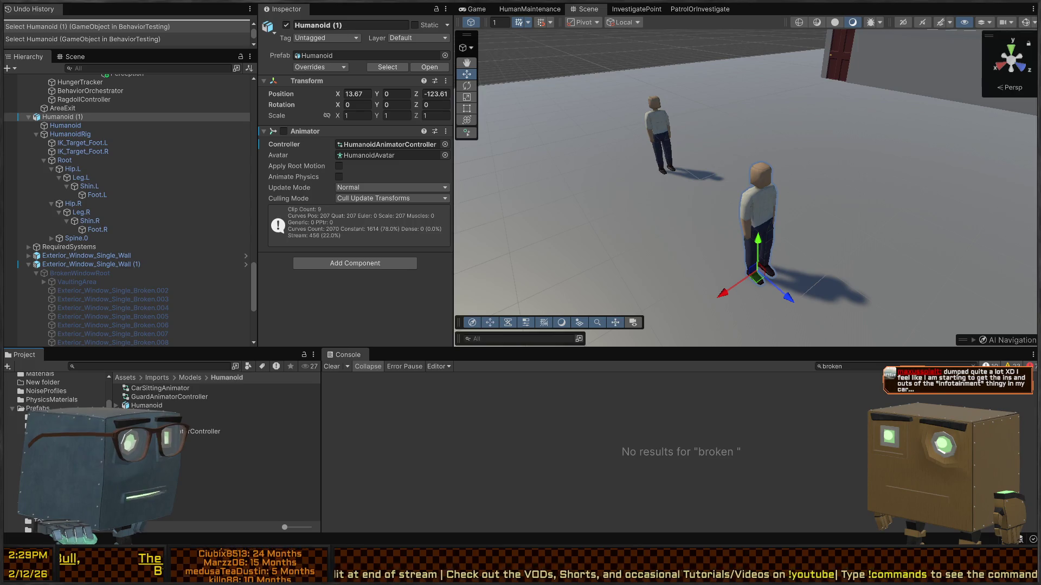
{"action": "left_click", "coordinate": [38, 408]}
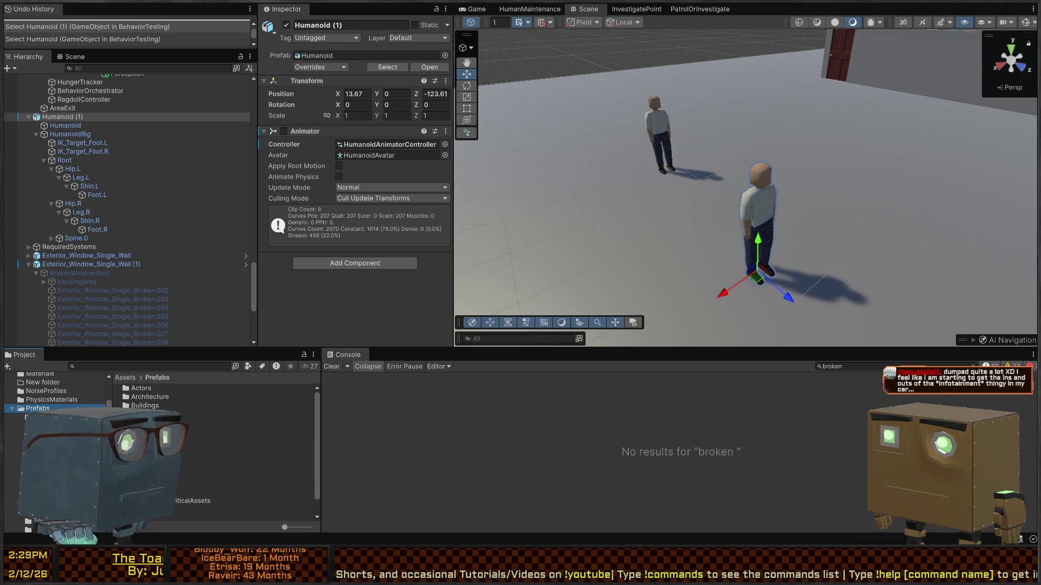
{"action": "scroll", "coordinate": [54, 396], "scroll_direction": "down", "scroll_amount": 3}
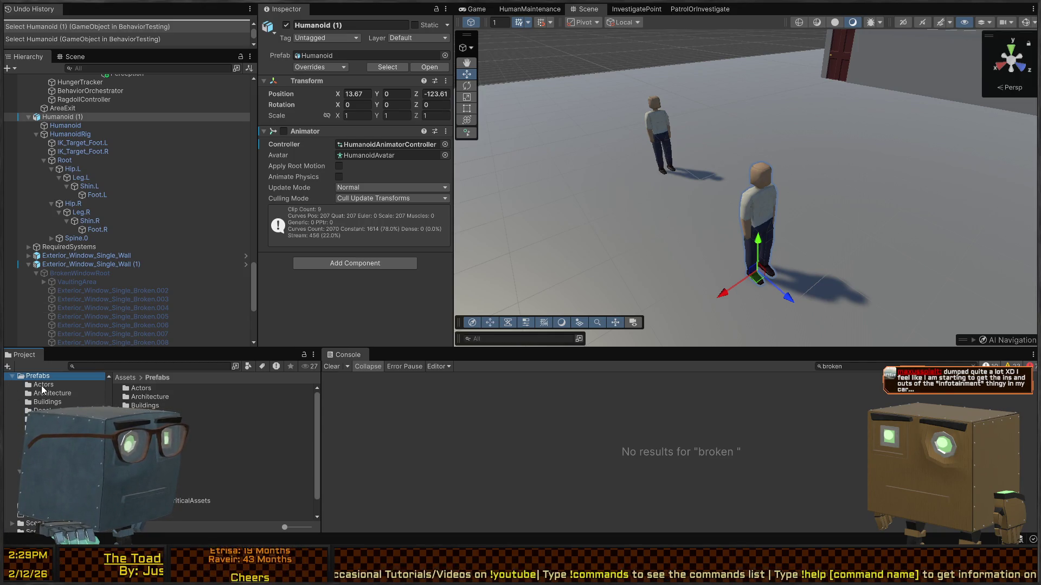
Create a folder named Ragdoll inside Prefabs > Actors
{"action": "left_click", "coordinate": [38, 384]}
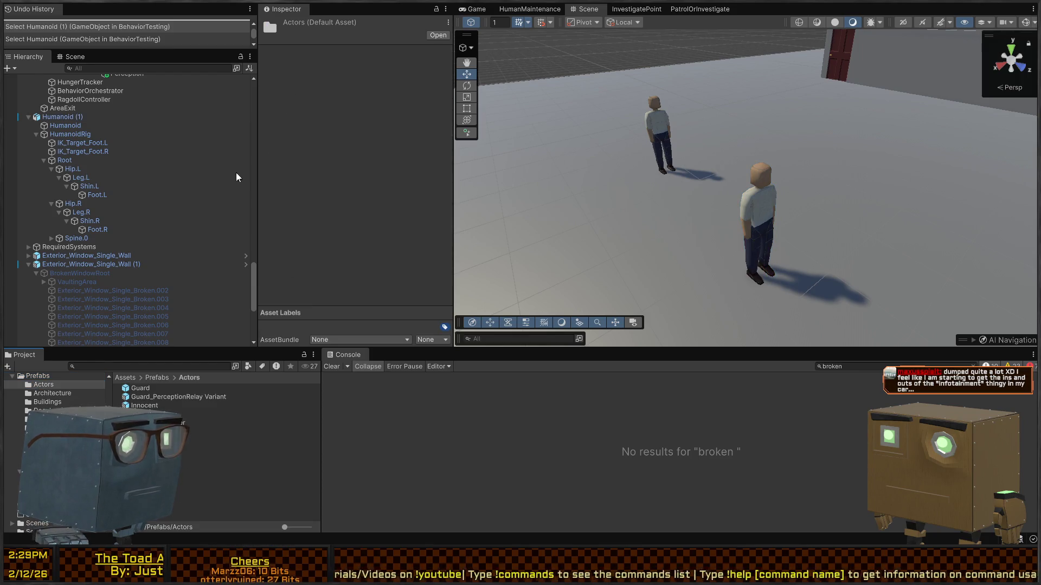
{"action": "key", "text": "ctrl+shift+n"}
{"action": "type", "text": "Ragdoll"}
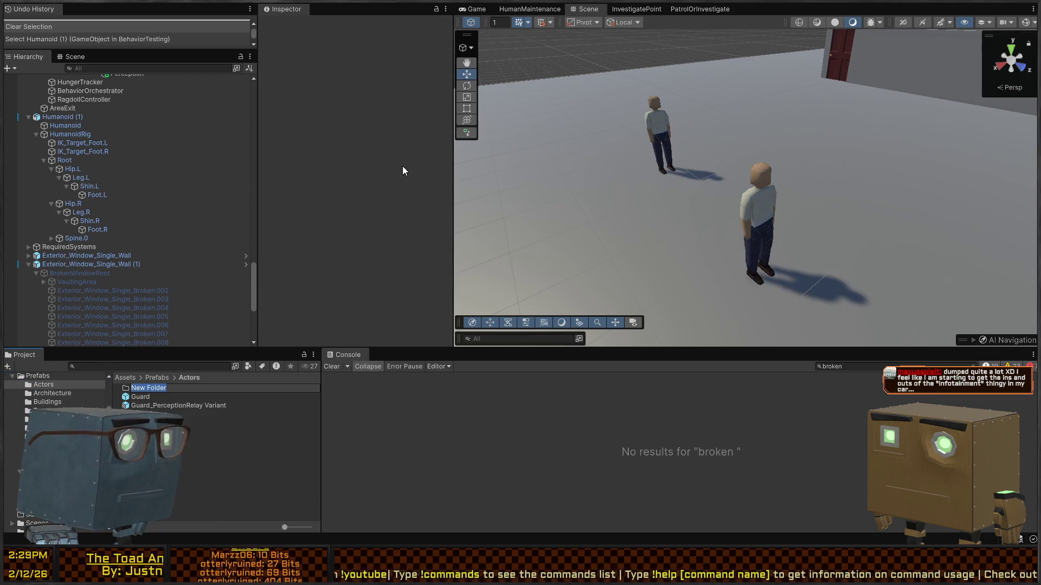
{"action": "key", "text": "Return"}
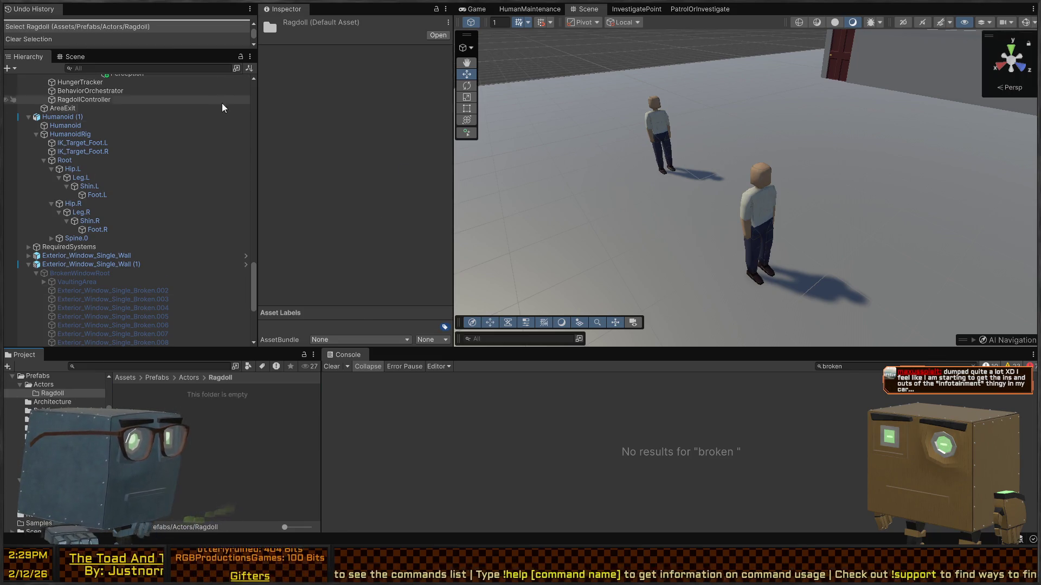
Rename Humanoid (1) to Humanoid(Ragdoll), save it as a prefab in Ragdoll, and delete the scene copy
{"action": "left_click", "coordinate": [69, 111]}
{"action": "left_click", "coordinate": [69, 116]}
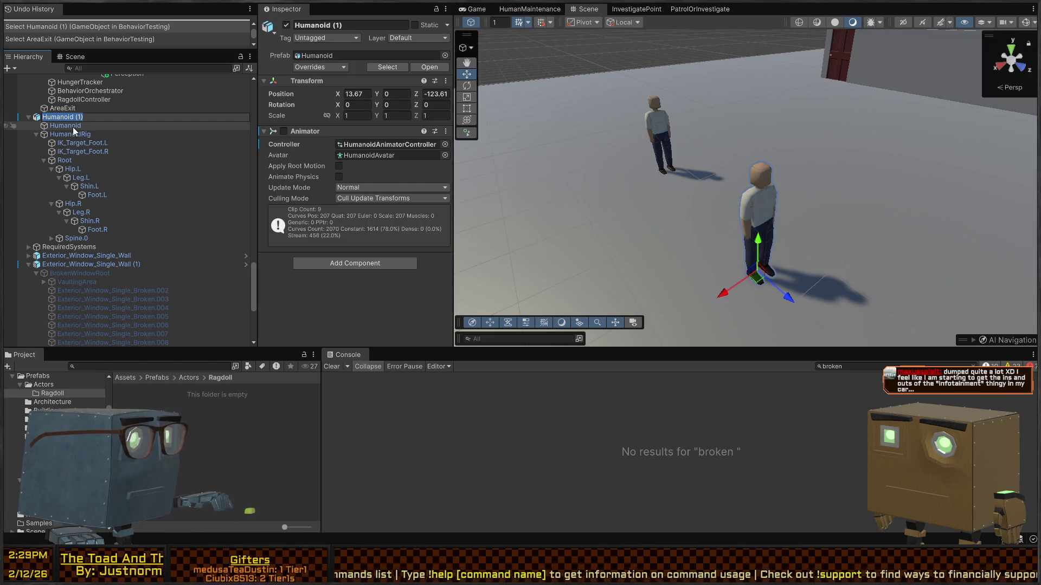
{"action": "type", "text": "Humanoid(Ragdoll"}
{"action": "key", "text": "Return"}
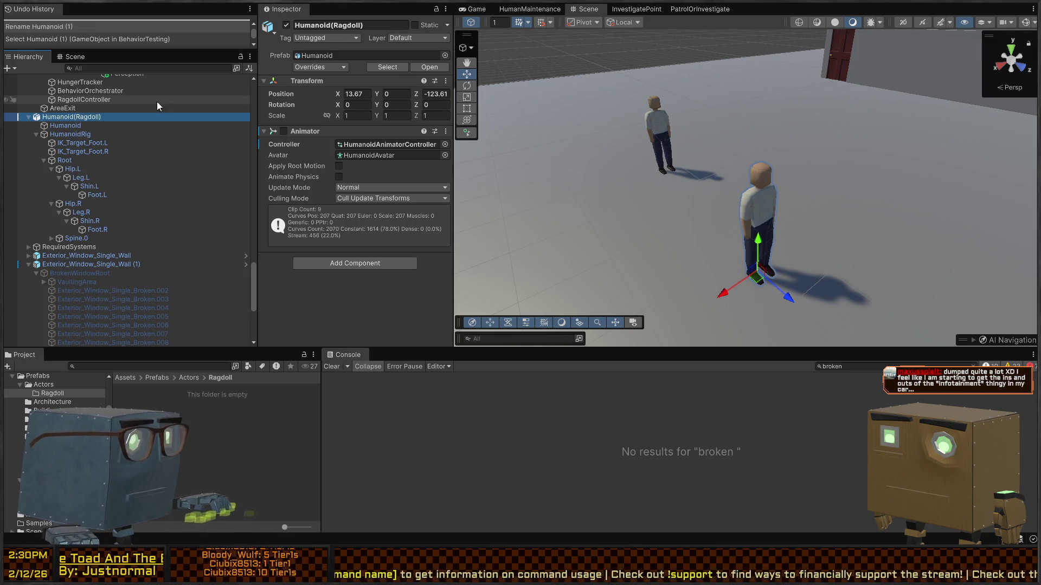
{"action": "mouse_move", "coordinate": [121, 115]}
{"action": "left_mouse_down"}
{"action": "mouse_move", "coordinate": [165, 313]}
{"action": "mouse_move", "coordinate": [208, 432]}
{"action": "left_mouse_up"}
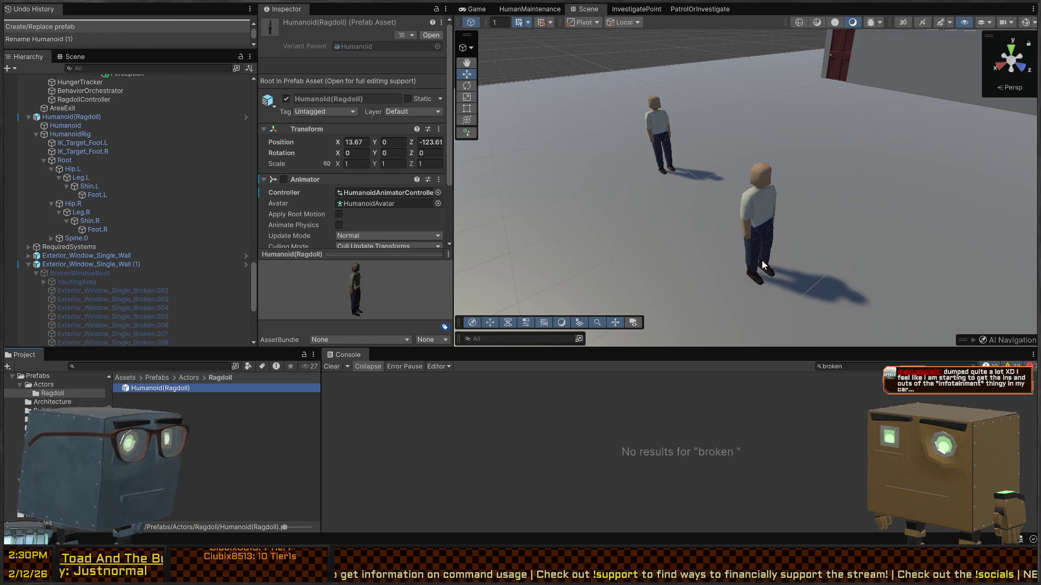
{"action": "key", "text": "Delete"}
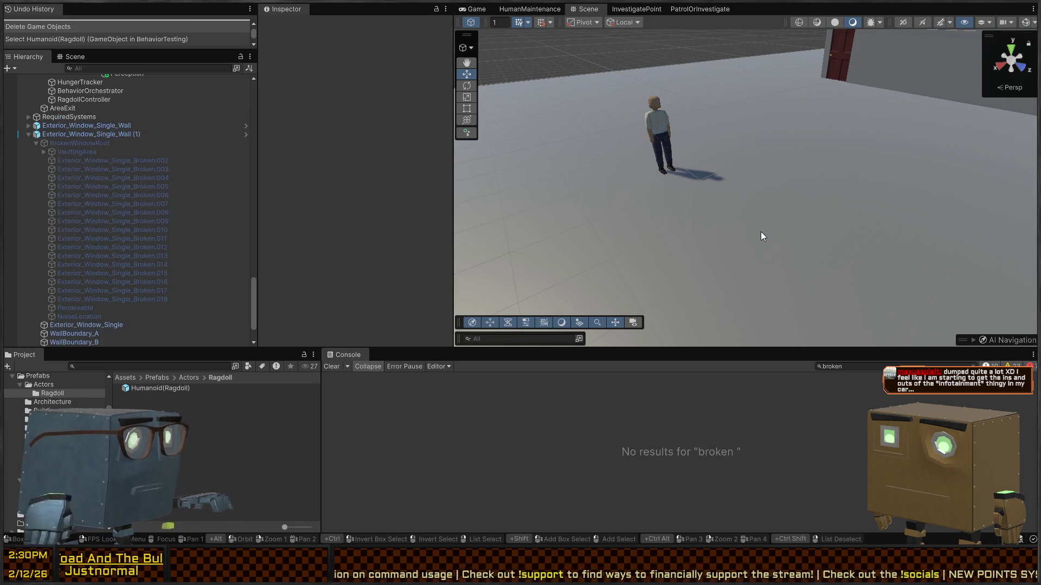
{"action": "left_click", "coordinate": [657, 130]}
Select the Humanoid(Ragdoll) under Guard and enable its Animator
{"action": "scroll", "coordinate": [133, 125], "scroll_direction": "up", "scroll_amount": 1}
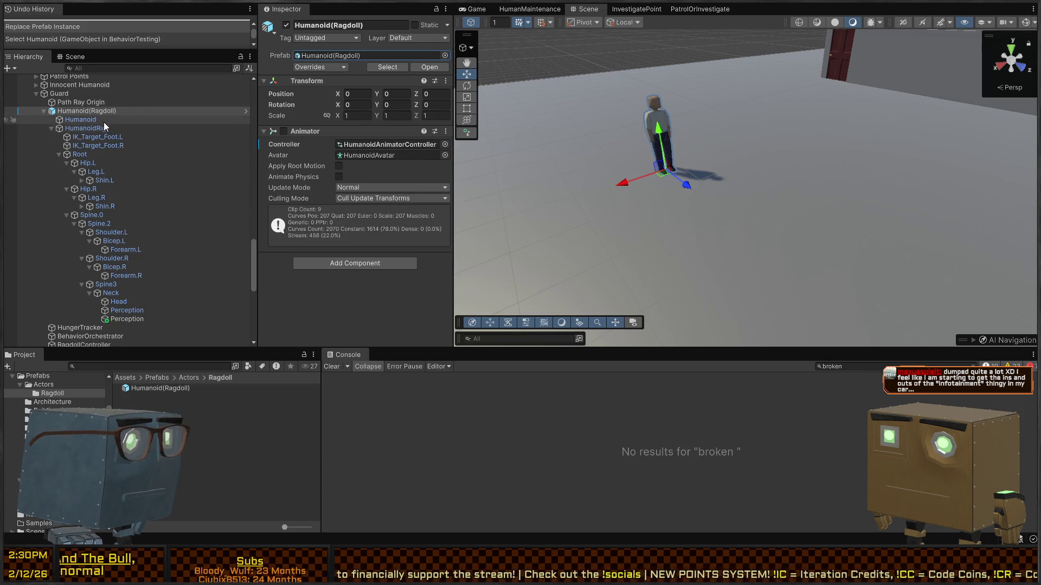
{"action": "left_click", "coordinate": [88, 119]}
{"action": "left_click", "coordinate": [82, 94]}
{"action": "left_click", "coordinate": [73, 111]}
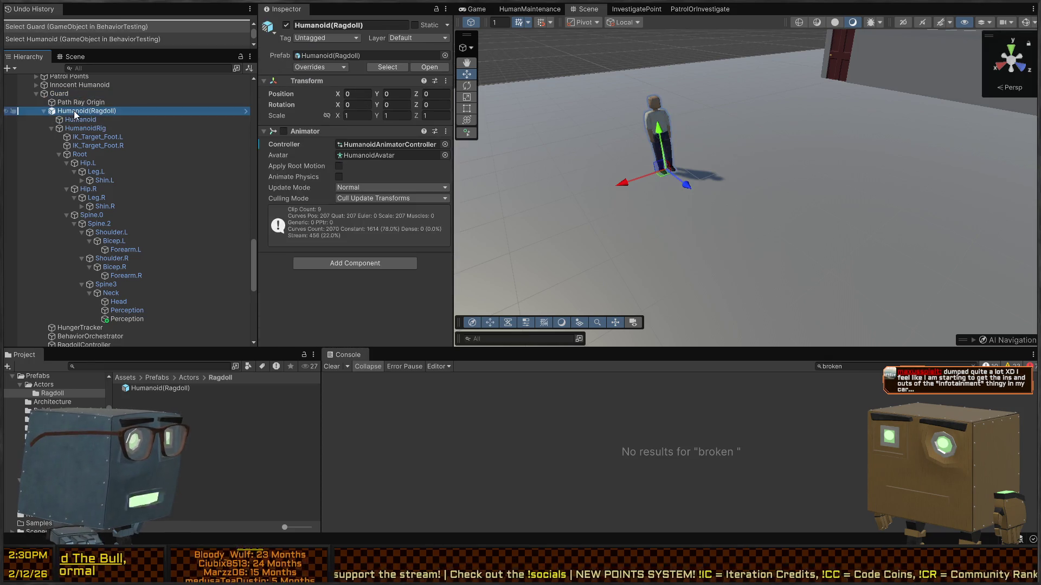
{"action": "left_click", "coordinate": [284, 131]}
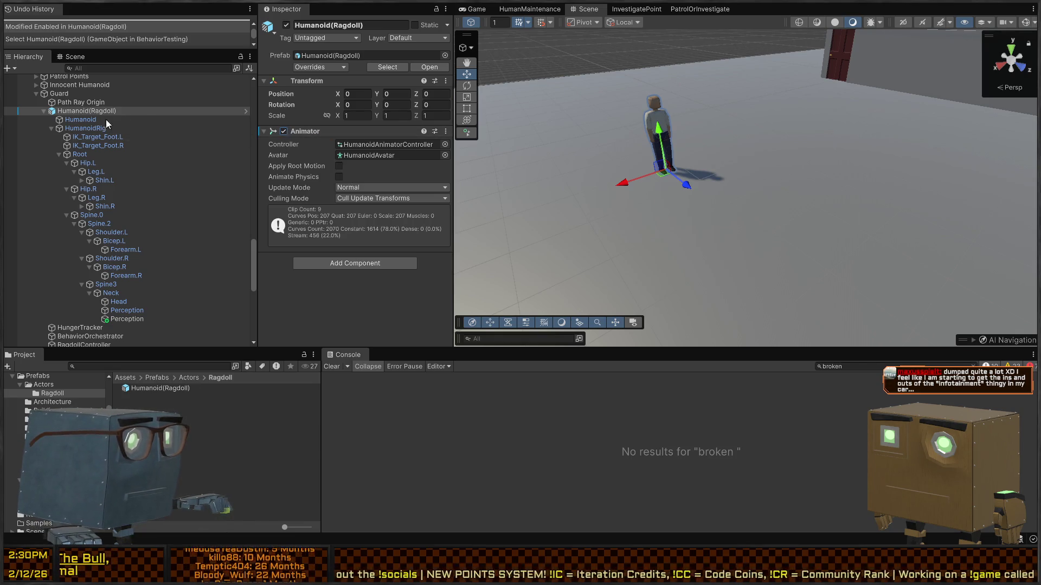
Review the Rigidbody, collider and Character Joint components on Leg.L, Leg.R and Spine.2
{"action": "left_click", "coordinate": [64, 128]}
{"action": "left_click", "coordinate": [95, 146]}
{"action": "left_click", "coordinate": [96, 171]}
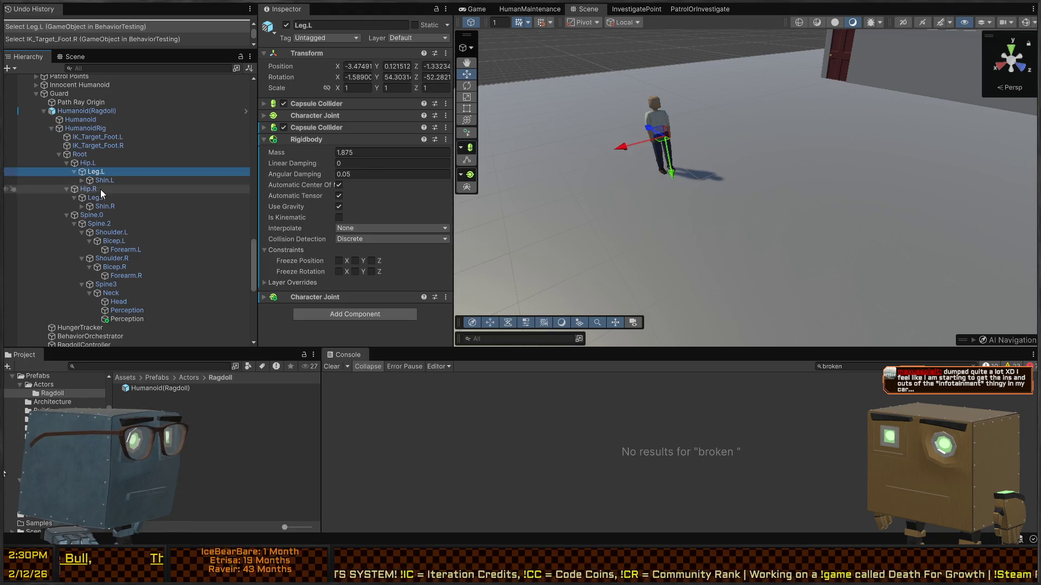
{"action": "left_click", "coordinate": [97, 198]}
{"action": "left_click", "coordinate": [99, 223]}
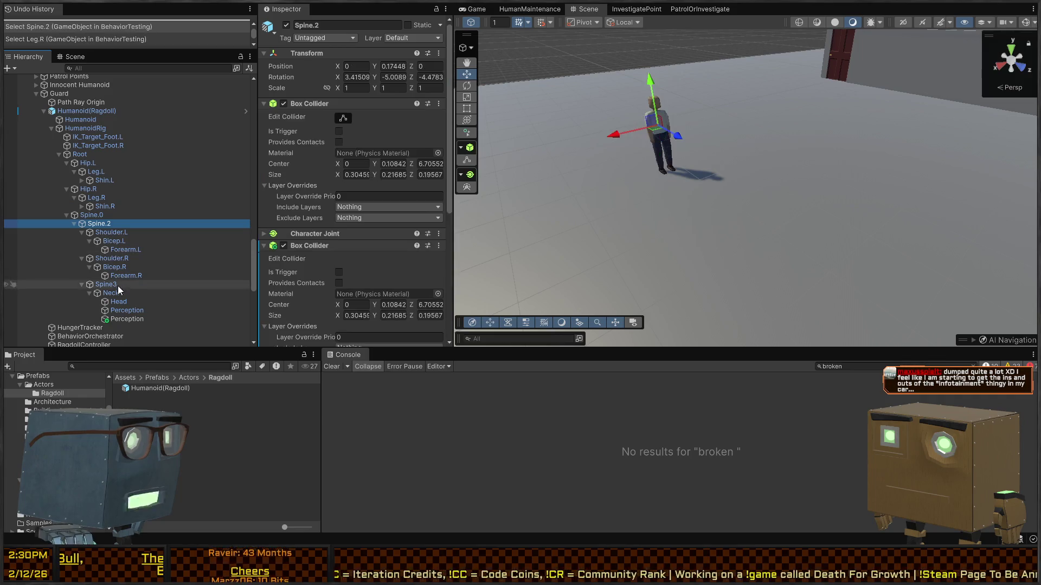
{"action": "left_click", "coordinate": [128, 312]}
Paste the duplicate Perception's Perceiver values onto the first Perception object under Neck
{"action": "left_click", "coordinate": [130, 319]}
{"action": "scroll", "coordinate": [386, 255], "scroll_direction": "down", "scroll_amount": 4}
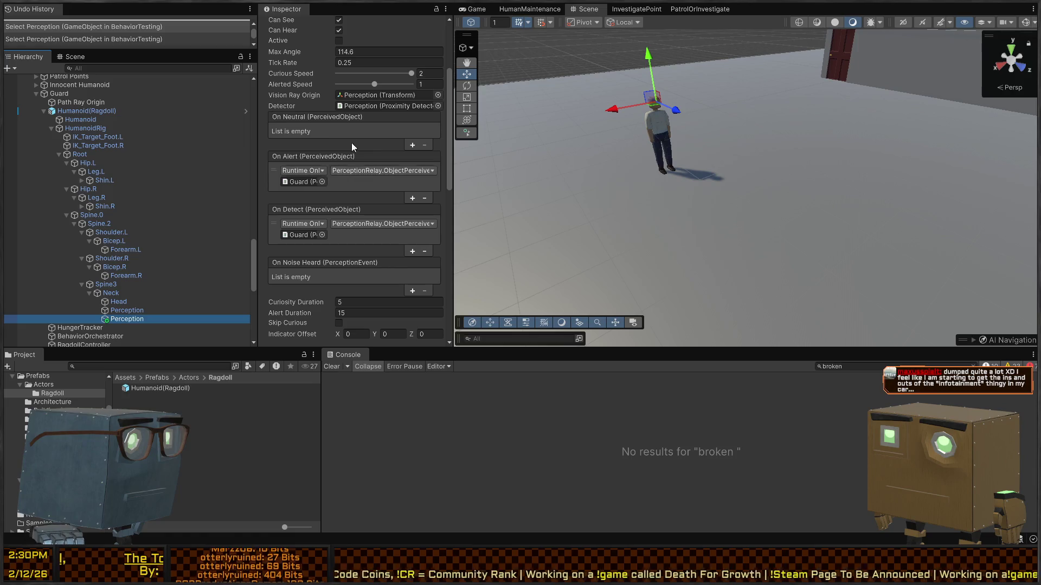
{"action": "scroll", "coordinate": [298, 152], "scroll_direction": "up", "scroll_amount": 4}
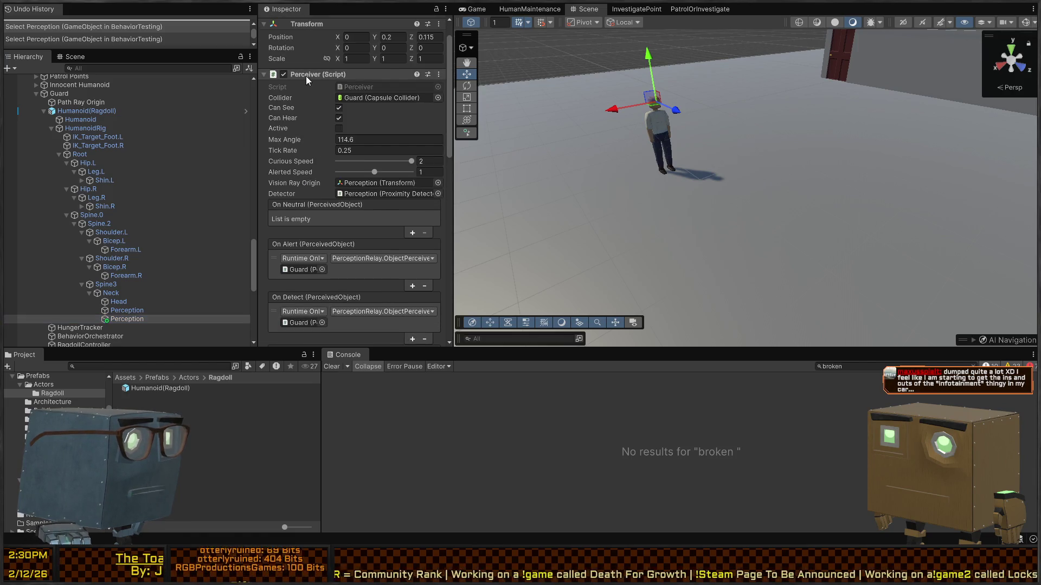
{"action": "left_click", "coordinate": [127, 310]}
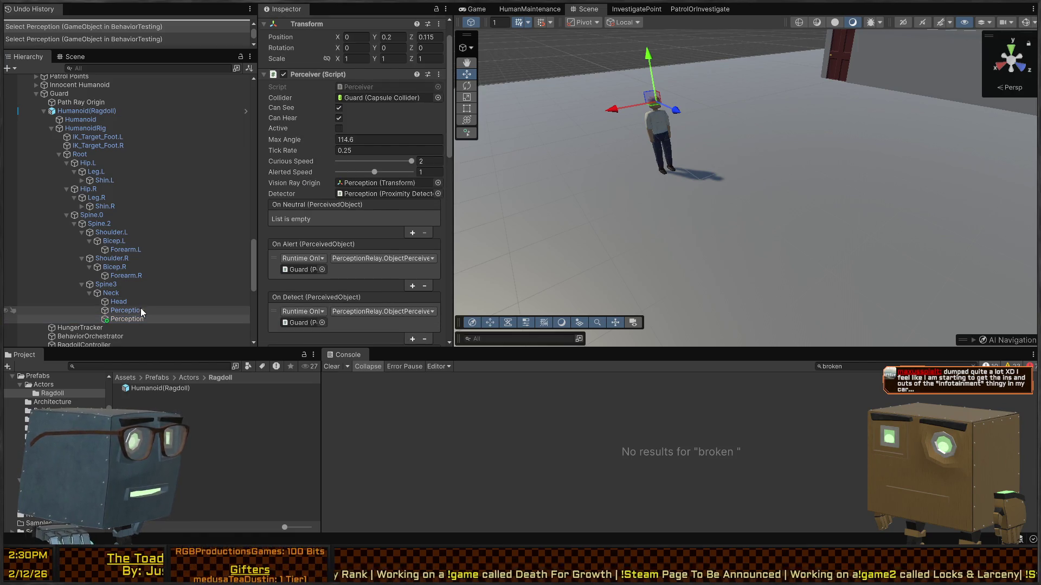
{"action": "key", "text": "ctrl+v"}
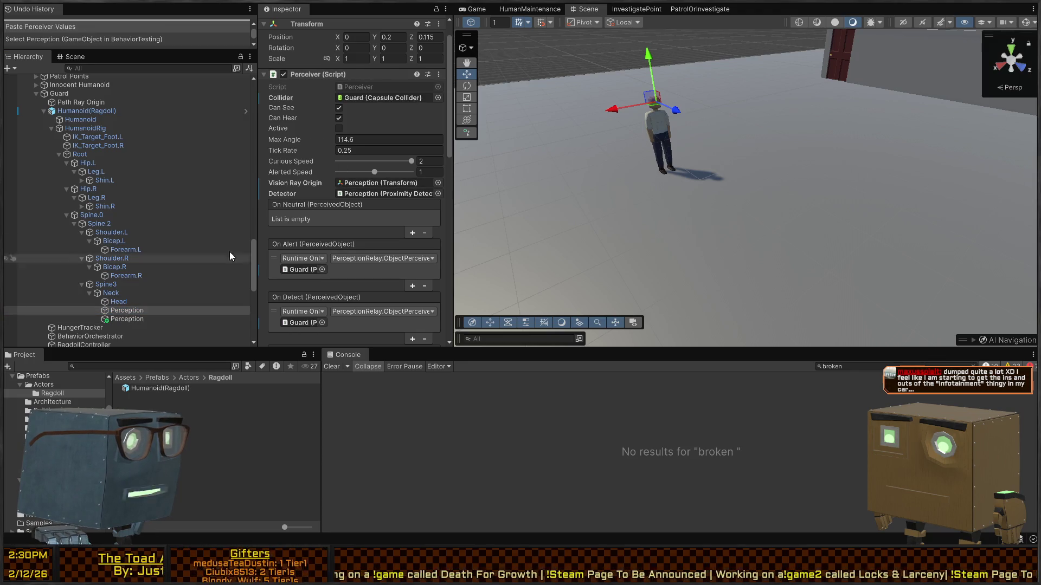
{"action": "left_click", "coordinate": [115, 318]}
{"action": "key", "text": "Delete"}
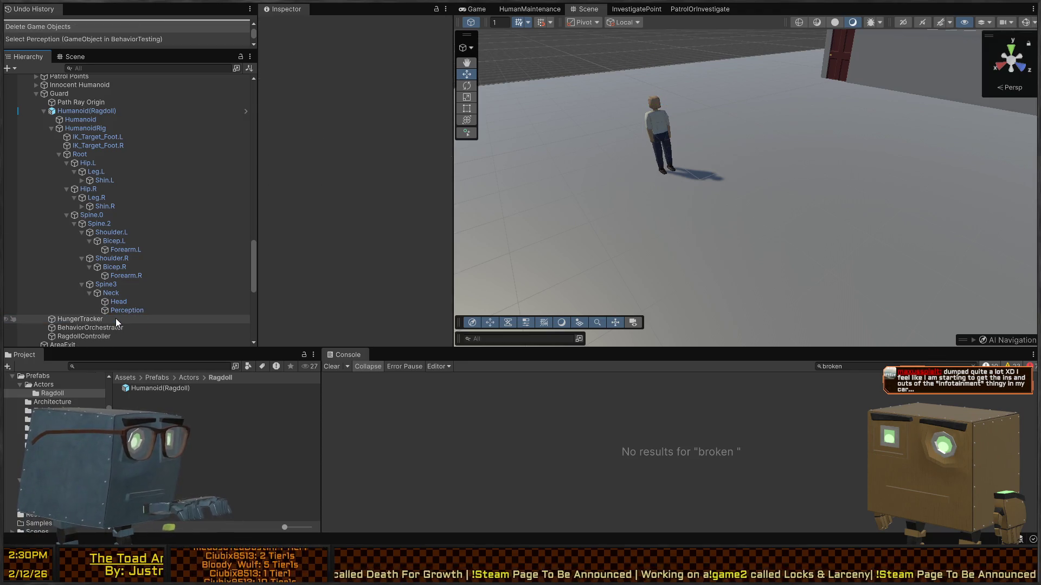
{"action": "left_click", "coordinate": [129, 311]}
{"action": "scroll", "coordinate": [362, 220], "scroll_direction": "down", "scroll_amount": 10}
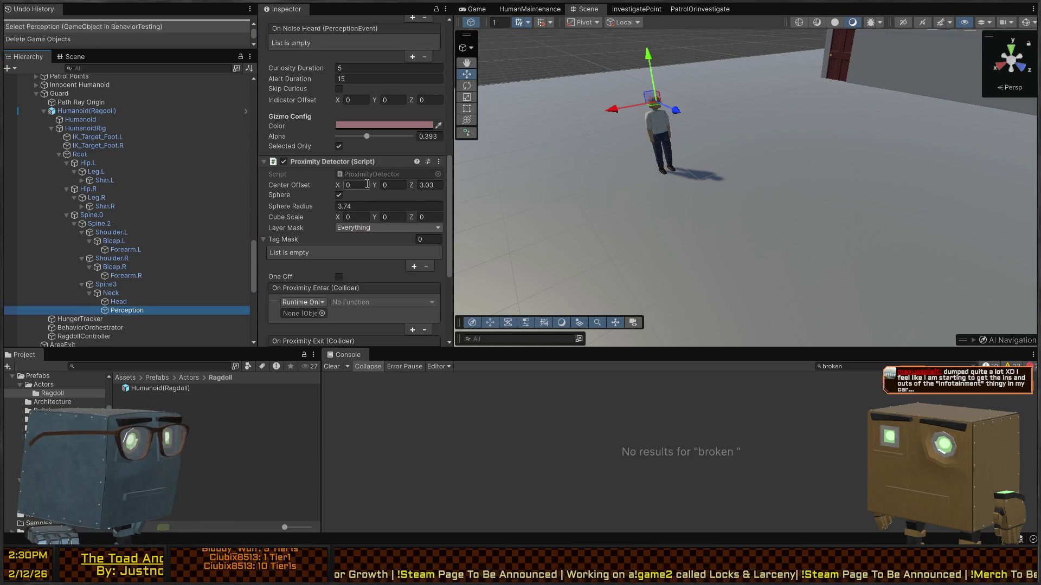
{"action": "key", "text": "ctrl+z"}
{"action": "scroll", "coordinate": [349, 184], "scroll_direction": "down", "scroll_amount": 10}
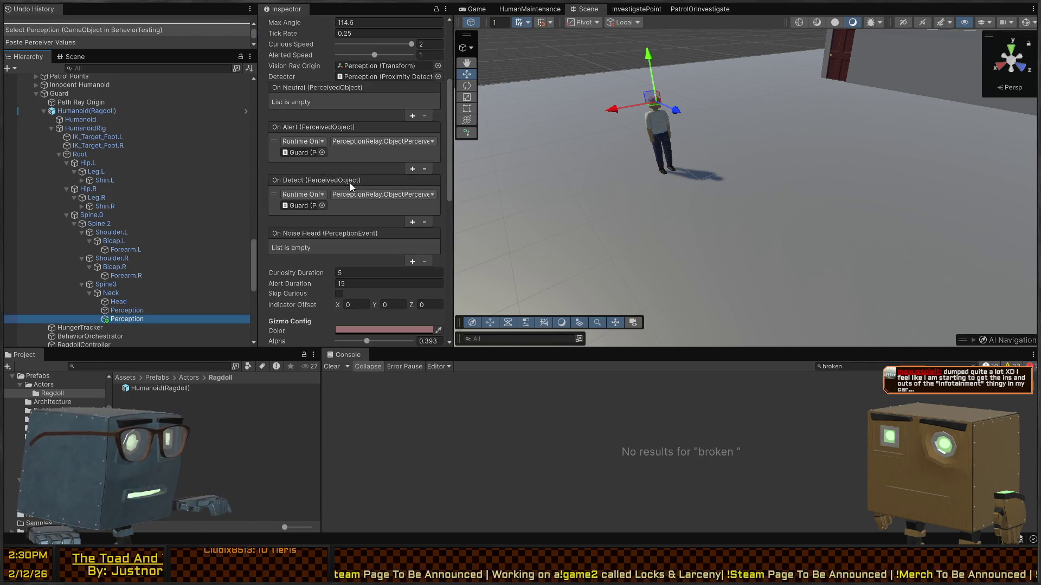
{"action": "scroll", "coordinate": [343, 174], "scroll_direction": "down", "scroll_amount": 6}
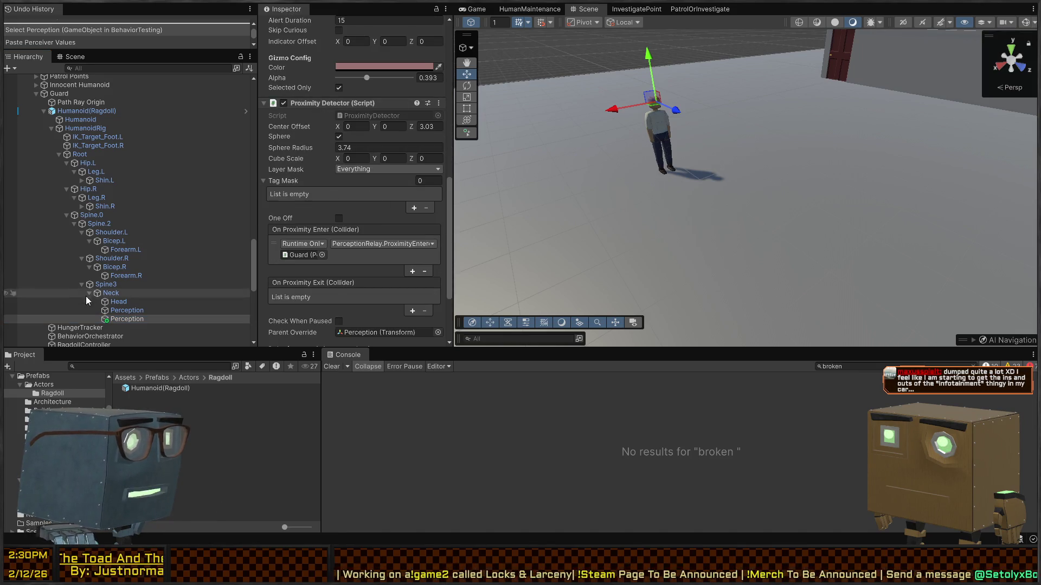
Paste the Proximity Detector values onto the first Perception and delete the duplicate Perception
{"action": "left_click", "coordinate": [127, 310]}
{"action": "right_click", "coordinate": [318, 99]}
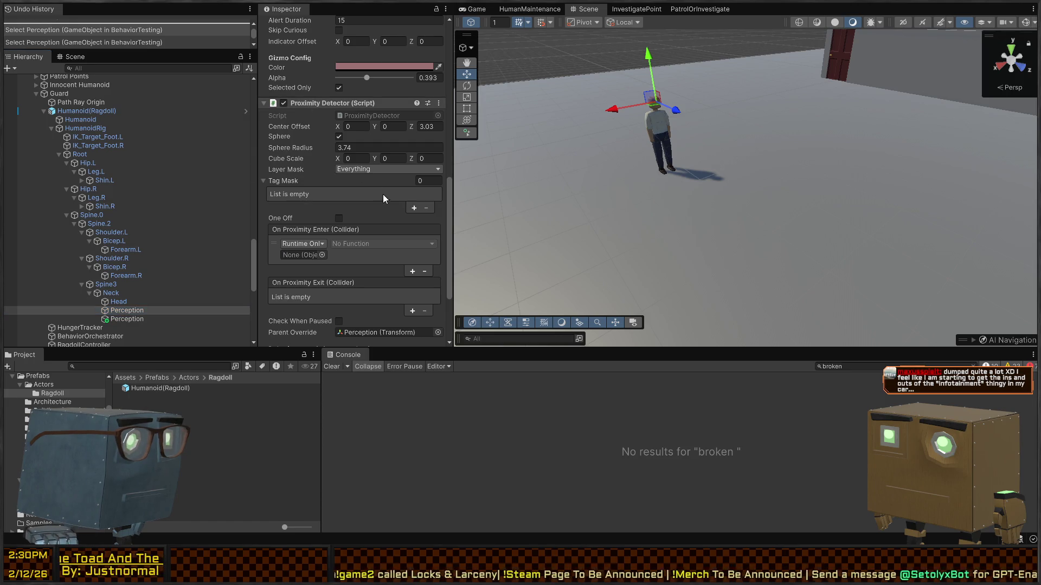
{"action": "left_click", "coordinate": [386, 204]}
{"action": "scroll", "coordinate": [315, 181], "scroll_direction": "down", "scroll_amount": 3}
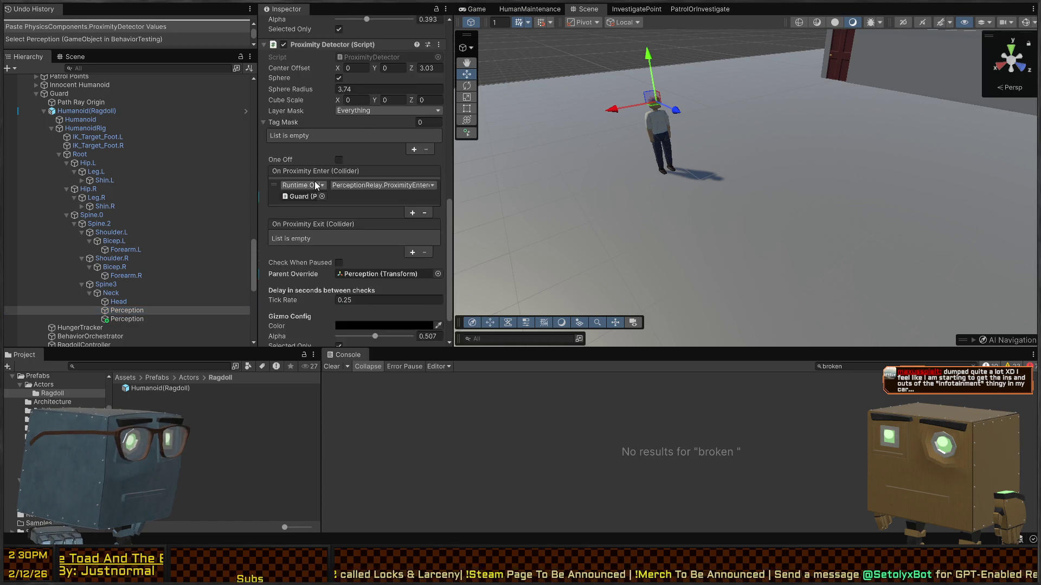
{"action": "left_click", "coordinate": [136, 319]}
{"action": "left_click", "coordinate": [138, 313]}
{"action": "left_click", "coordinate": [123, 320]}
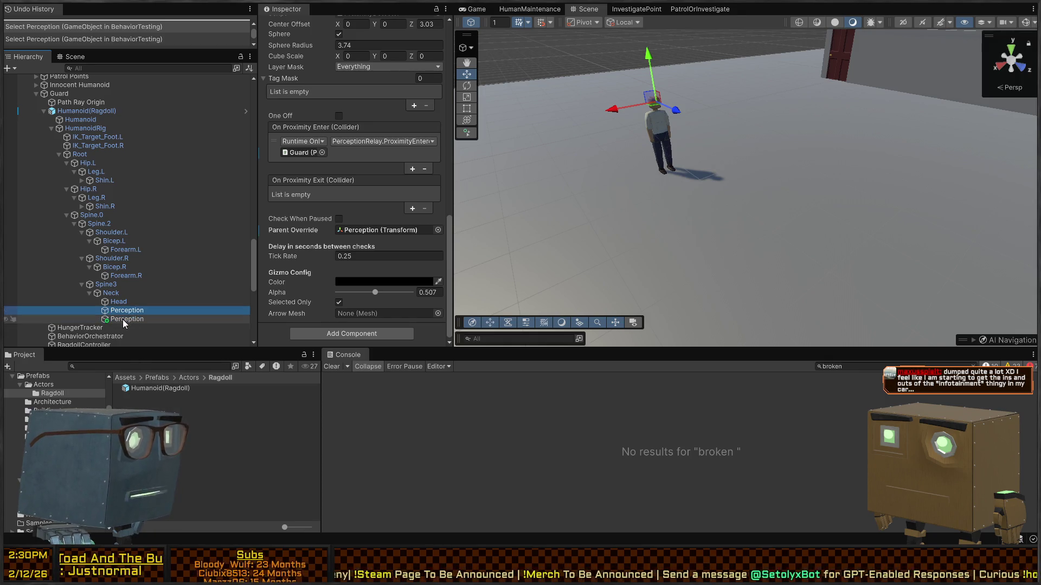
{"action": "key", "text": "Delete"}
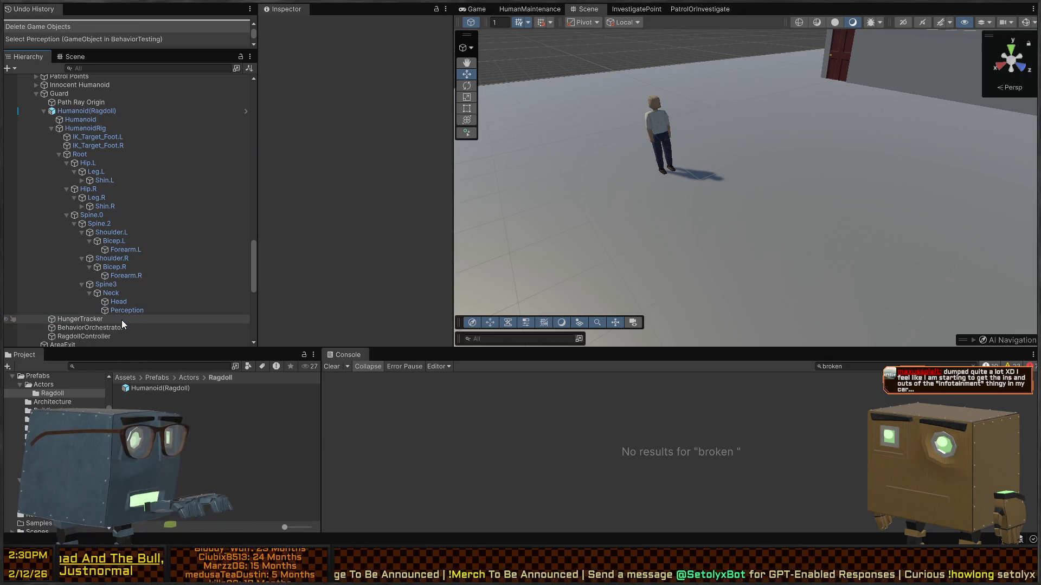
{"action": "left_click", "coordinate": [134, 311]}
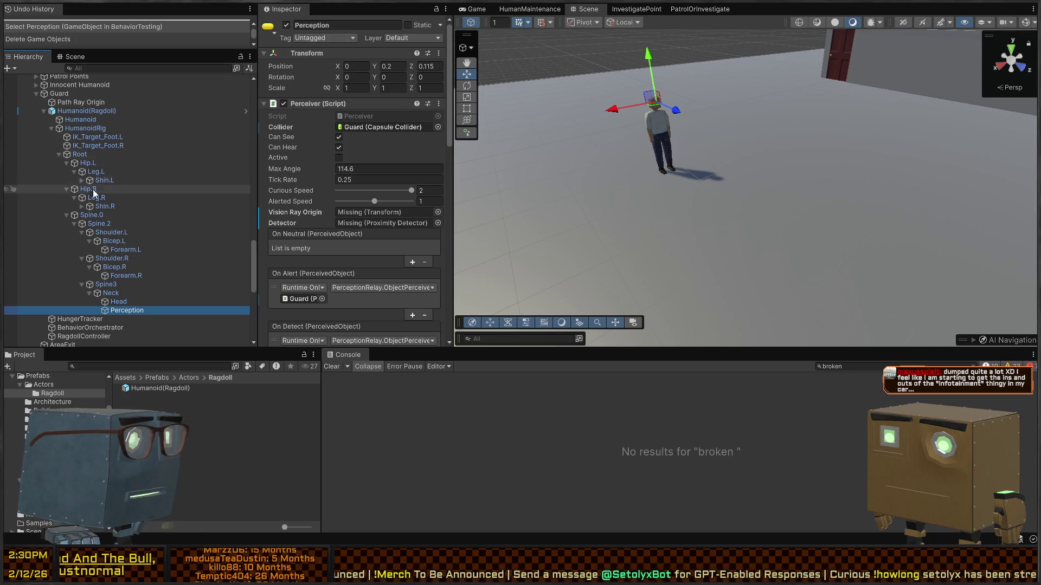
{"action": "left_click", "coordinate": [100, 111]}
{"action": "left_click", "coordinate": [303, 114]}
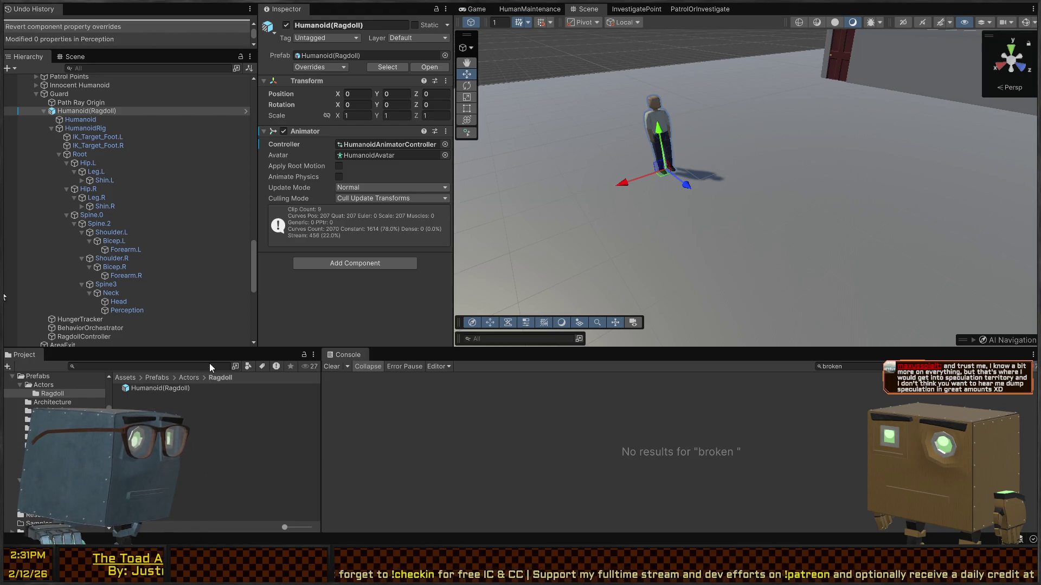
Undo the override revert and confirm Perception's Vision Ray Origin and Detector read None
{"action": "key", "text": "ctrl+z"}
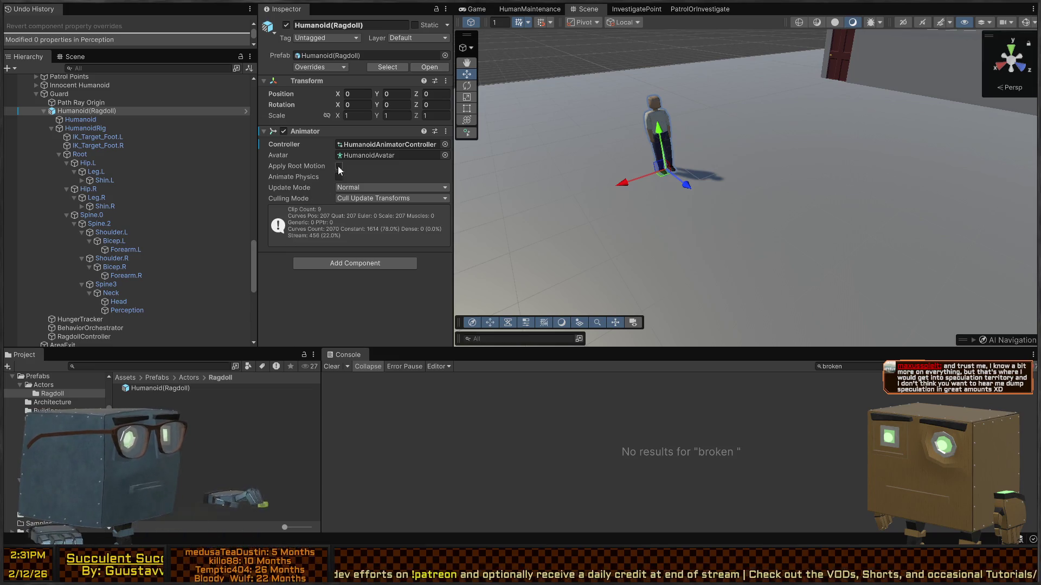
{"action": "left_click", "coordinate": [149, 310]}
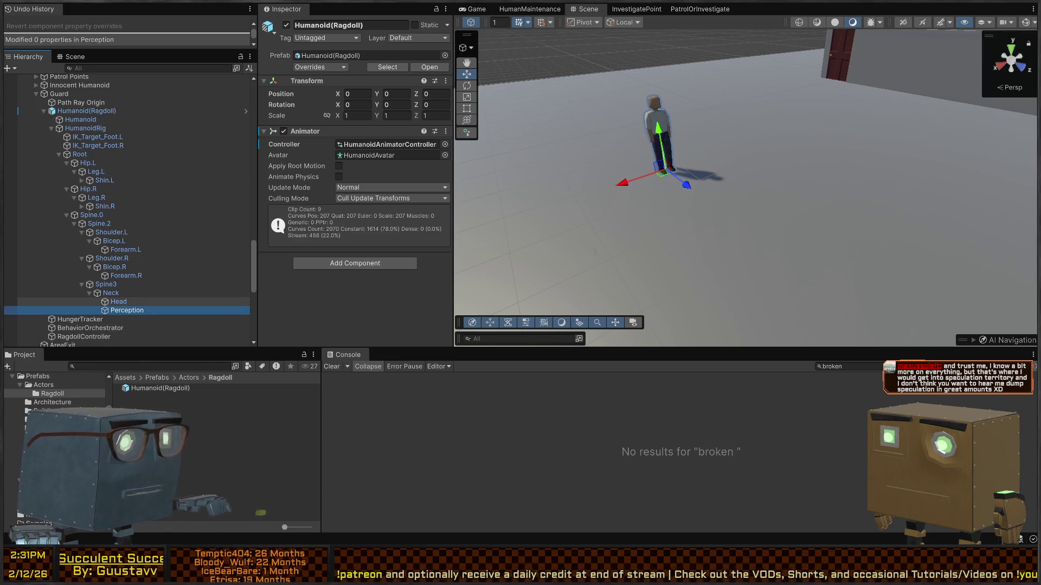
{"action": "scroll", "coordinate": [323, 155], "scroll_direction": "down", "scroll_amount": 5}
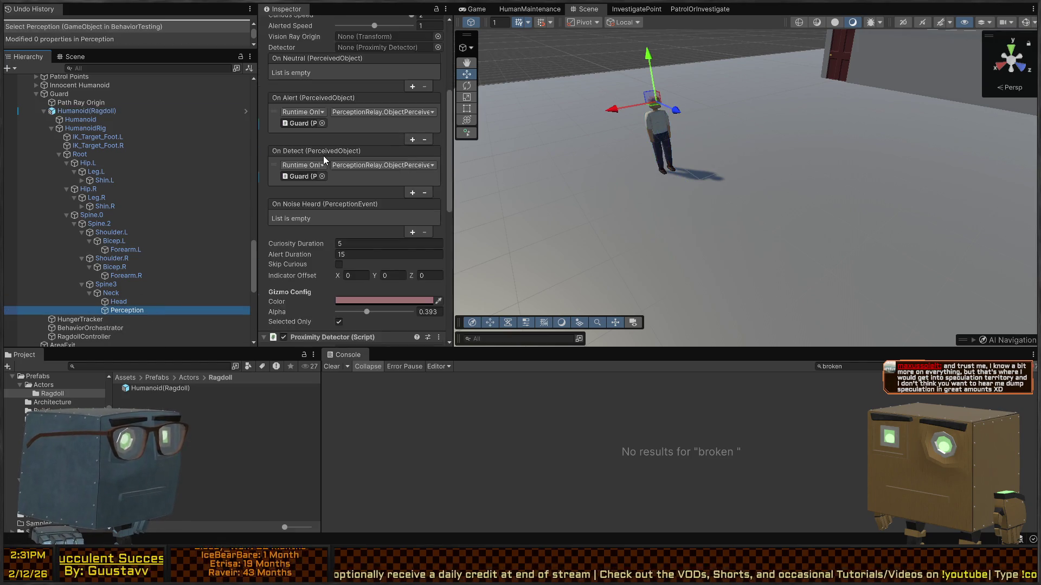
{"action": "scroll", "coordinate": [320, 135], "scroll_direction": "up", "scroll_amount": 6}
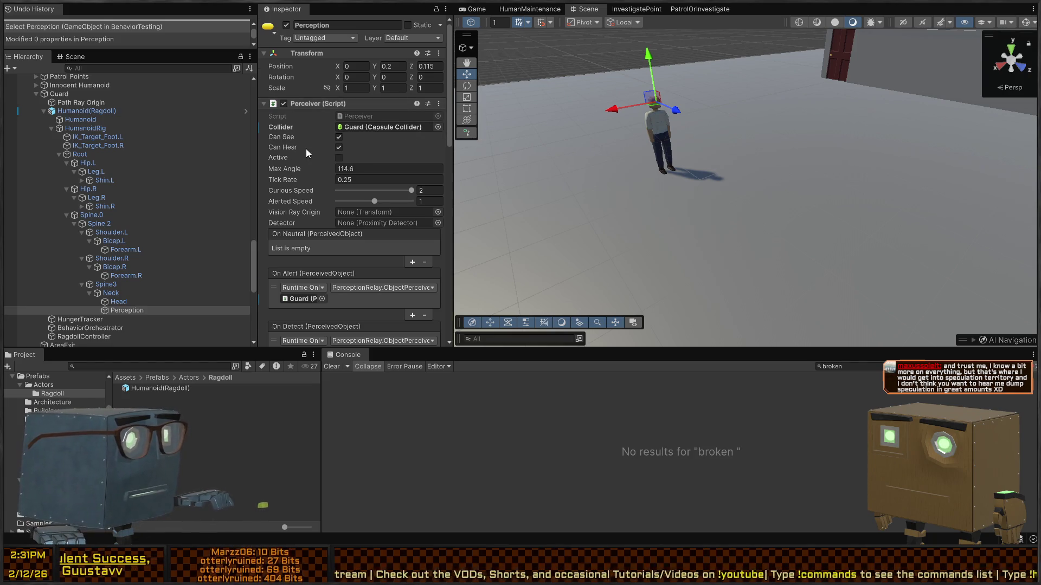
{"action": "scroll", "coordinate": [306, 148], "scroll_direction": "down", "scroll_amount": 12}
{"action": "scroll", "coordinate": [305, 156], "scroll_direction": "down", "scroll_amount": 1}
{"action": "left_click", "coordinate": [293, 160]}
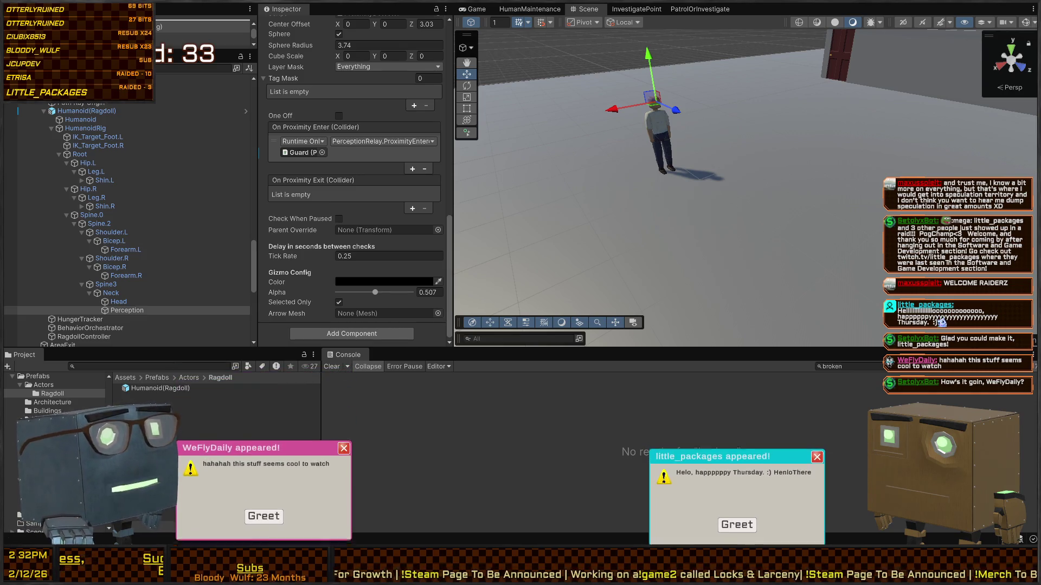
{"action": "left_click", "coordinate": [740, 526]}
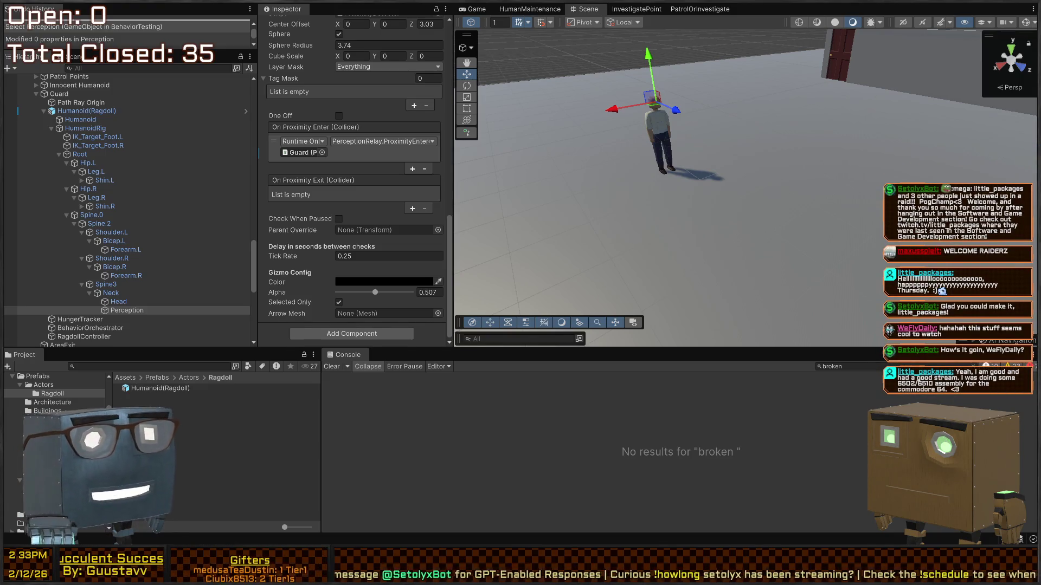
Orbit close around the guard's head, then select Humanoid(Ragdoll) to see its Animator settings
{"action": "left_click_drag", "start_coordinate": [650, 163], "coordinate": [702, 138]}
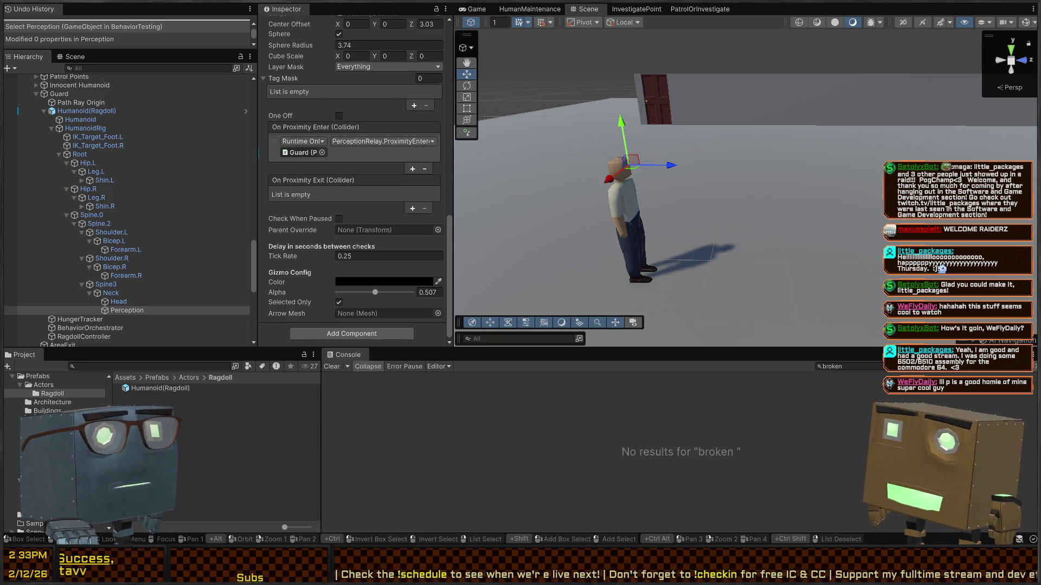
{"action": "mouse_move", "coordinate": [821, 159]}
{"action": "left_mouse_down"}
{"action": "mouse_move", "coordinate": [810, 154]}
{"action": "mouse_move", "coordinate": [824, 163]}
{"action": "left_mouse_up"}
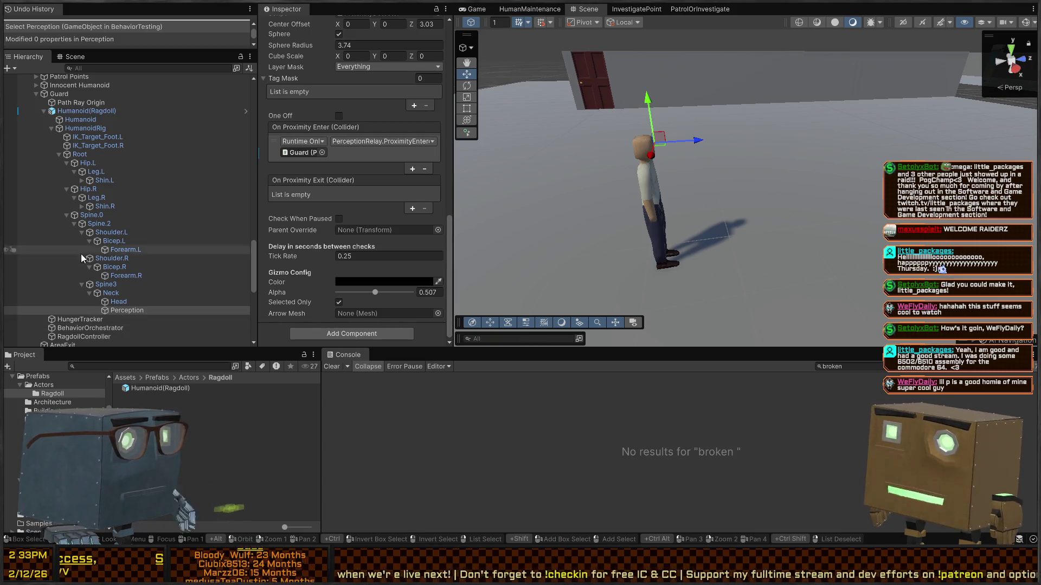
{"action": "scroll", "coordinate": [82, 258], "scroll_direction": "up", "scroll_amount": 3}
{"action": "left_click", "coordinate": [86, 143]}
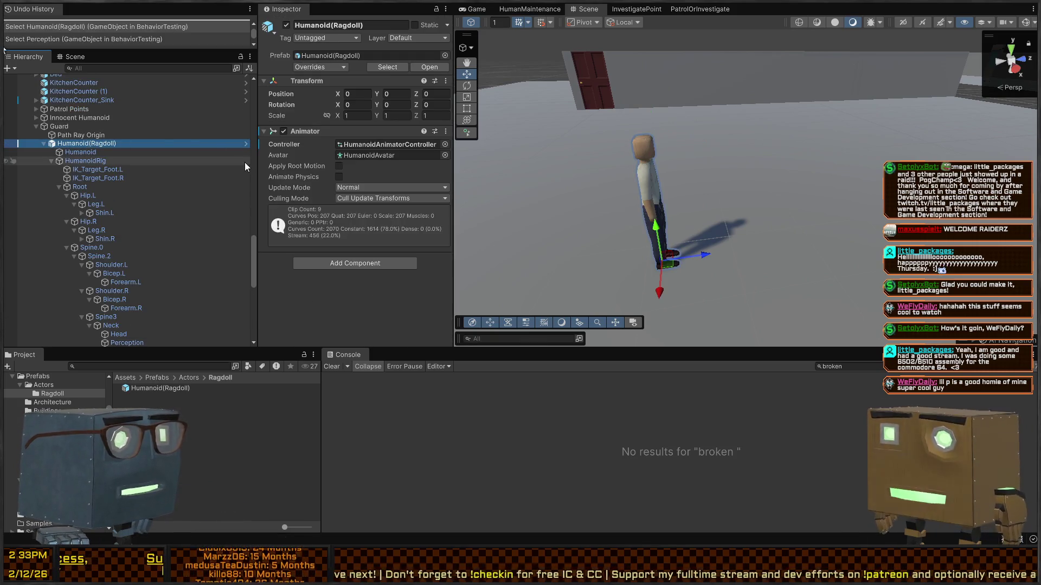
Browse Guard's components and select RagdollController to see its empty Ragdoll Manager lists and references
{"action": "left_click", "coordinate": [68, 127]}
{"action": "scroll", "coordinate": [366, 167], "scroll_direction": "down", "scroll_amount": 3}
{"action": "scroll", "coordinate": [332, 165], "scroll_direction": "down", "scroll_amount": 5}
{"action": "scroll", "coordinate": [320, 233], "scroll_direction": "down", "scroll_amount": 5}
{"action": "scroll", "coordinate": [331, 248], "scroll_direction": "up", "scroll_amount": 15}
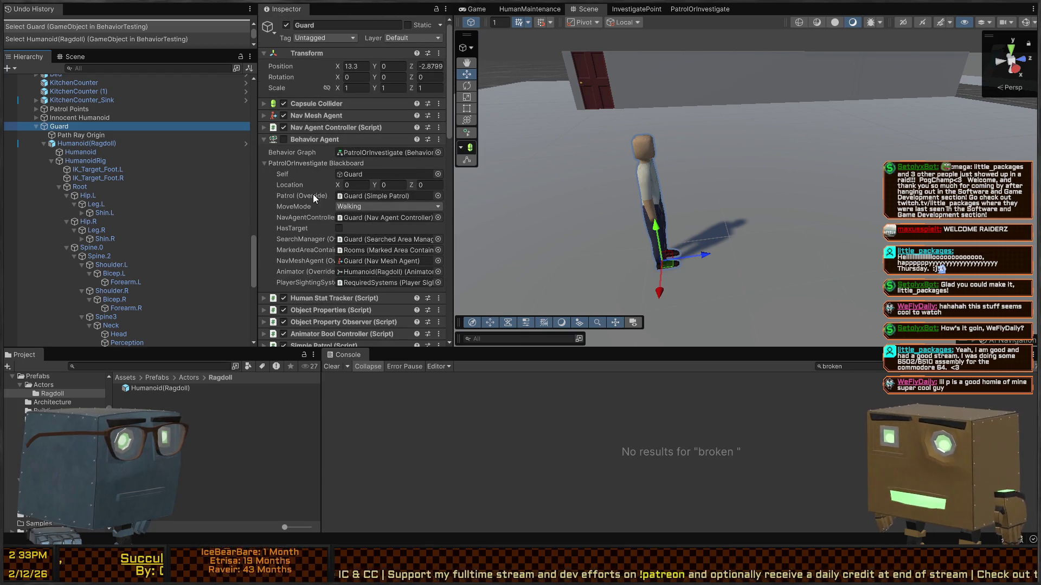
{"action": "scroll", "coordinate": [313, 190], "scroll_direction": "down", "scroll_amount": 10}
{"action": "scroll", "coordinate": [90, 149], "scroll_direction": "down", "scroll_amount": 4}
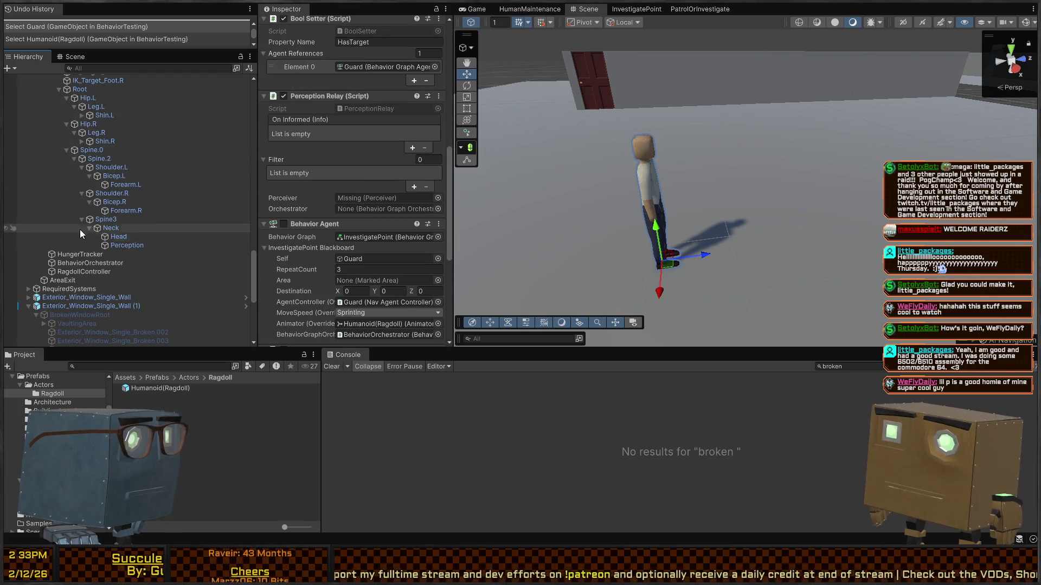
{"action": "left_click", "coordinate": [75, 272]}
{"action": "scroll", "coordinate": [321, 171], "scroll_direction": "up", "scroll_amount": 3}
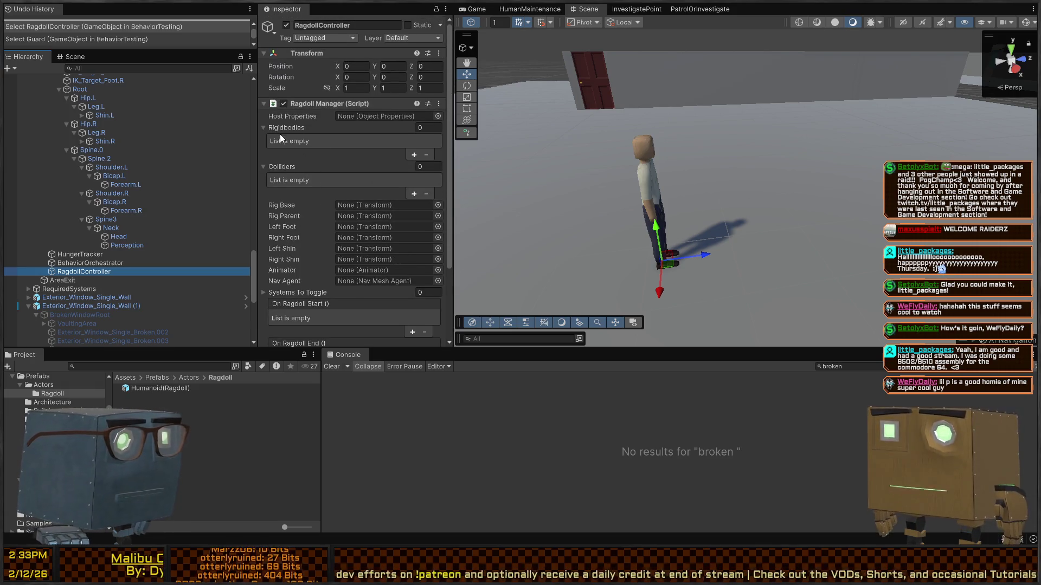
{"action": "scroll", "coordinate": [69, 197], "scroll_direction": "up", "scroll_amount": 5}
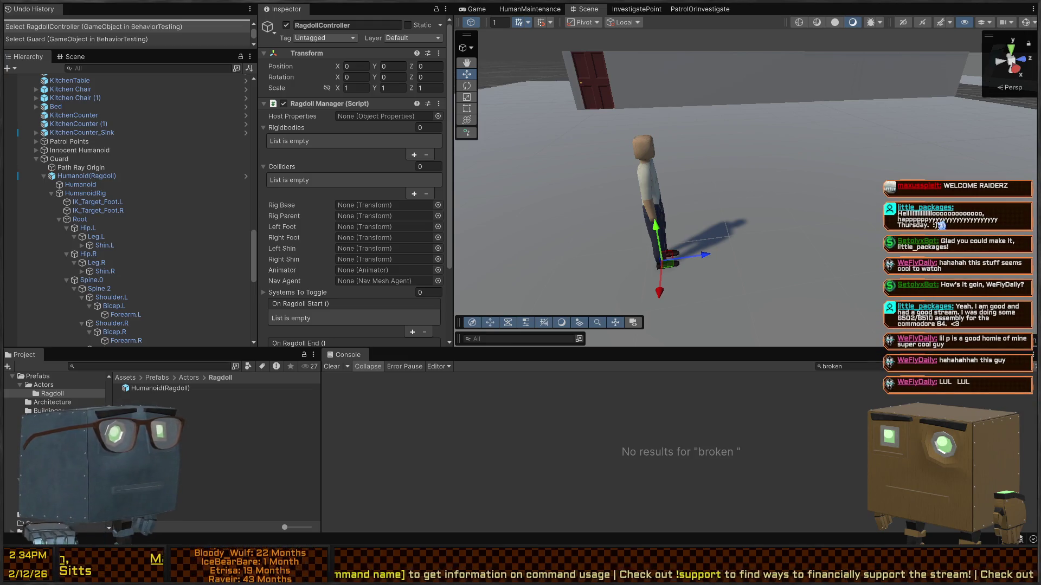
{"action": "mouse_move", "coordinate": [699, 162]}
{"action": "left_mouse_down"}
{"action": "mouse_move", "coordinate": [727, 147]}
{"action": "mouse_move", "coordinate": [691, 161]}
{"action": "mouse_move", "coordinate": [597, 167]}
{"action": "mouse_move", "coordinate": [652, 170]}
{"action": "mouse_move", "coordinate": [630, 158]}
{"action": "mouse_move", "coordinate": [660, 162]}
{"action": "mouse_move", "coordinate": [651, 155]}
{"action": "left_mouse_up"}
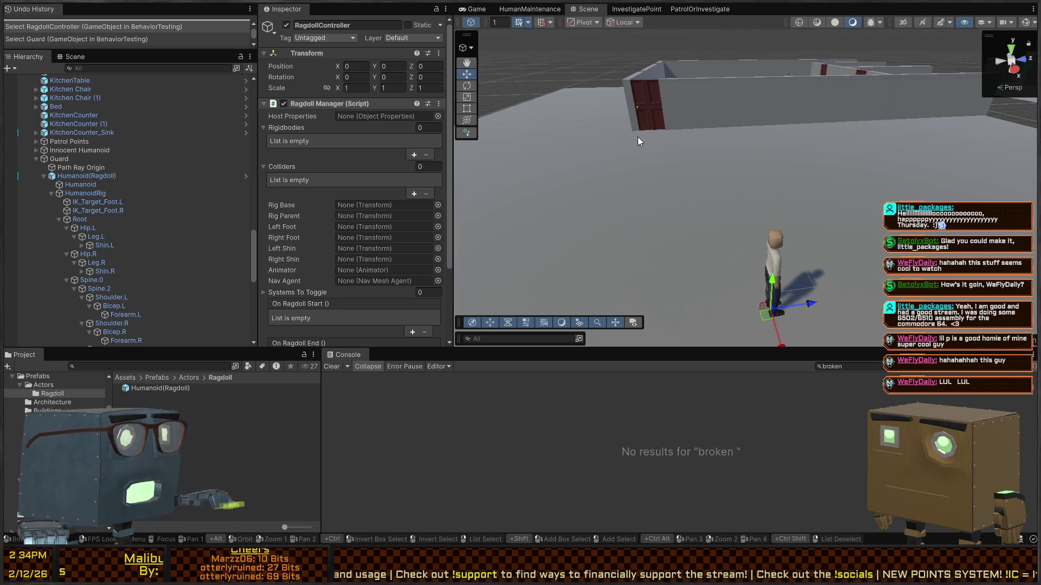
{"action": "mouse_move", "coordinate": [602, 125]}
{"action": "left_mouse_down"}
{"action": "mouse_move", "coordinate": [691, 157]}
{"action": "mouse_move", "coordinate": [642, 190]}
{"action": "left_mouse_up"}
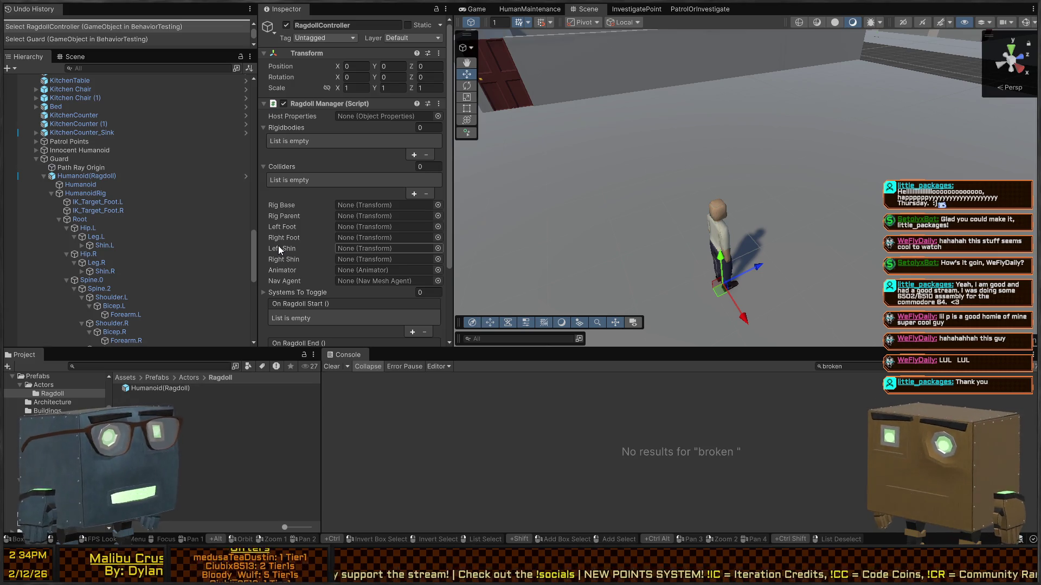
{"action": "mouse_move", "coordinate": [612, 168]}
{"action": "left_mouse_down"}
{"action": "mouse_move", "coordinate": [697, 127]}
{"action": "mouse_move", "coordinate": [645, 134]}
{"action": "left_mouse_up"}
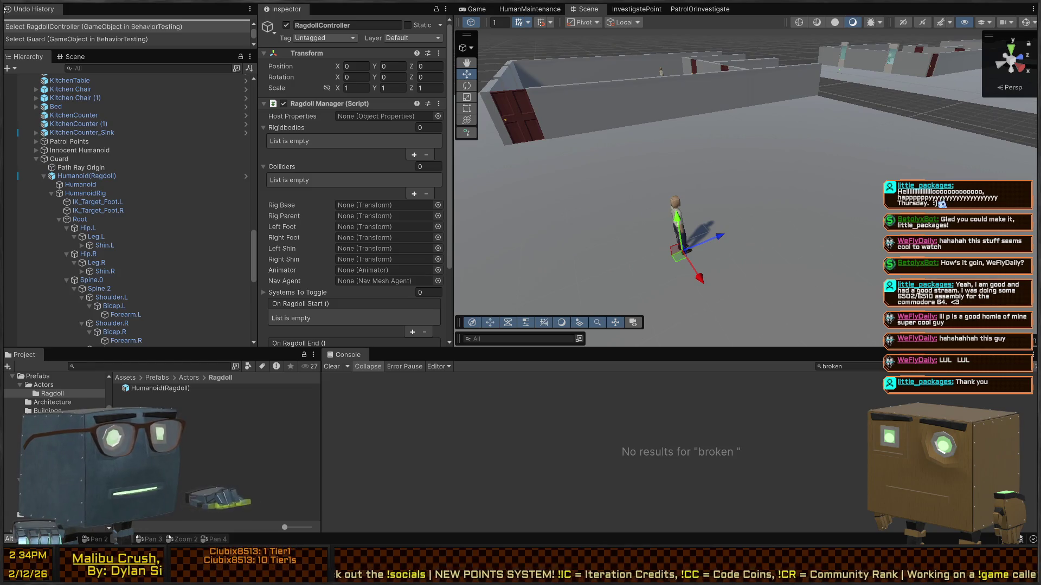
{"action": "mouse_move", "coordinate": [691, 184]}
{"action": "left_mouse_down"}
{"action": "mouse_move", "coordinate": [645, 175]}
{"action": "mouse_move", "coordinate": [727, 234]}
{"action": "mouse_move", "coordinate": [755, 225]}
{"action": "mouse_move", "coordinate": [569, 164]}
{"action": "left_mouse_up"}
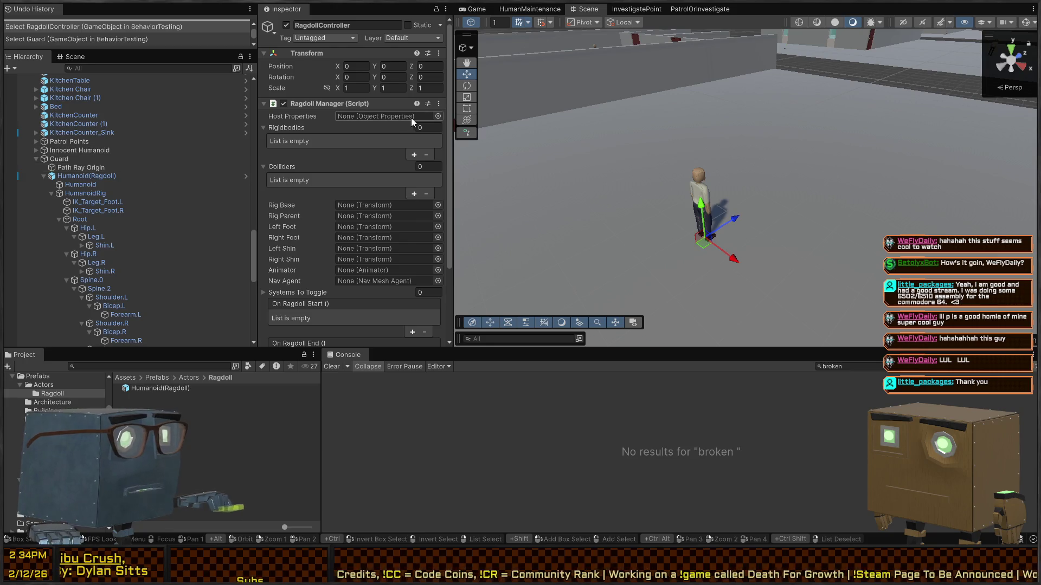
{"action": "scroll", "coordinate": [136, 184], "scroll_direction": "down", "scroll_amount": 3}
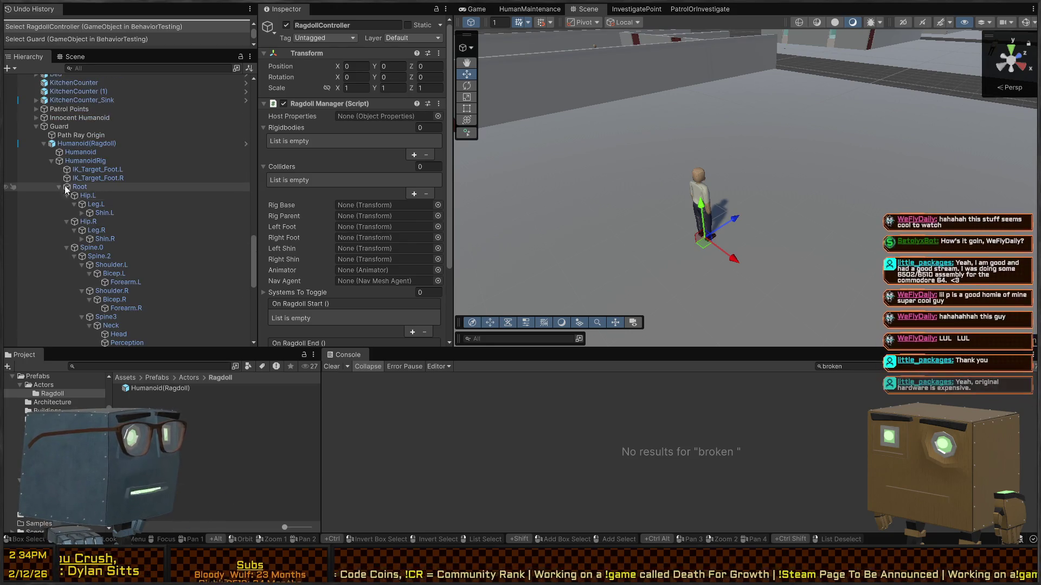
{"action": "mouse_move", "coordinate": [60, 129]}
{"action": "left_mouse_down"}
{"action": "mouse_move", "coordinate": [148, 112]}
{"action": "mouse_move", "coordinate": [385, 116]}
{"action": "left_mouse_up"}
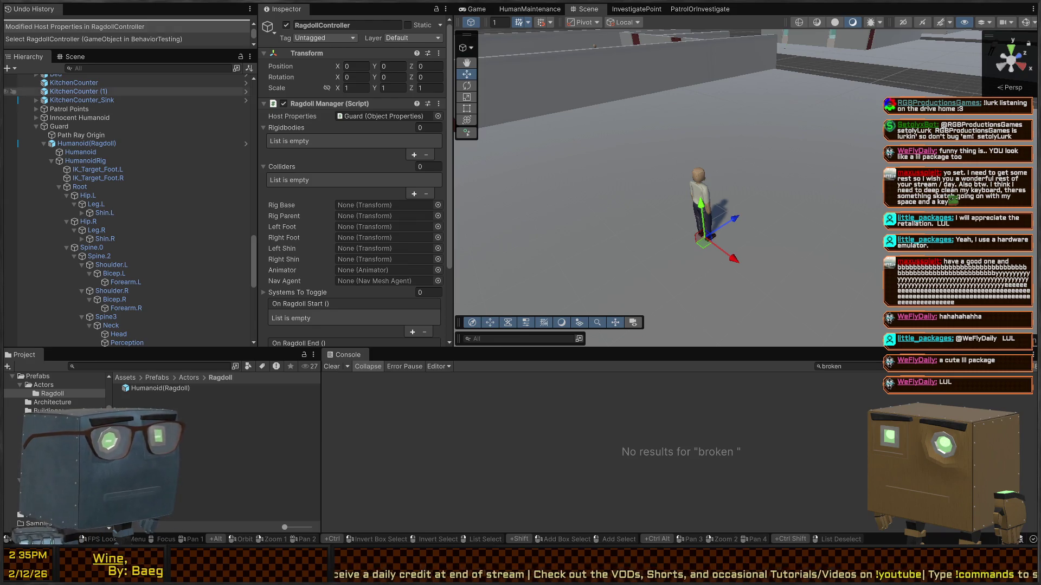
Turn the Scene view toward the walls and door
{"action": "mouse_move", "coordinate": [684, 162]}
{"action": "left_mouse_down"}
{"action": "mouse_move", "coordinate": [670, 158]}
{"action": "mouse_move", "coordinate": [851, 162]}
{"action": "left_mouse_up"}
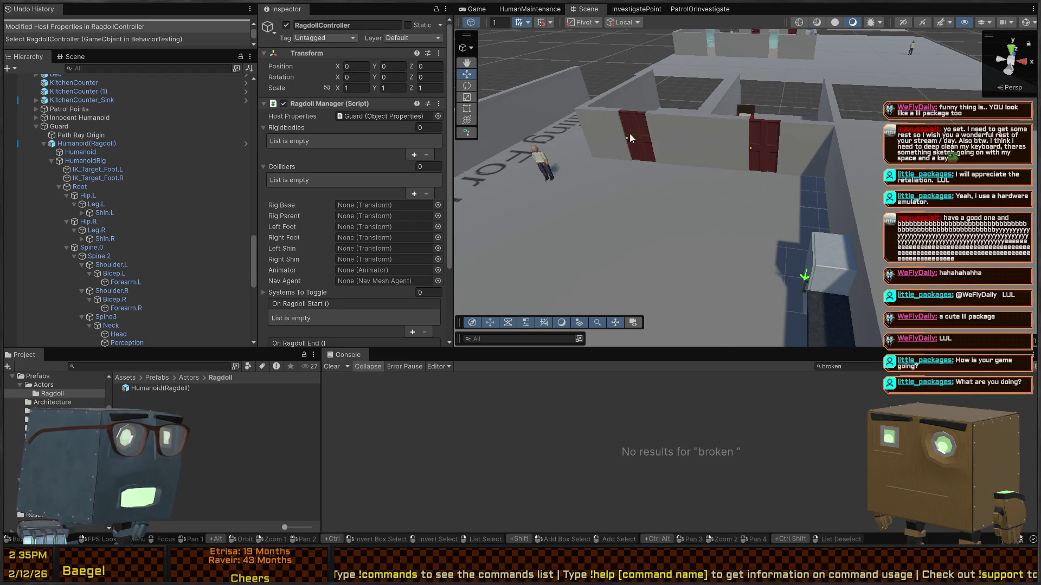
Fly the Scene camera to a high overview of the walls and doors, then enter Play mode
{"action": "right_click", "coordinate": [629, 139]}
{"action": "mouse_move", "coordinate": [649, 108]}
{"action": "left_mouse_down"}
{"action": "mouse_move", "coordinate": [481, 143]}
{"action": "mouse_move", "coordinate": [732, 157]}
{"action": "mouse_move", "coordinate": [711, 148]}
{"action": "mouse_move", "coordinate": [727, 156]}
{"action": "mouse_move", "coordinate": [774, 140]}
{"action": "mouse_move", "coordinate": [860, 177]}
{"action": "mouse_move", "coordinate": [879, 131]}
{"action": "left_mouse_up"}
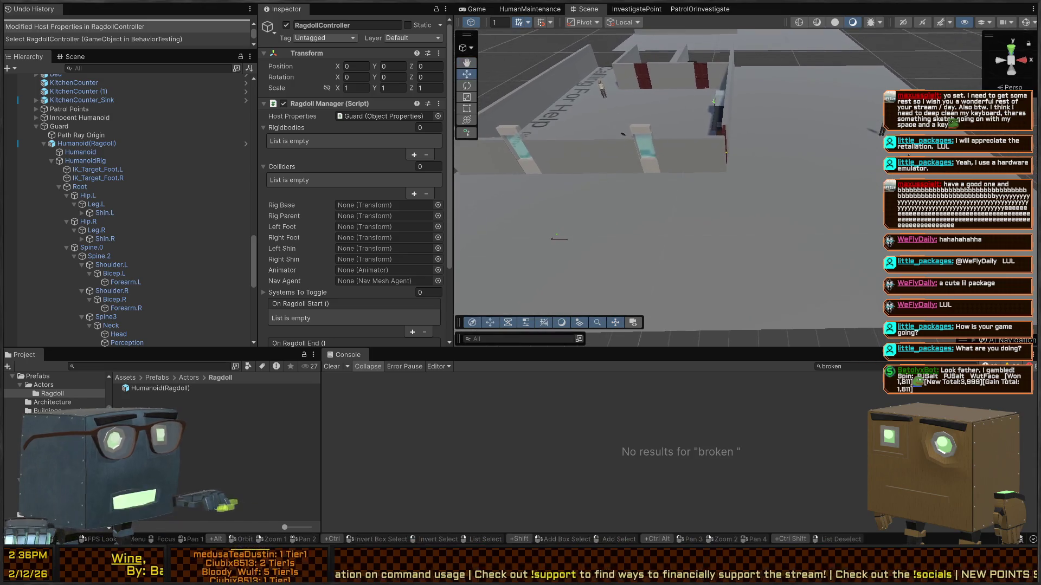
{"action": "key", "text": "ctrl+p"}
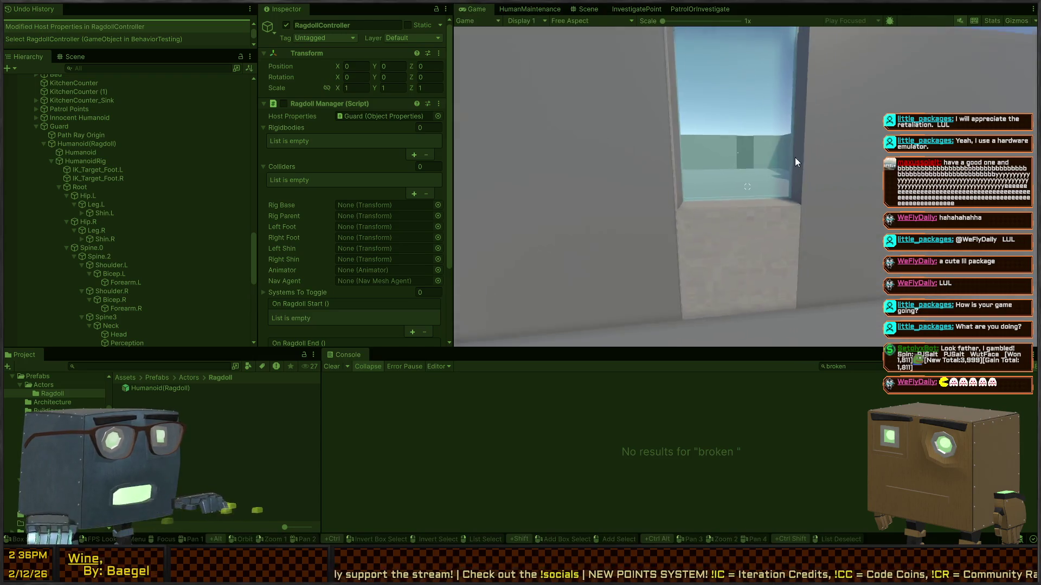
Look over the bed and door room in the Scene view, then return to the running Game view
{"action": "left_click", "coordinate": [589, 10]}
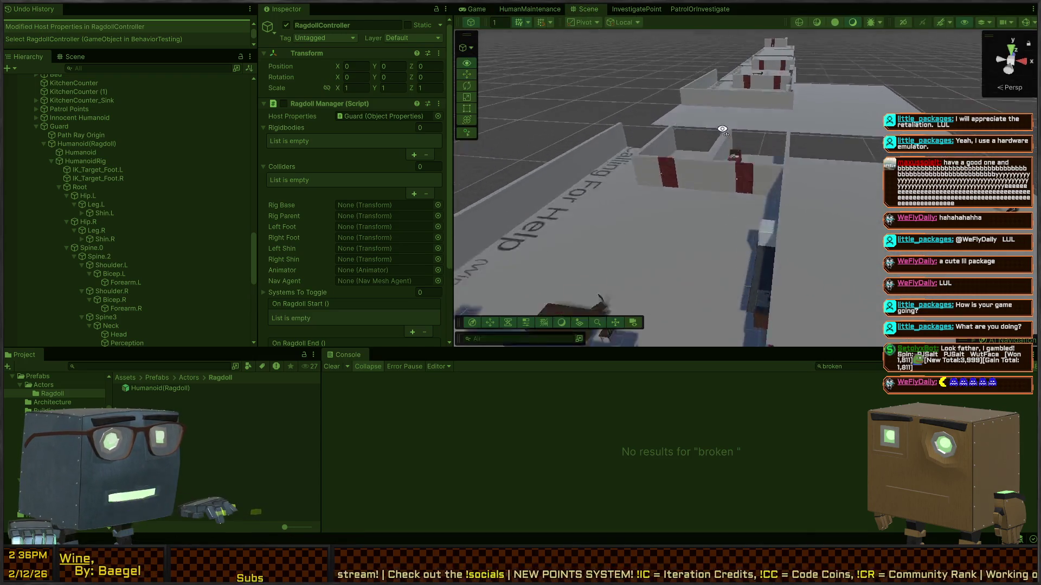
{"action": "mouse_move", "coordinate": [681, 161]}
{"action": "left_mouse_down"}
{"action": "mouse_move", "coordinate": [495, 186]}
{"action": "mouse_move", "coordinate": [577, 209]}
{"action": "mouse_move", "coordinate": [639, 212]}
{"action": "mouse_move", "coordinate": [739, 186]}
{"action": "mouse_move", "coordinate": [793, 151]}
{"action": "mouse_move", "coordinate": [623, 65]}
{"action": "left_mouse_up"}
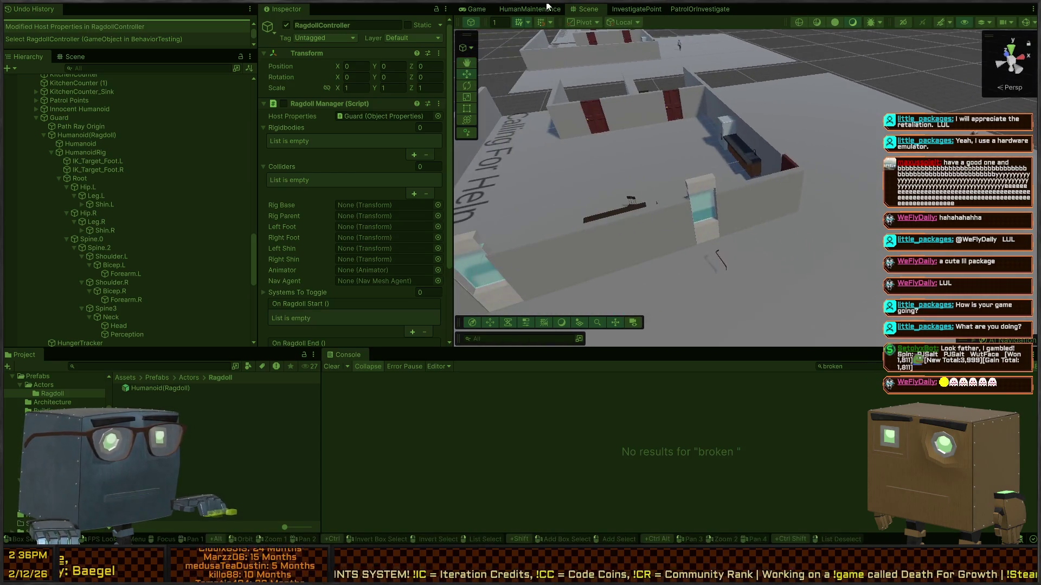
{"action": "left_click", "coordinate": [477, 9]}
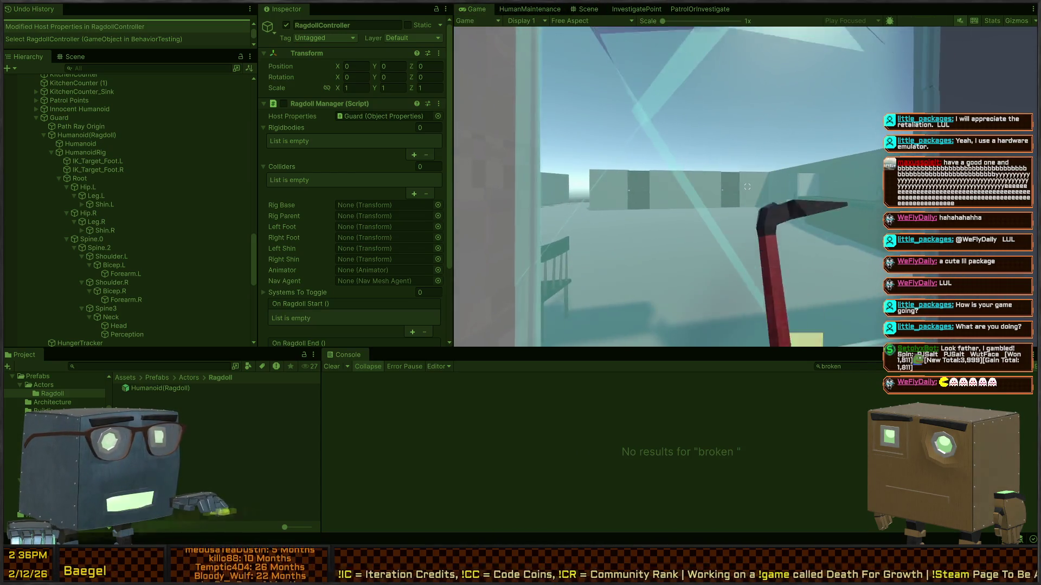
{"action": "left_click", "coordinate": [586, 9]}
{"action": "left_click", "coordinate": [477, 9]}
{"action": "left_click", "coordinate": [588, 10]}
{"action": "left_click_drag", "start_coordinate": [602, 17], "coordinate": [581, 141]}
{"action": "left_click", "coordinate": [467, 8]}
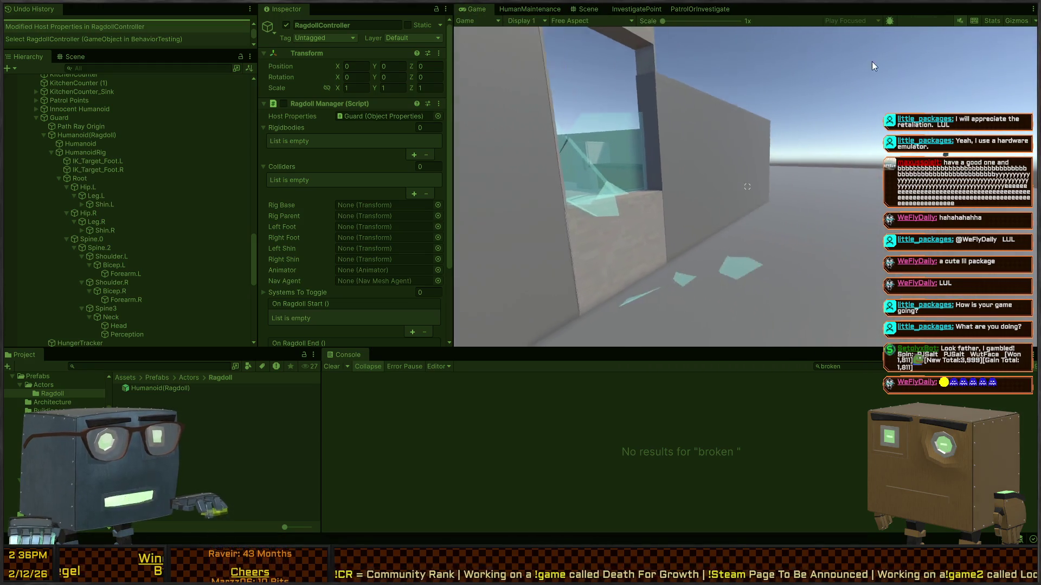
Walk the player back and forth with W and S around the broken window, then return to the Scene view
{"action": "key", "text": "w"}
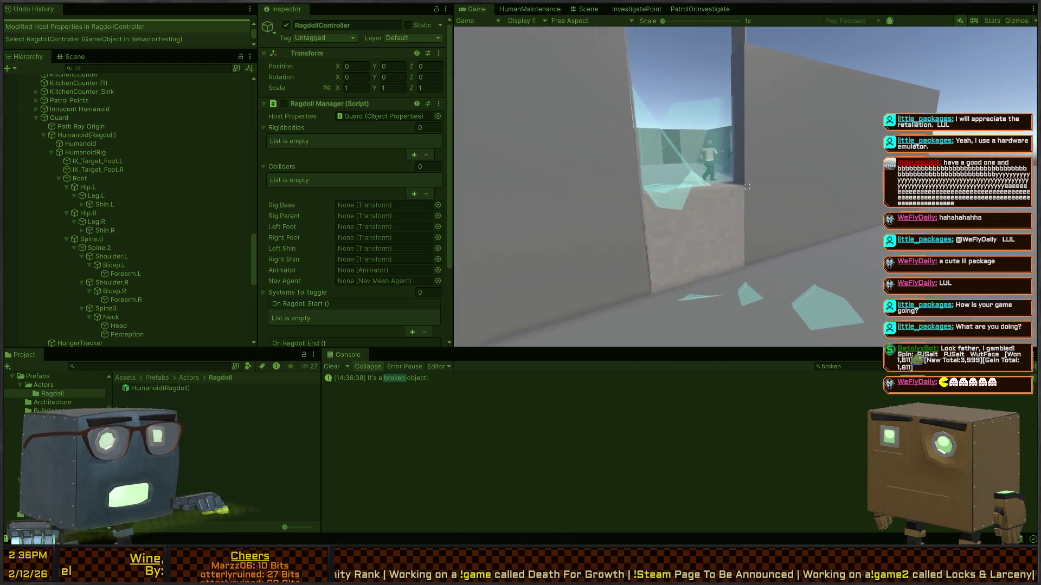
{"action": "key", "text": "s"}
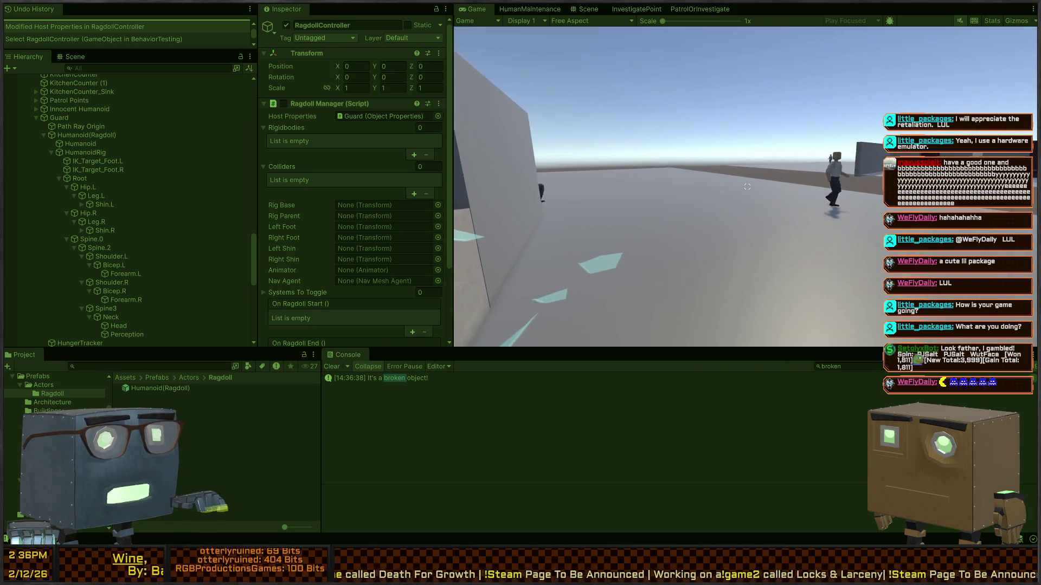
{"action": "key", "text": "s"}
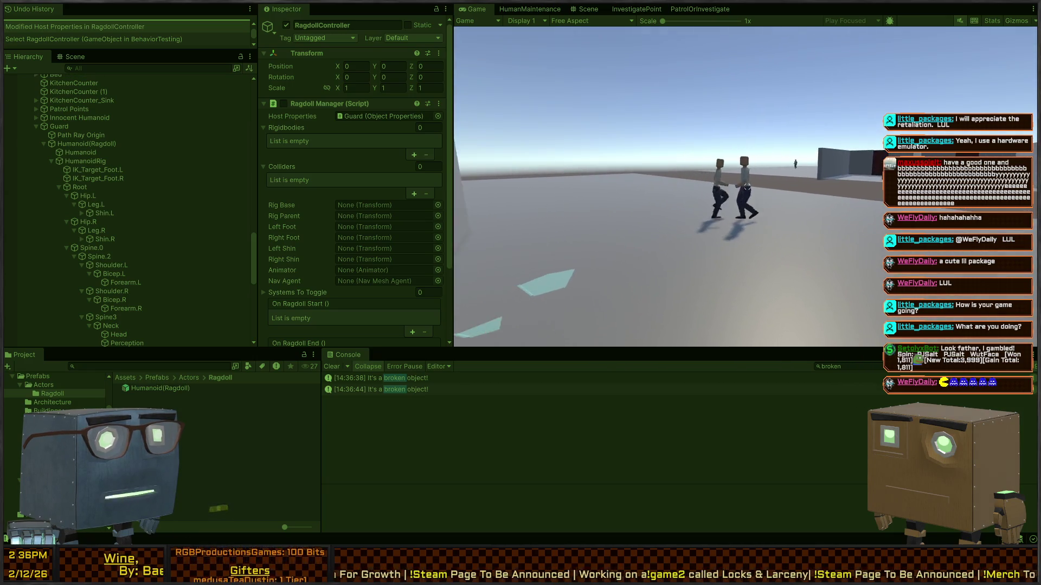
{"action": "key", "text": "s"}
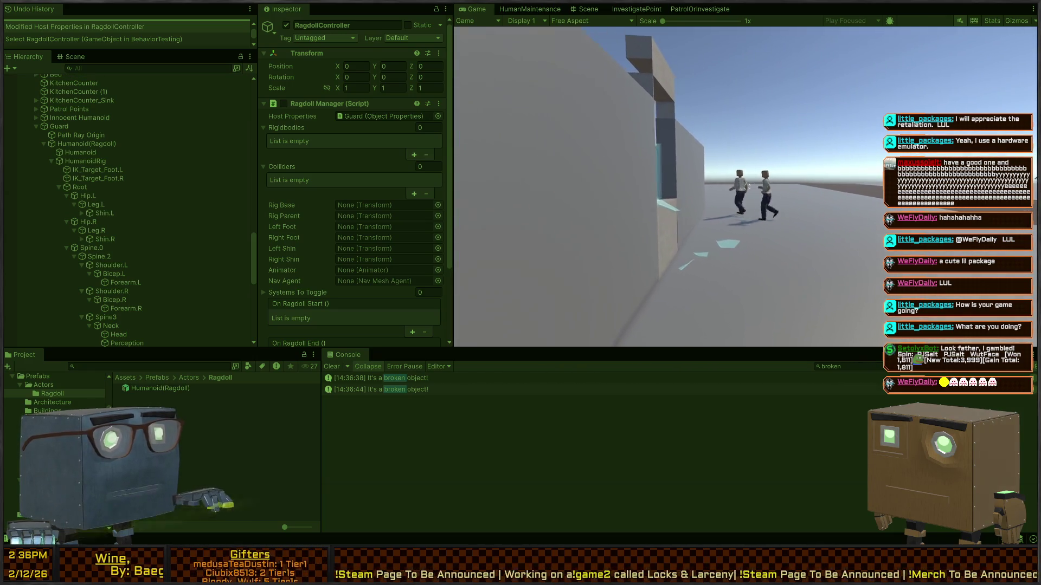
{"action": "key", "text": "w"}
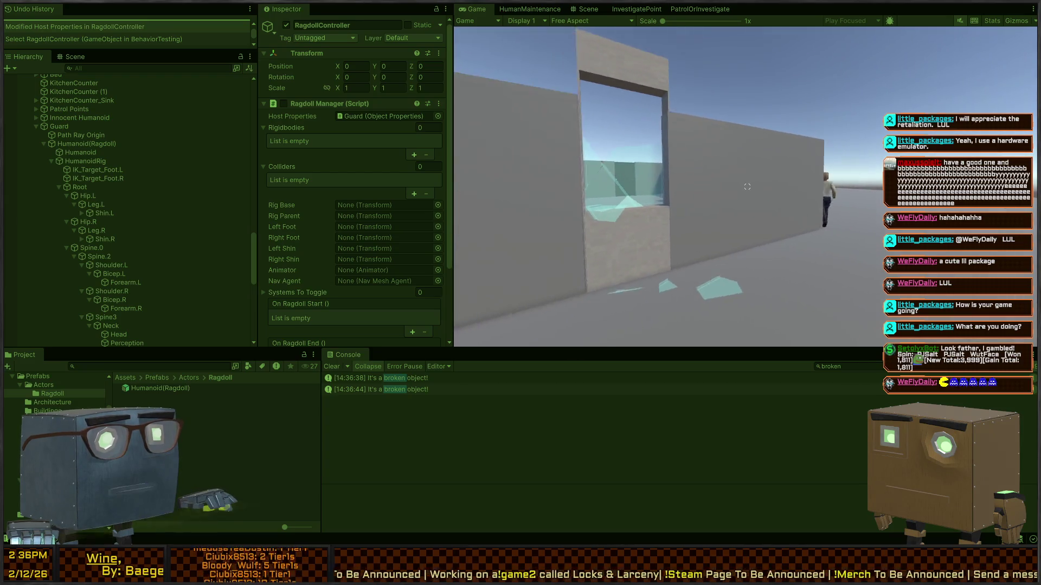
{"action": "key", "text": "w"}
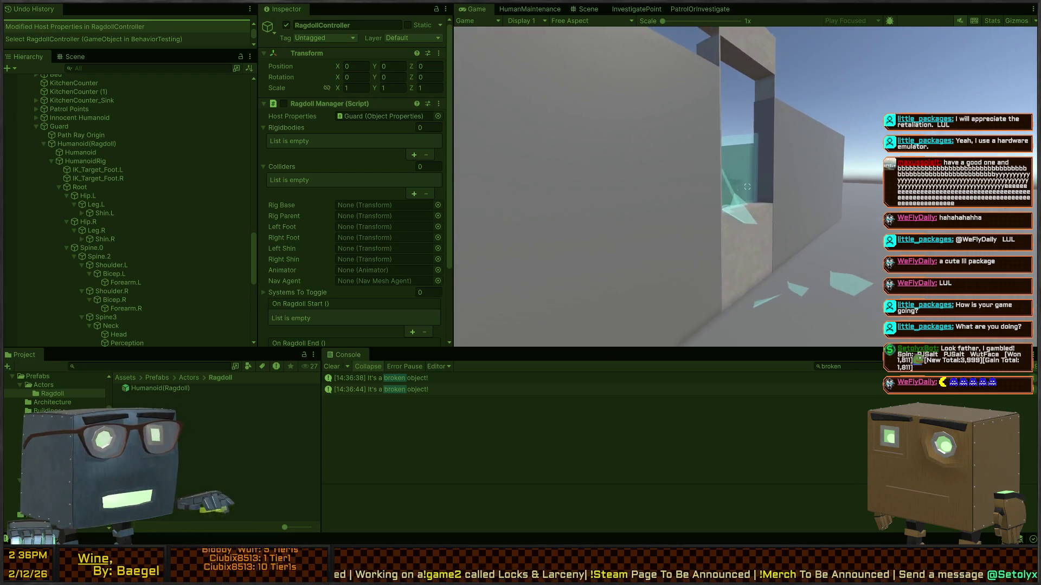
{"action": "key", "text": "s"}
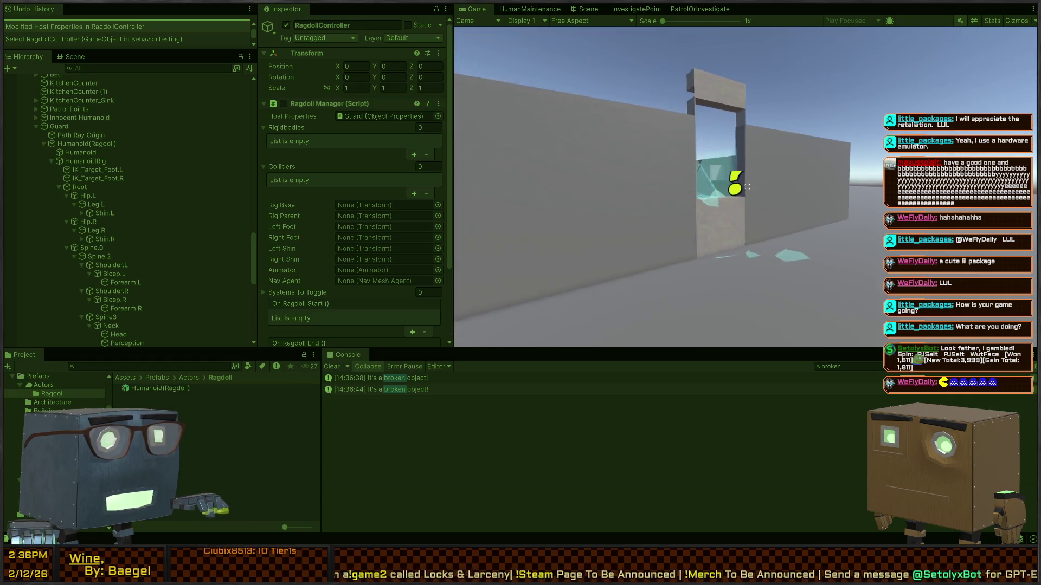
{"action": "key", "text": "s"}
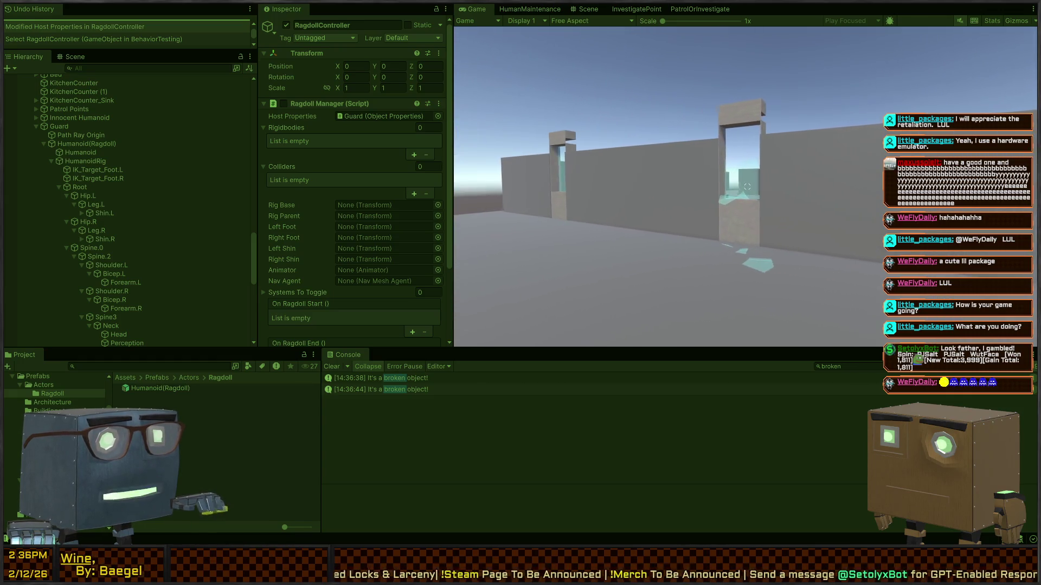
{"action": "key", "text": "w"}
{"action": "key", "text": "w"}
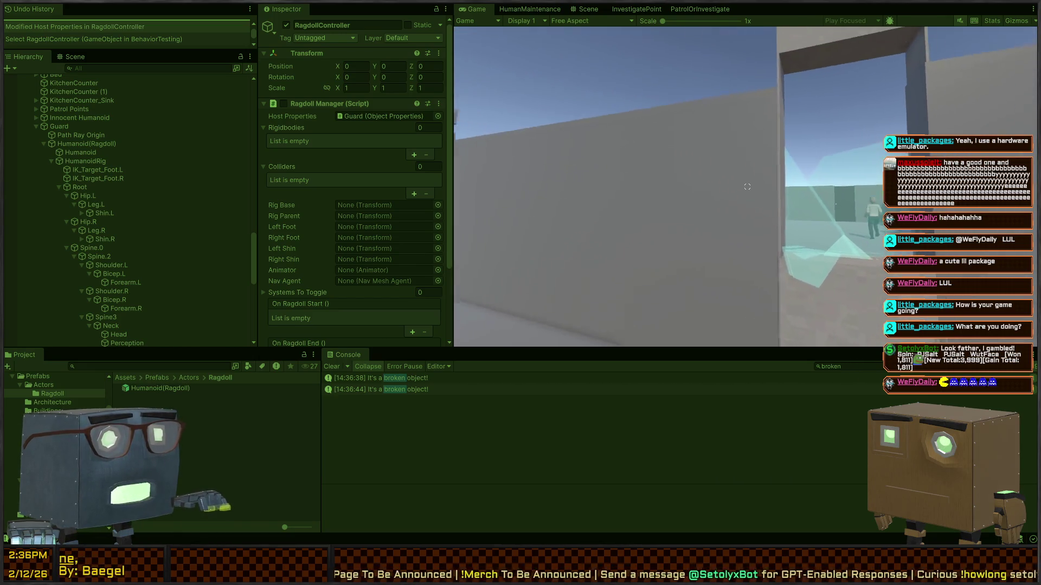
{"action": "left_click", "coordinate": [573, 11]}
Zoom out and fly the Scene camera over the rooms to the 'Calling For Help' floor text
{"action": "scroll", "coordinate": [805, 168], "scroll_direction": "down", "scroll_amount": 5}
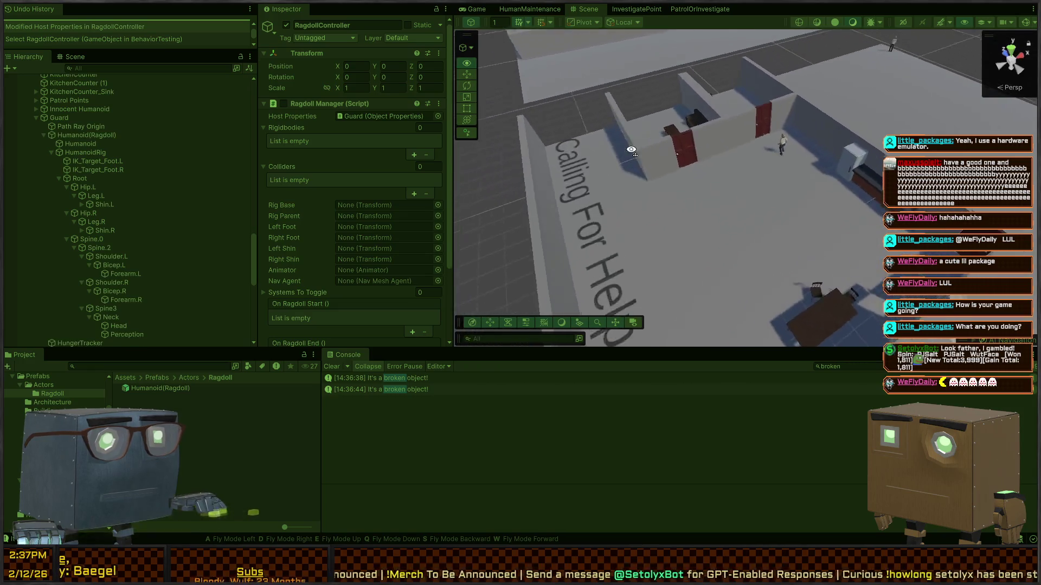
{"action": "mouse_move", "coordinate": [704, 157]}
{"action": "left_mouse_down"}
{"action": "mouse_move", "coordinate": [651, 194]}
{"action": "mouse_move", "coordinate": [860, 255]}
{"action": "left_mouse_up"}
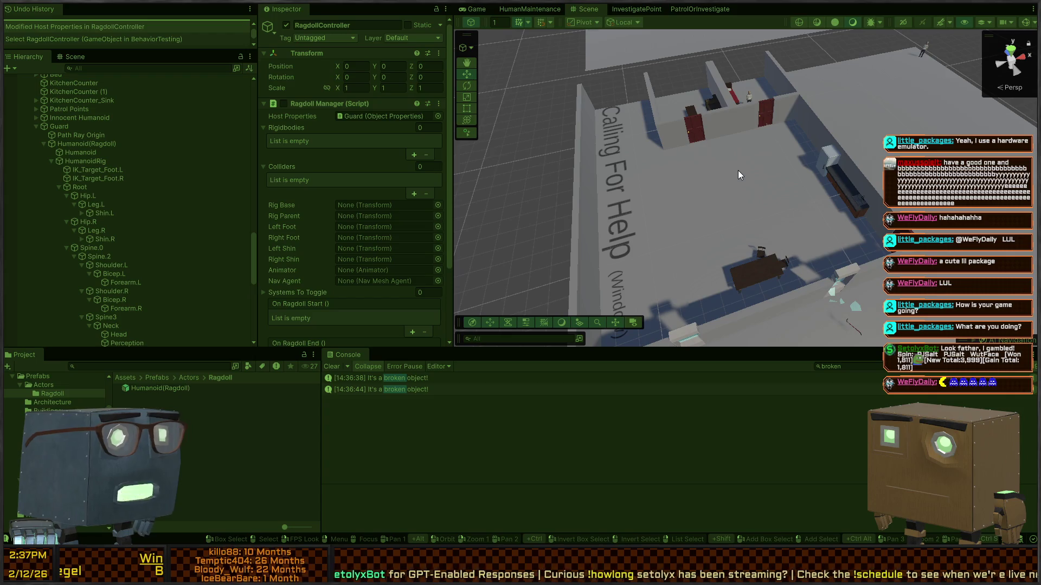
{"action": "mouse_move", "coordinate": [737, 175]}
{"action": "left_mouse_down"}
{"action": "mouse_move", "coordinate": [868, 174]}
{"action": "mouse_move", "coordinate": [847, 155]}
{"action": "left_mouse_up"}
{"action": "mouse_move", "coordinate": [766, 107]}
{"action": "left_mouse_down"}
{"action": "mouse_move", "coordinate": [761, 155]}
{"action": "mouse_move", "coordinate": [788, 106]}
{"action": "left_mouse_up"}
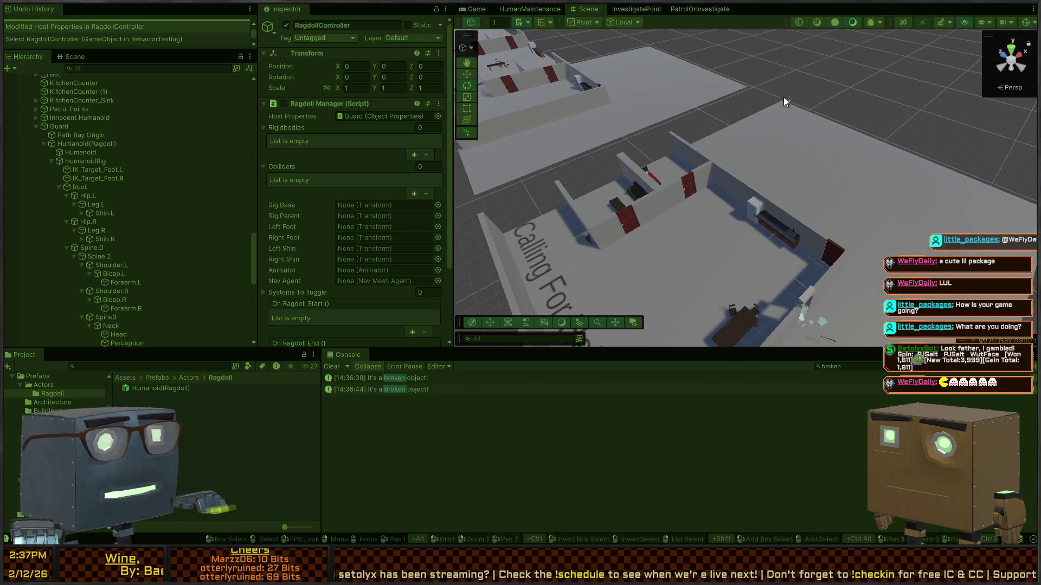